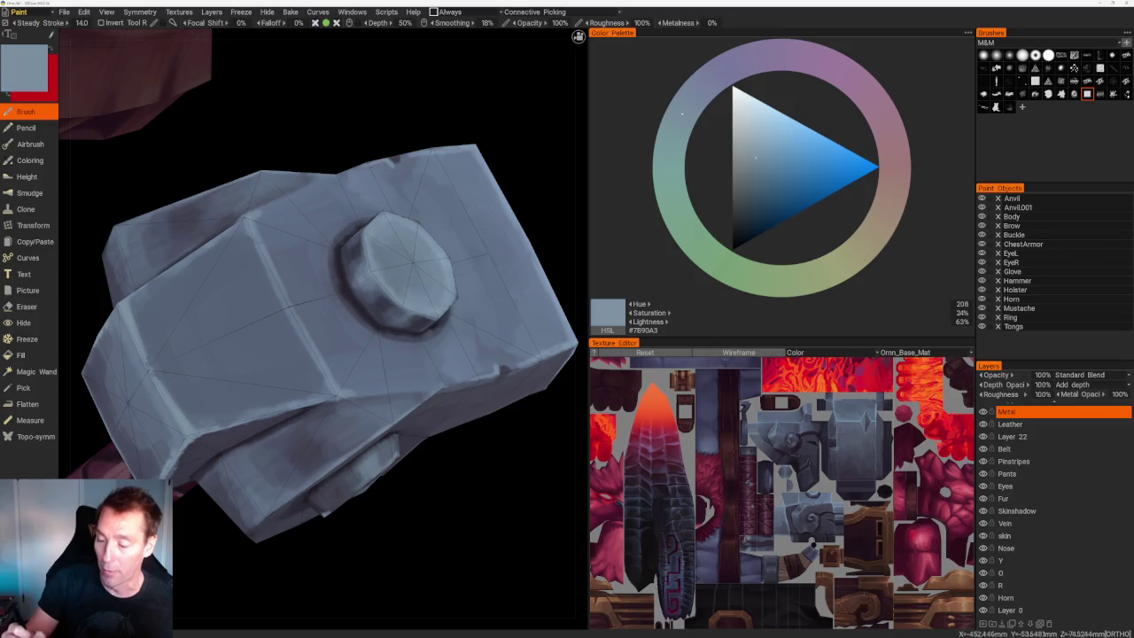
Paint a lighter grey-blue stroke along the hammer head's face edge.
scroll(410, 283, "down", 5)
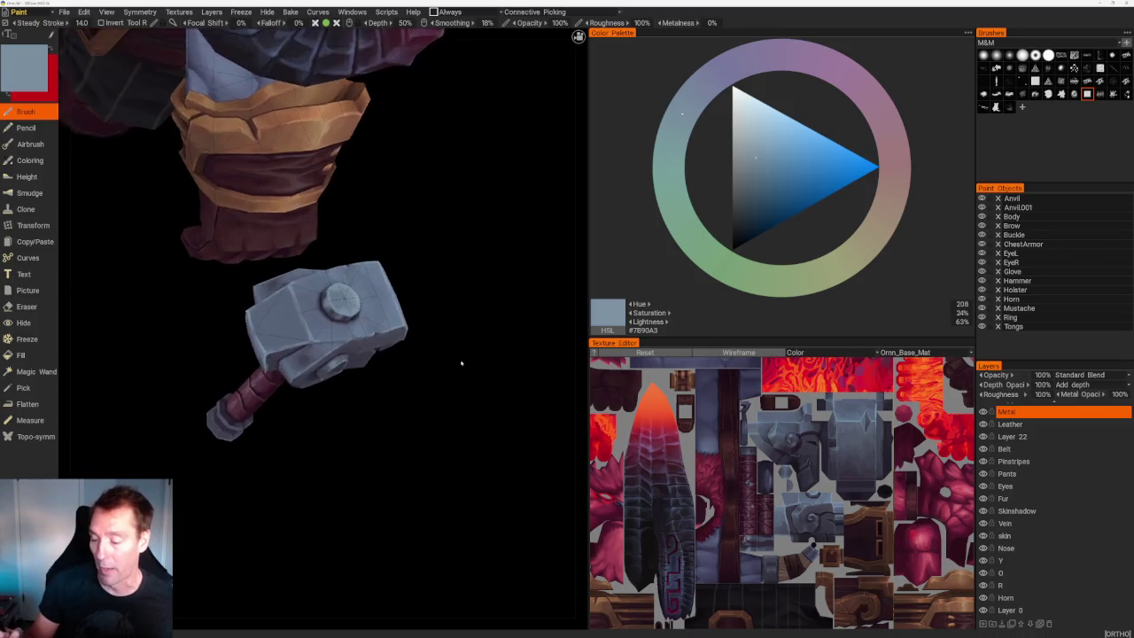
scroll(461, 370, "up", 6)
key("v")
left_click_drag(266, 206, 270, 359)
key("v")
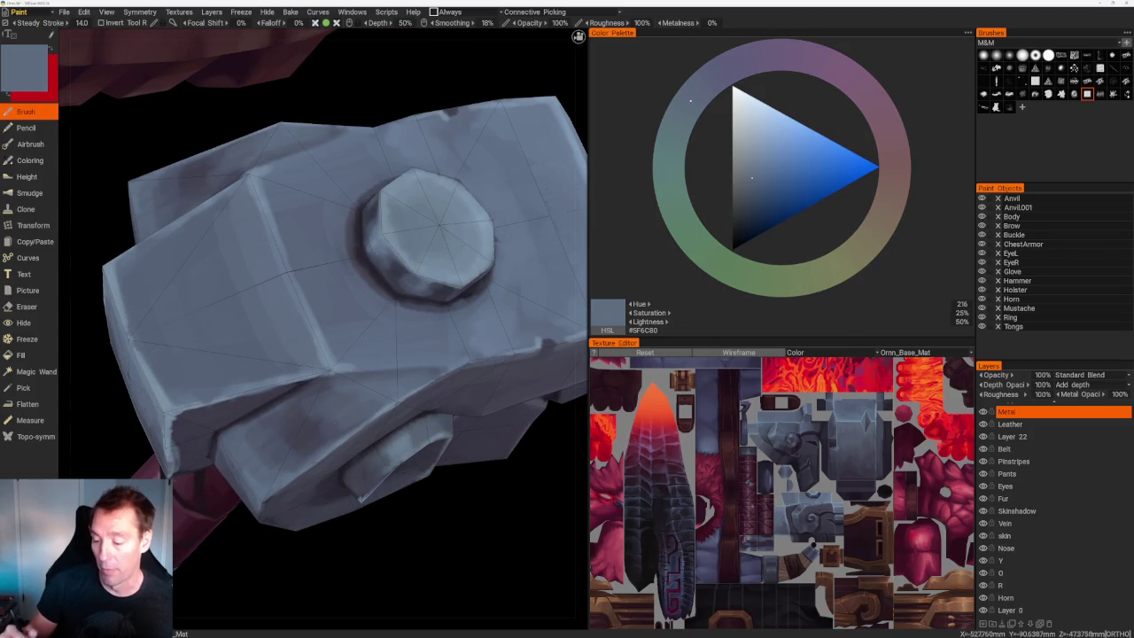
scroll(413, 233, "down", 5)
mouse_move(413, 233)
middle_mouse_down()
mouse_move(392, 254)
mouse_move(431, 292)
mouse_move(431, 308)
mouse_move(463, 286)
mouse_move(461, 301)
middle_mouse_up()
scroll(461, 301, "up", 5)
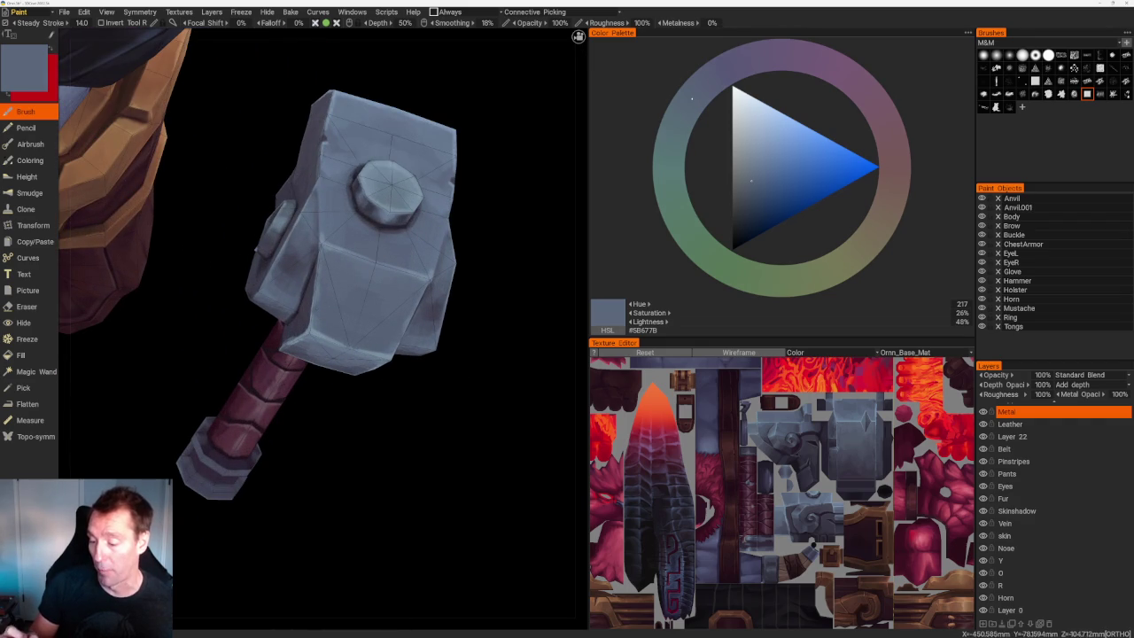
Step the colour darker and outline the hammer's bolt and edges with blue-grey shadow strokes.
key("v")
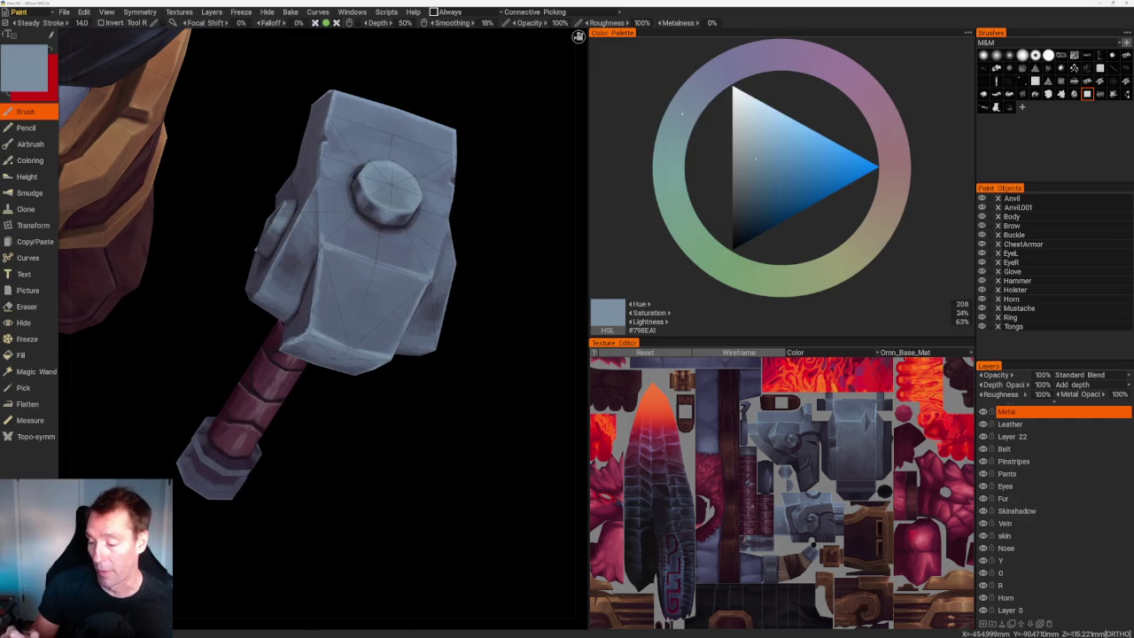
scroll(332, 266, "up", 3)
key("v")
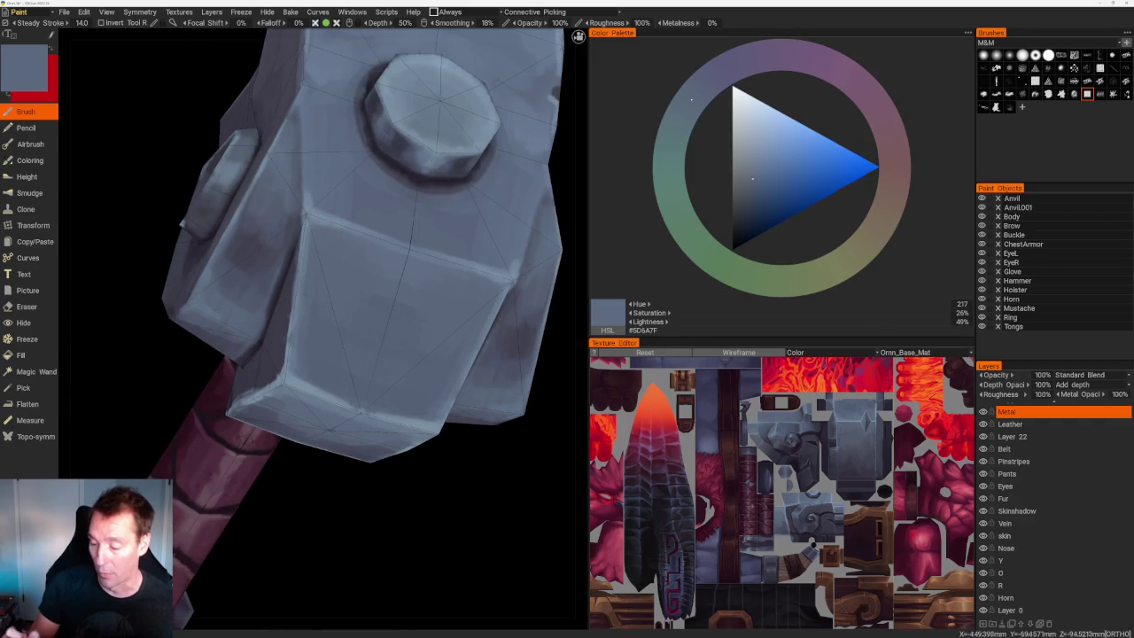
scroll(468, 272, "down", 5)
middle_click_drag(469, 271, 469, 271)
scroll(469, 272, "up", 6)
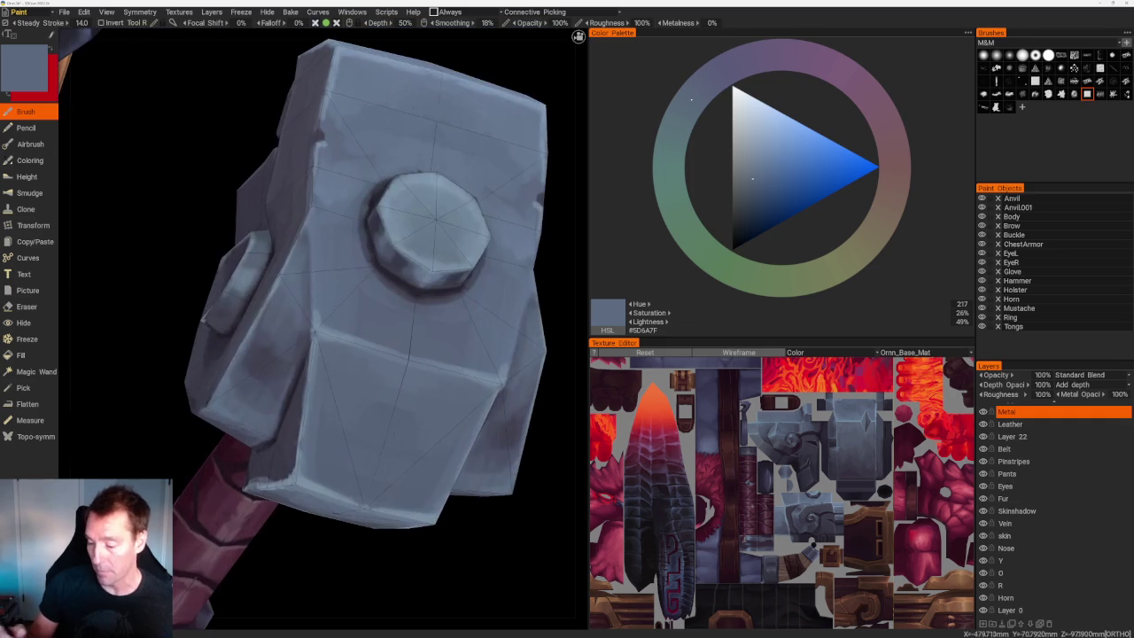
key("v")
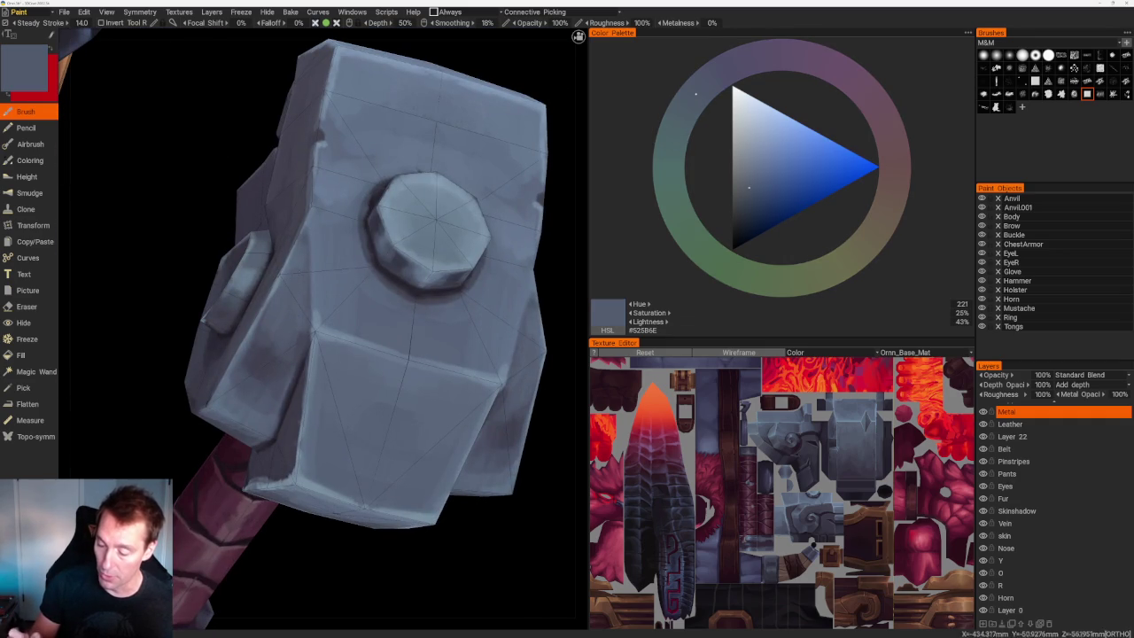
key("v")
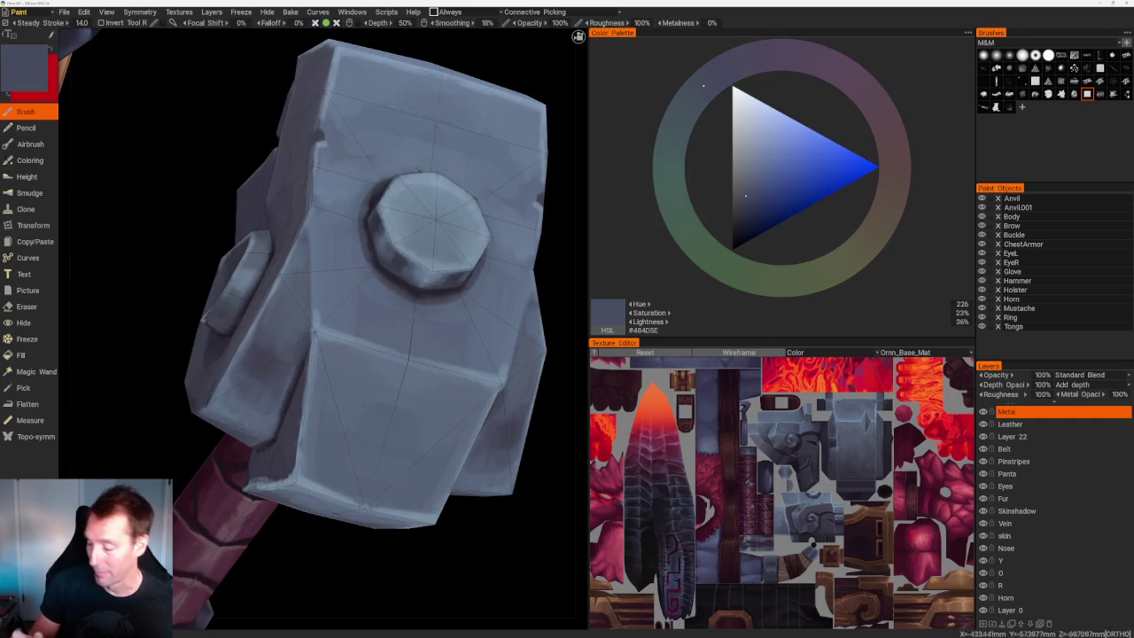
key("v")
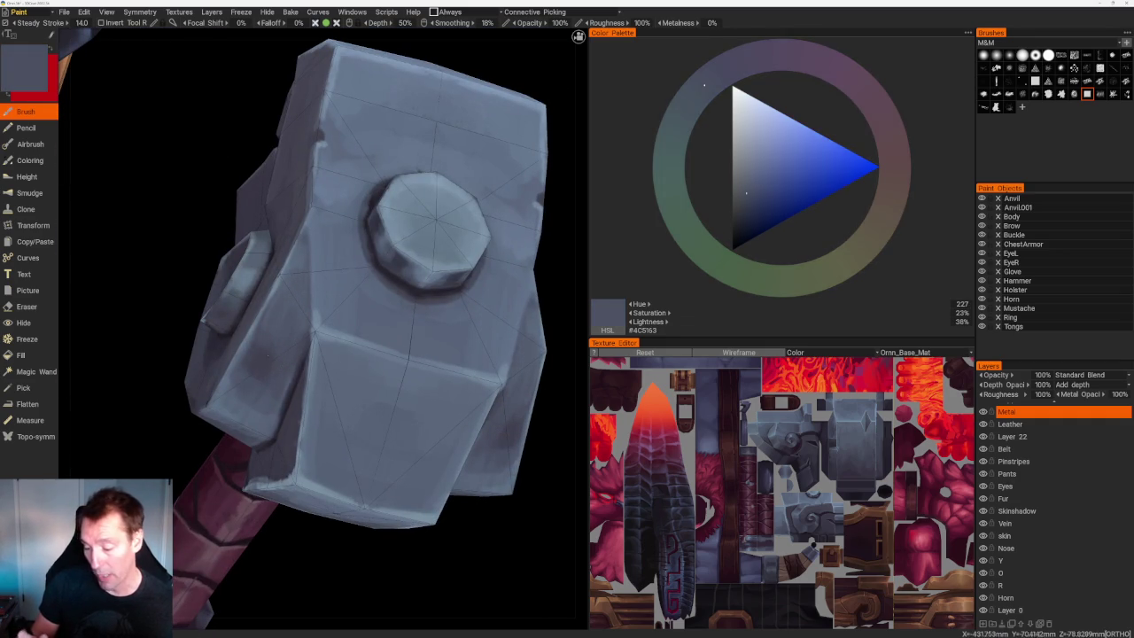
key("v")
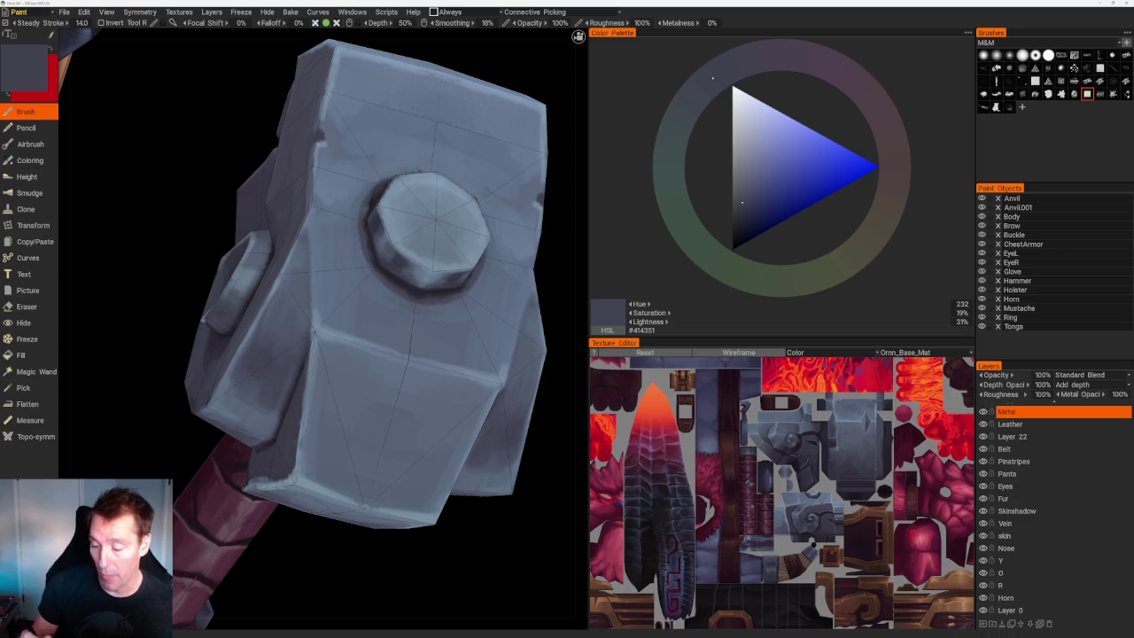
scroll(367, 221, "down", 5)
scroll(458, 278, "up", 2)
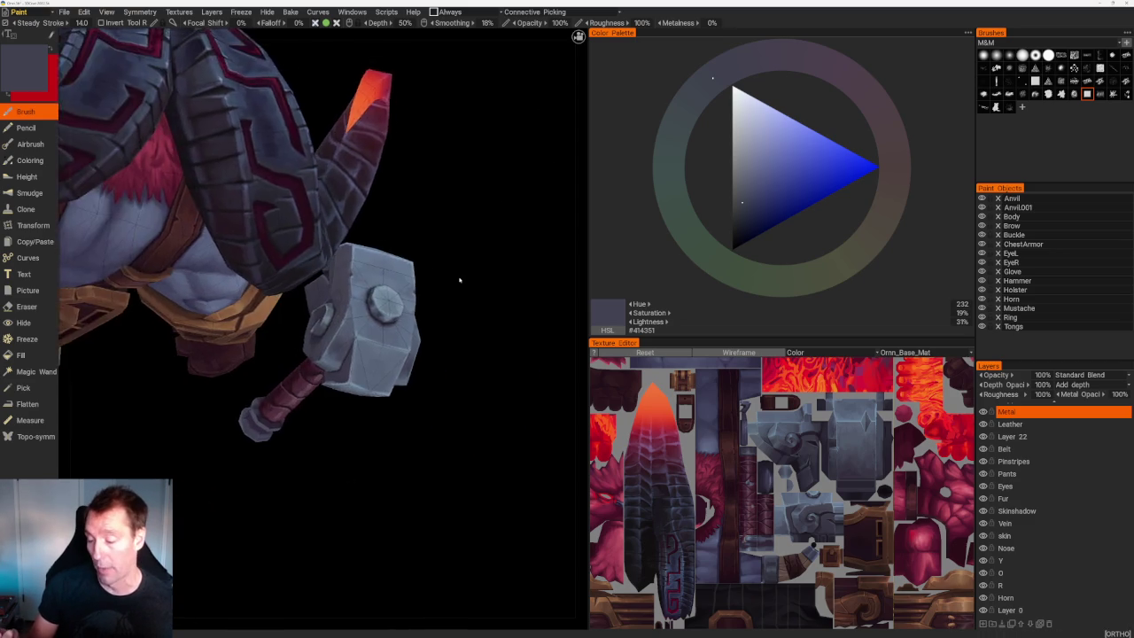
scroll(479, 283, "up", 2)
scroll(478, 284, "up", 3)
Paint darker blue-grey shading patches onto the hammer head on the Metal layer.
key("v")
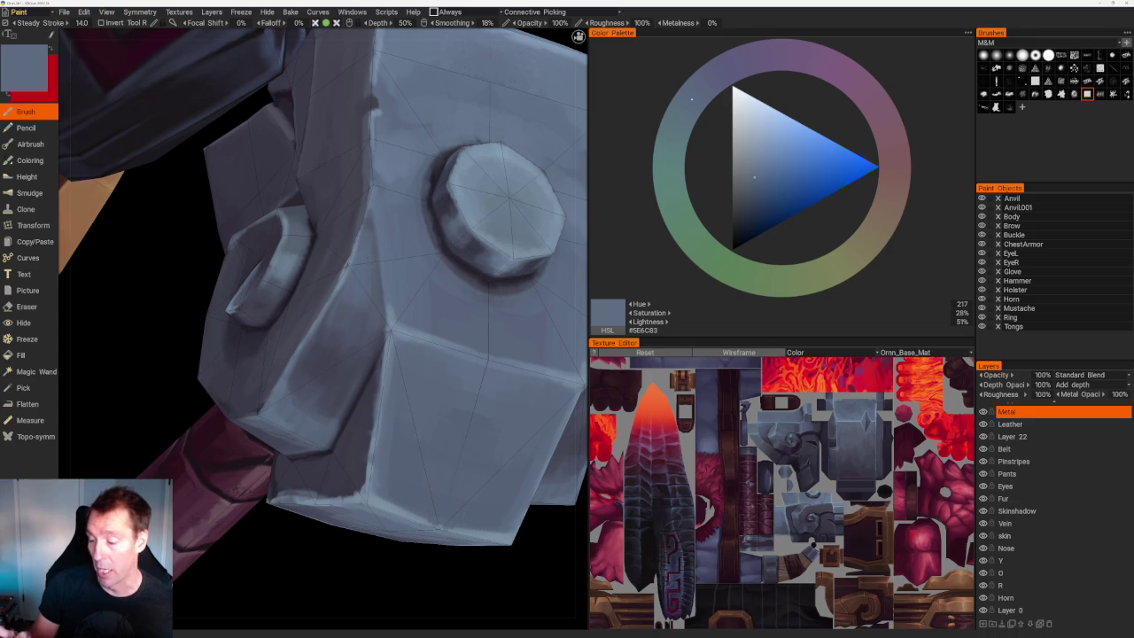
key("v")
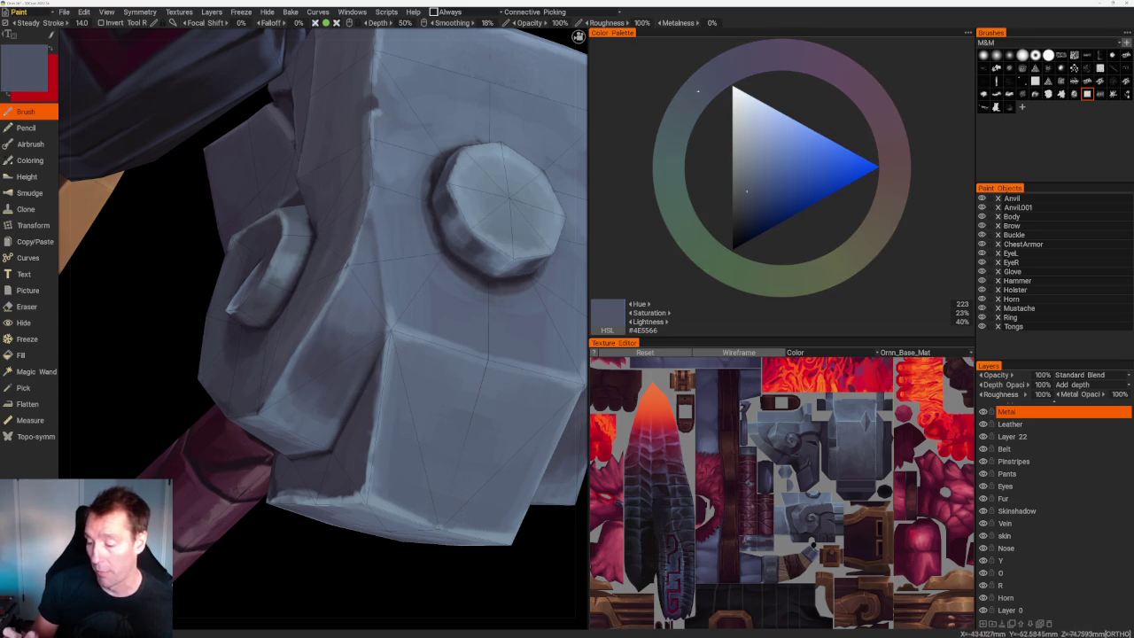
scroll(381, 319, "down", 5)
left_click_drag(413, 263, 425, 240)
scroll(428, 336, "up", 3)
scroll(425, 421, "up", 2)
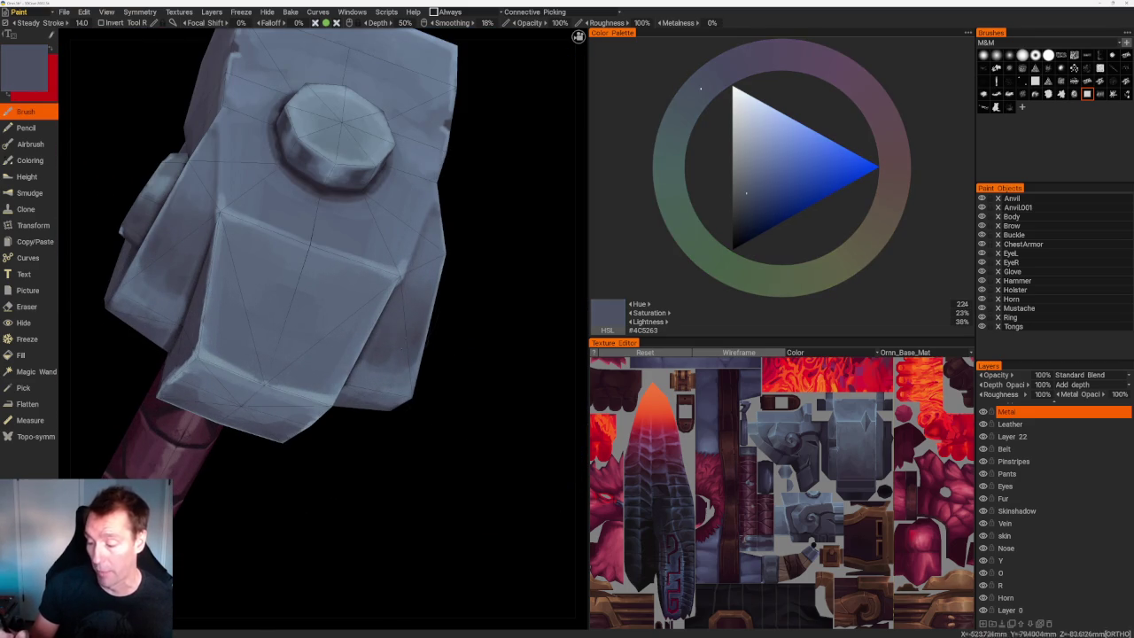
key("v")
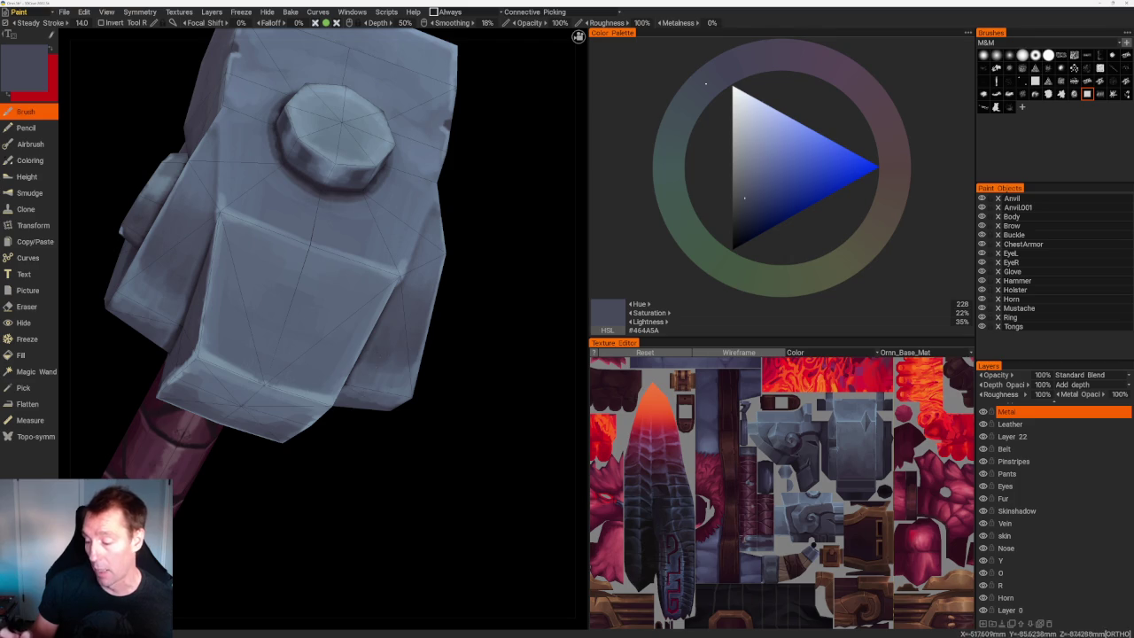
scroll(425, 266, "down", 5)
scroll(413, 228, "up", 2)
scroll(431, 286, "up", 1)
scroll(469, 279, "up", 2)
key("v")
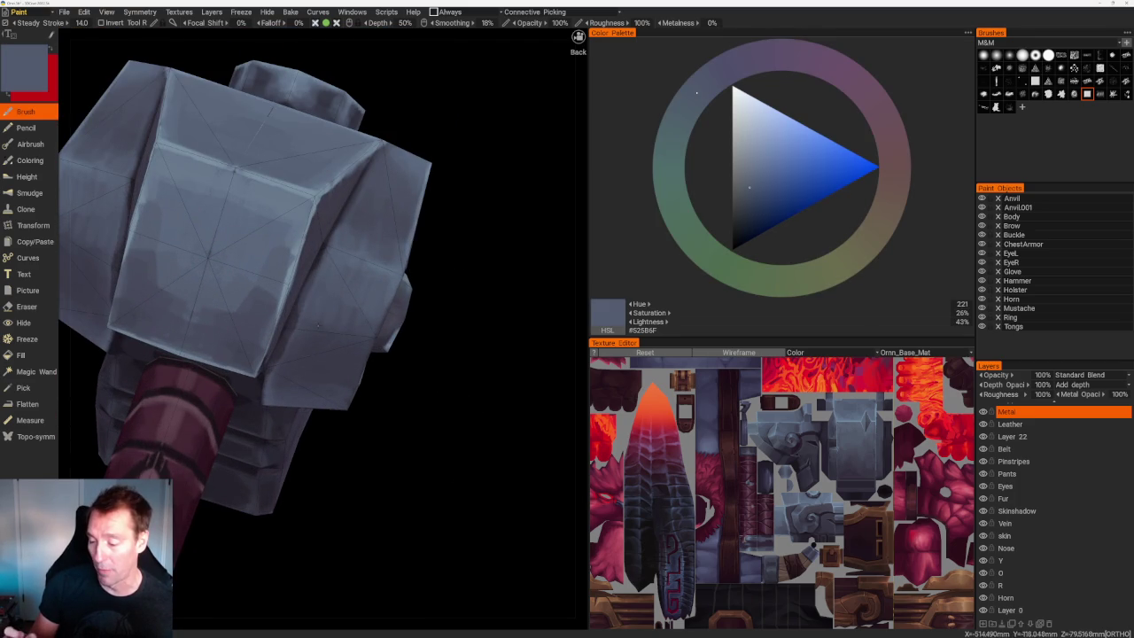
left_click_drag(306, 270, 306, 329)
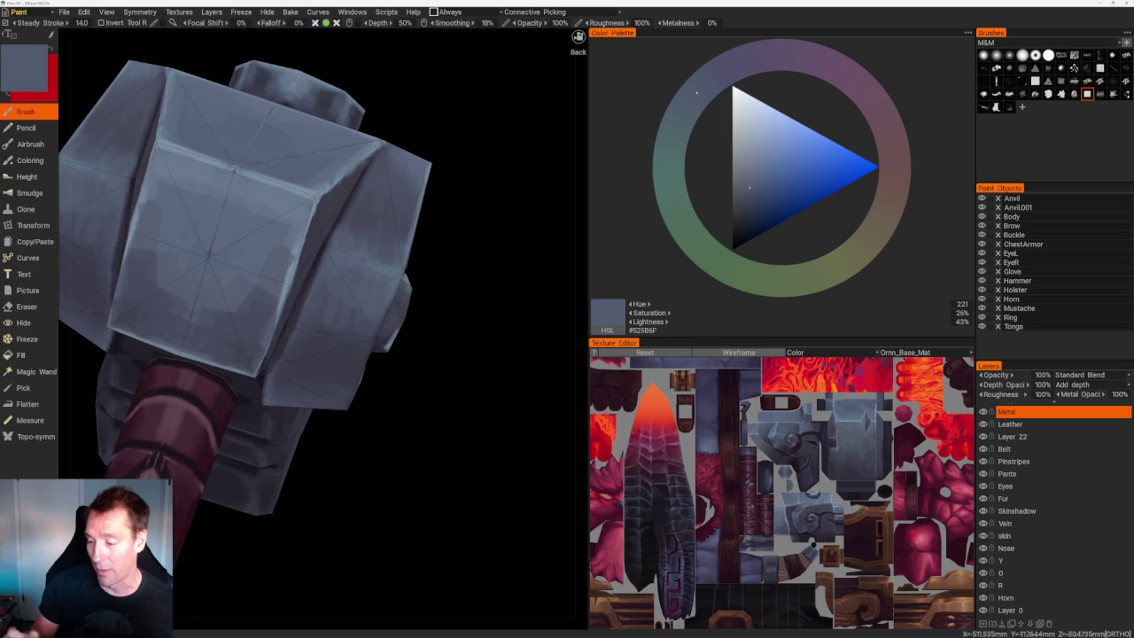
Switch the paint colour to dark purple #2A2630.
key("v")
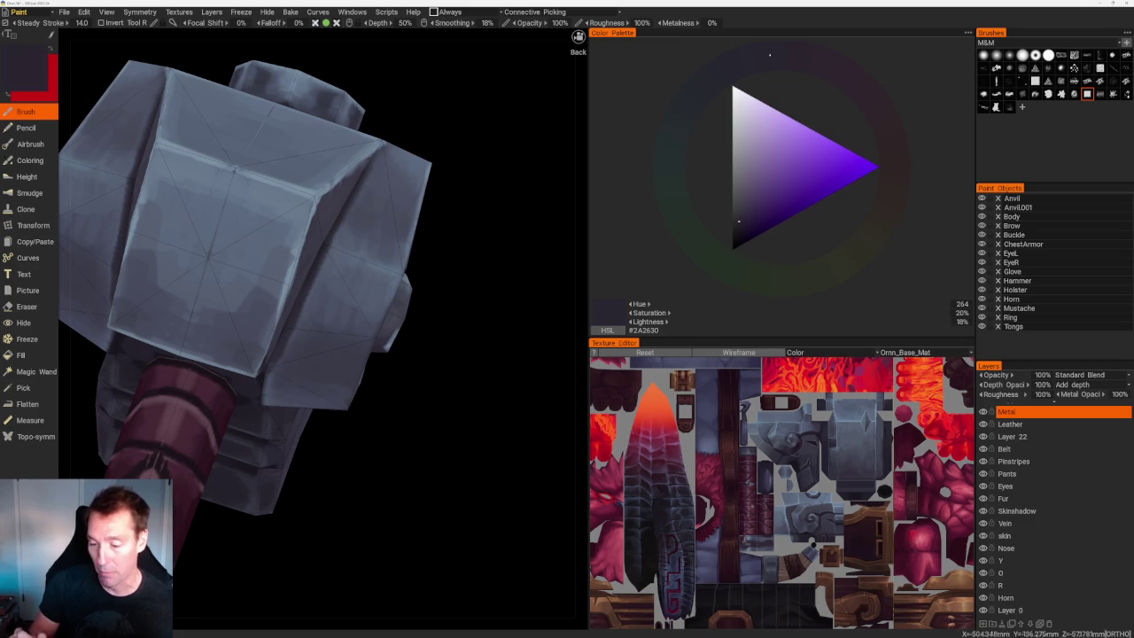
scroll(464, 228, "down", 5)
scroll(468, 275, "up", 4)
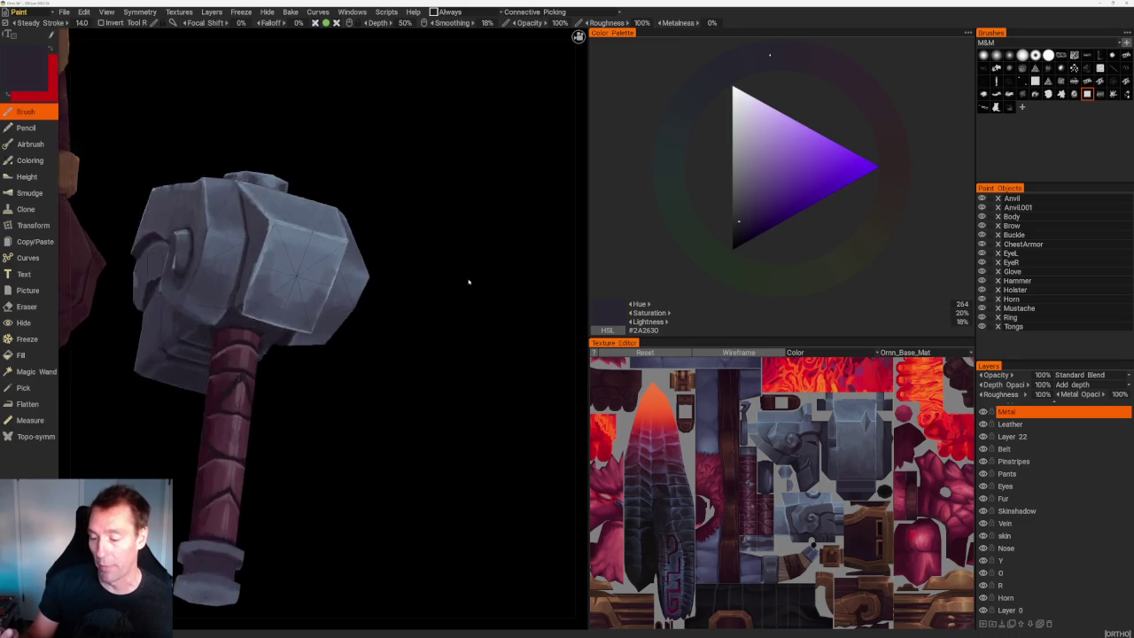
Orbit around the hammer head and brush dark purple-grey shadows into its edges and recesses.
scroll(469, 274, "up", 4)
middle_click_drag(468, 275, 495, 319)
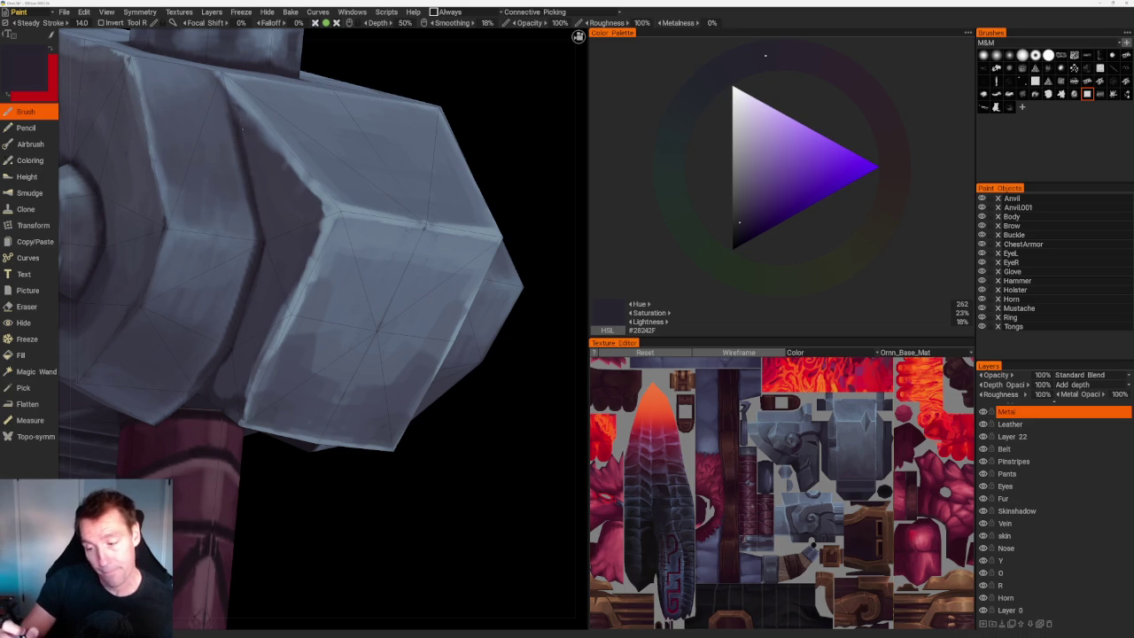
scroll(342, 183, "down", 4)
scroll(438, 200, "up", 2)
scroll(295, 288, "up", 2)
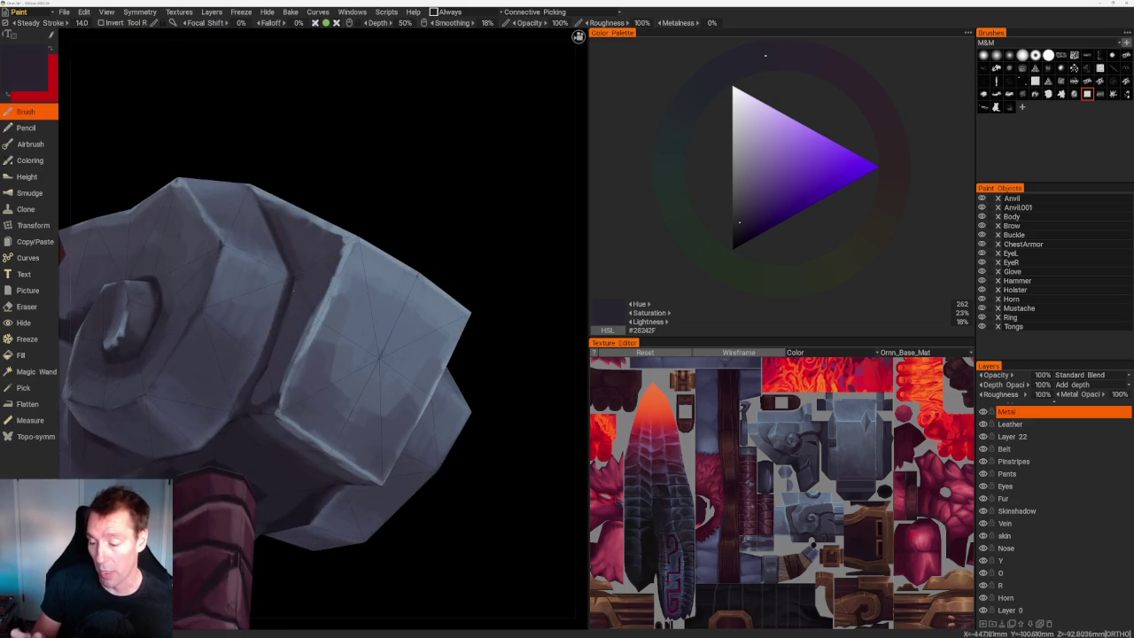
scroll(463, 319, "down", 4)
middle_click_drag(463, 319, 405, 296)
scroll(405, 296, "up", 4)
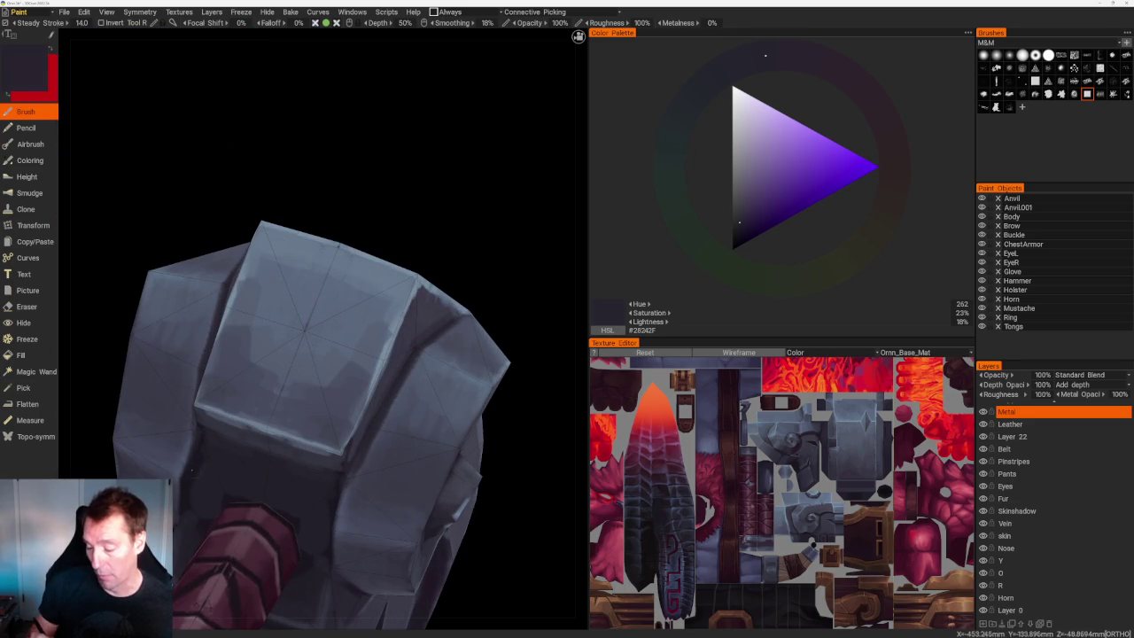
middle_click_drag(544, 317, 404, 222)
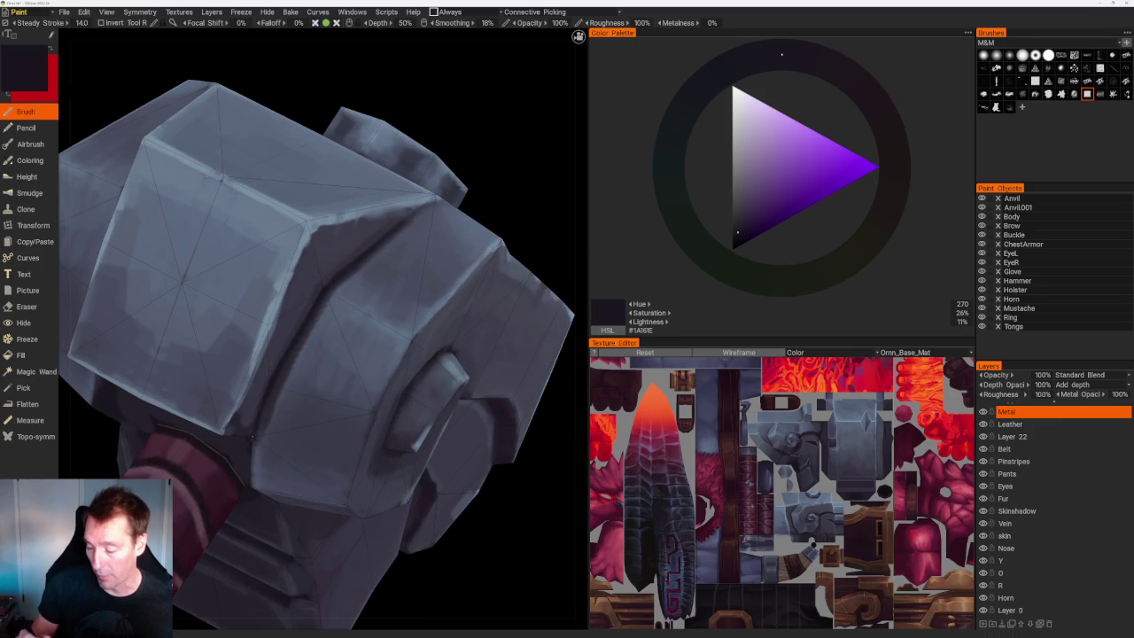
scroll(504, 159, "down", 2)
scroll(390, 144, "down", 5)
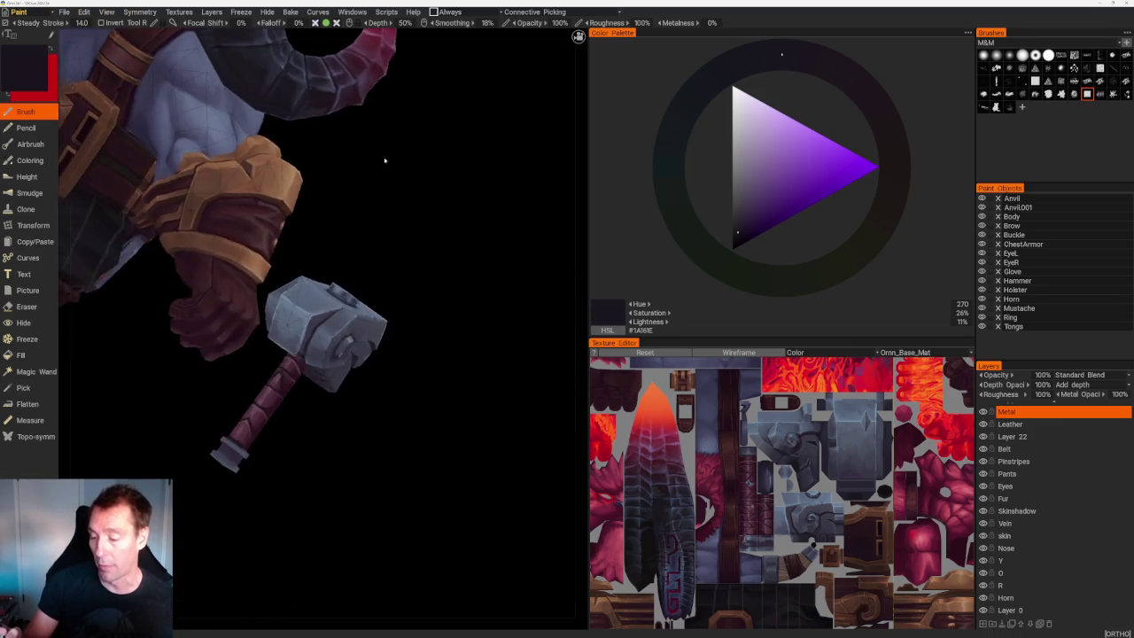
scroll(414, 304, "up", 6)
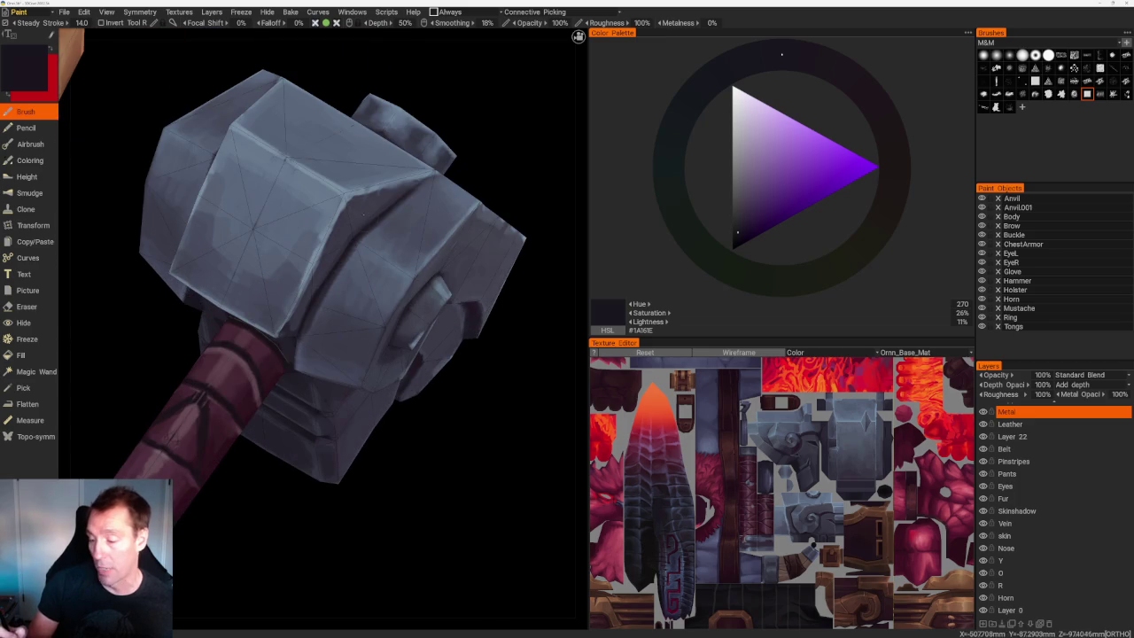
Step the colour lighter through blue-greys to light grey #BFBFBF while shading the hammer faces.
key("v")
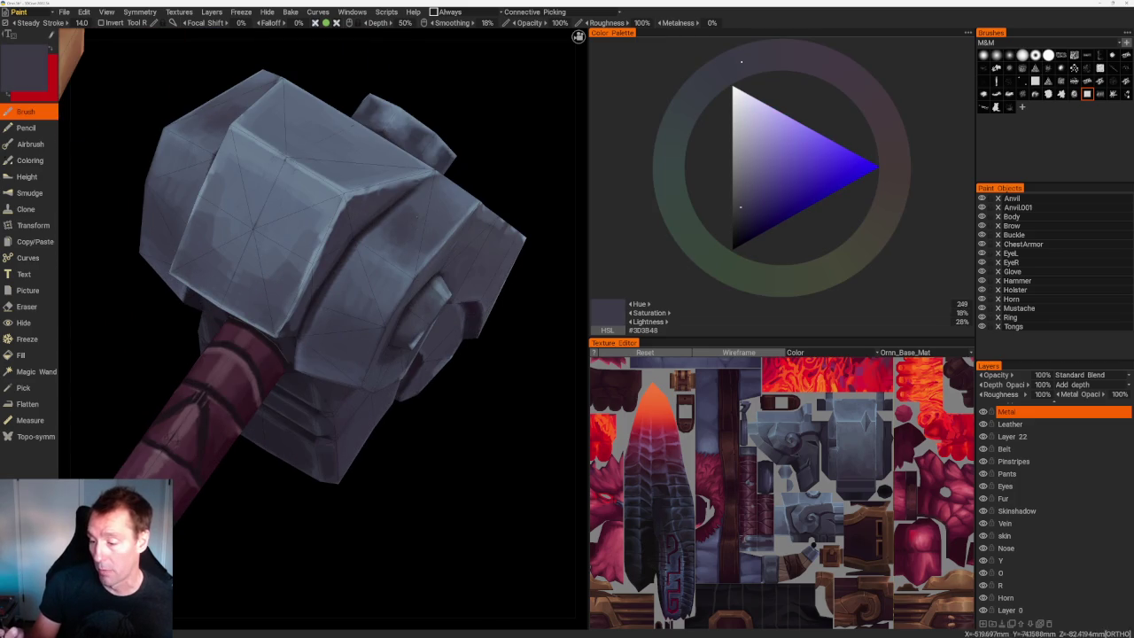
key("v")
key("v")
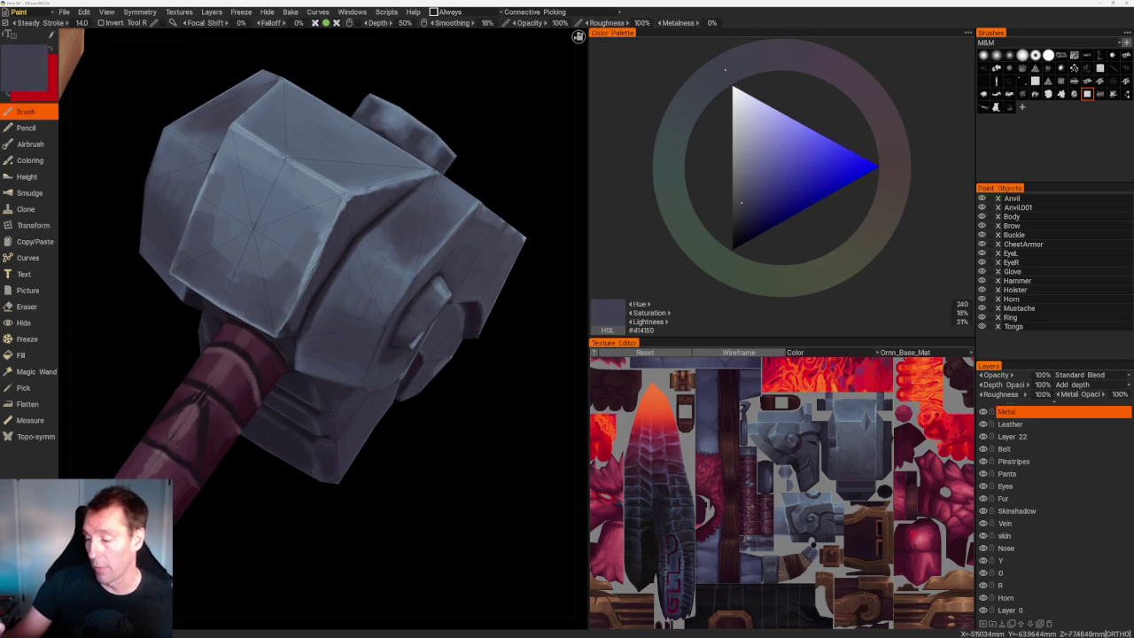
key("v")
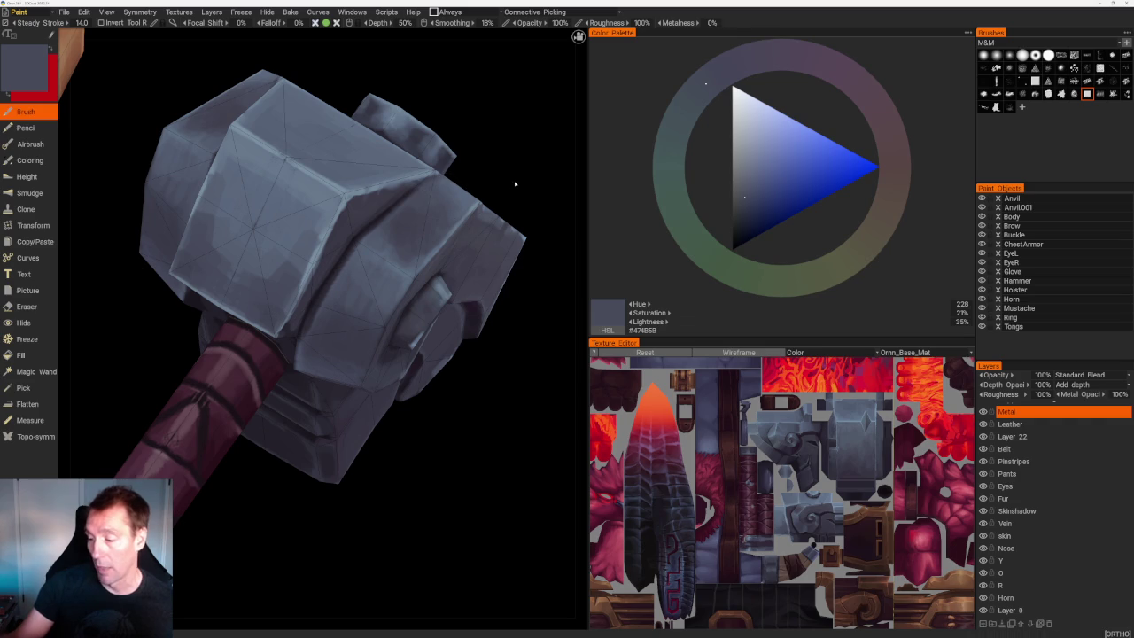
left_click_drag(512, 184, 497, 230)
mouse_move(448, 342)
left_mouse_down()
mouse_move(459, 425)
mouse_move(506, 271)
left_mouse_up()
scroll(506, 271, "up", 2)
key("v")
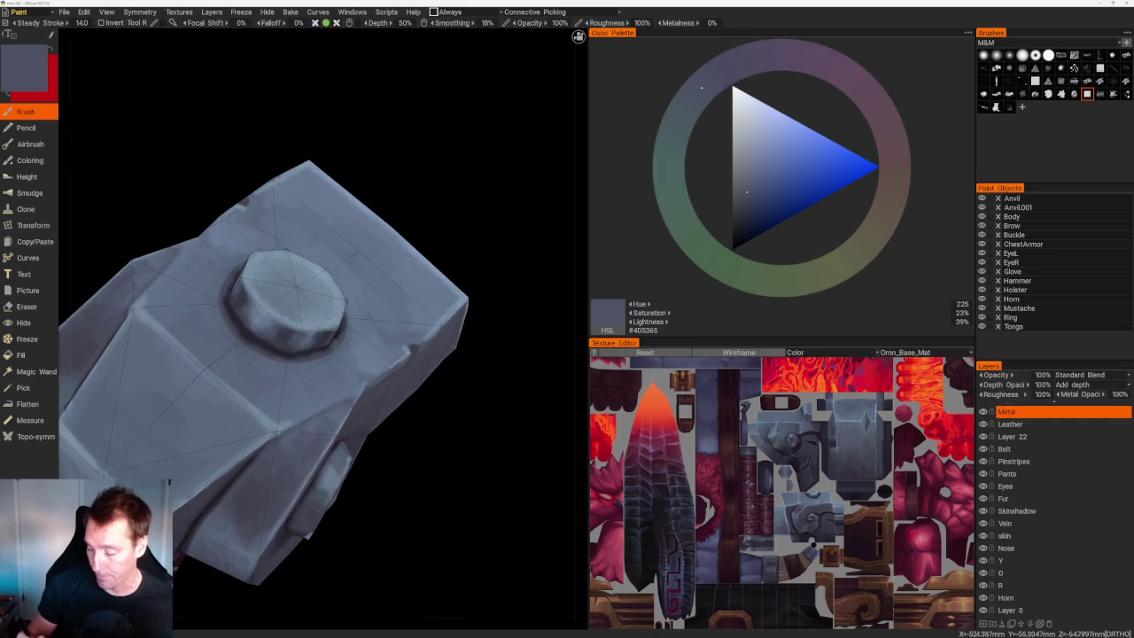
mouse_move(403, 484)
left_mouse_down()
mouse_move(405, 228)
mouse_move(469, 245)
mouse_move(451, 292)
mouse_move(427, 300)
mouse_move(370, 232)
left_mouse_up()
Sample a blue-grey from the model and paint lighter patches on the hammer head's right side.
key("v")
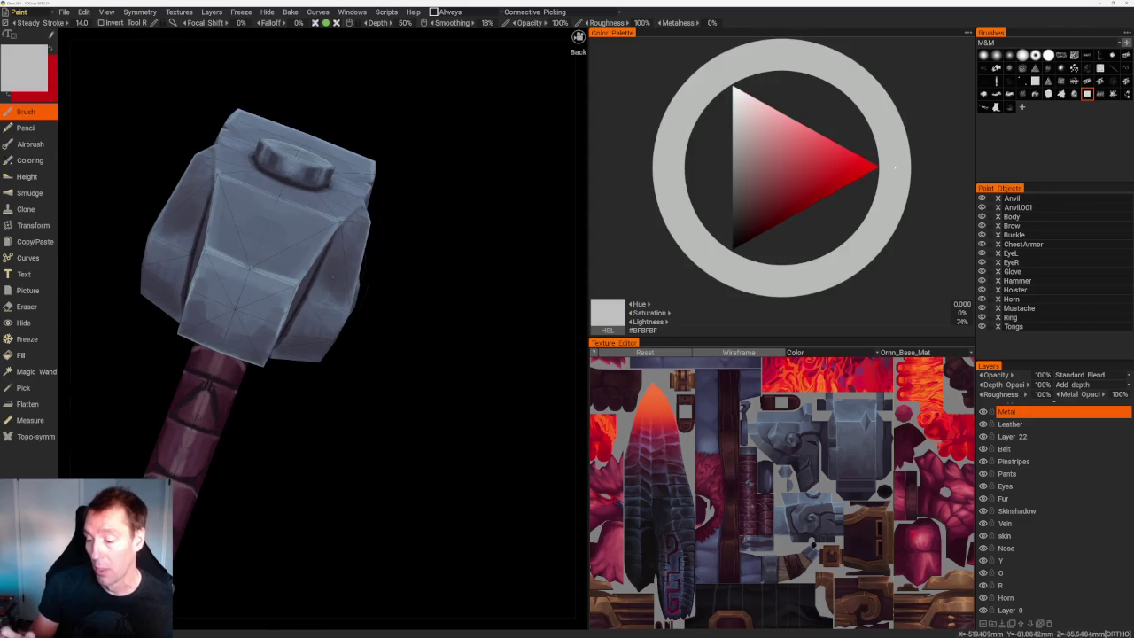
key("v")
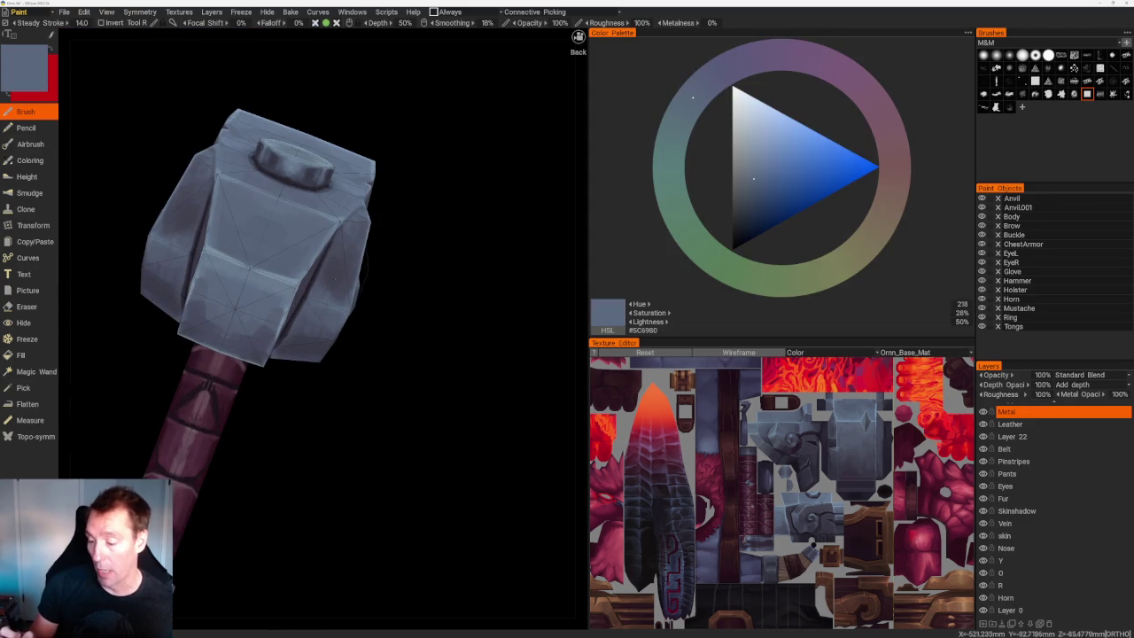
left_click_drag(350, 285, 367, 266)
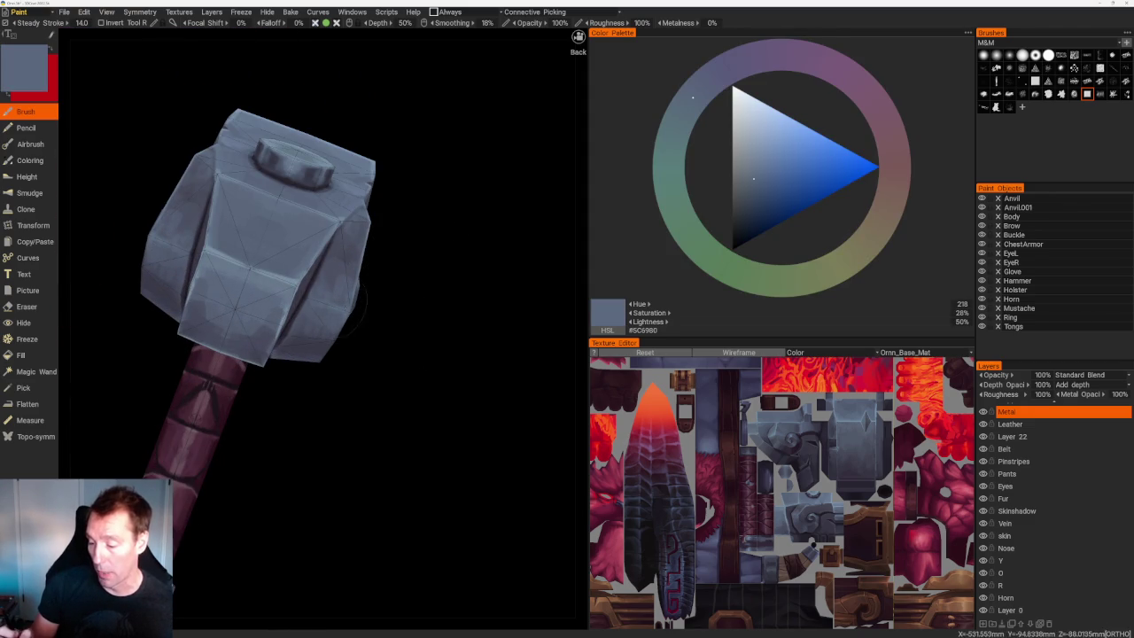
scroll(422, 413, "down", 5)
left_click_drag(431, 287, 410, 339)
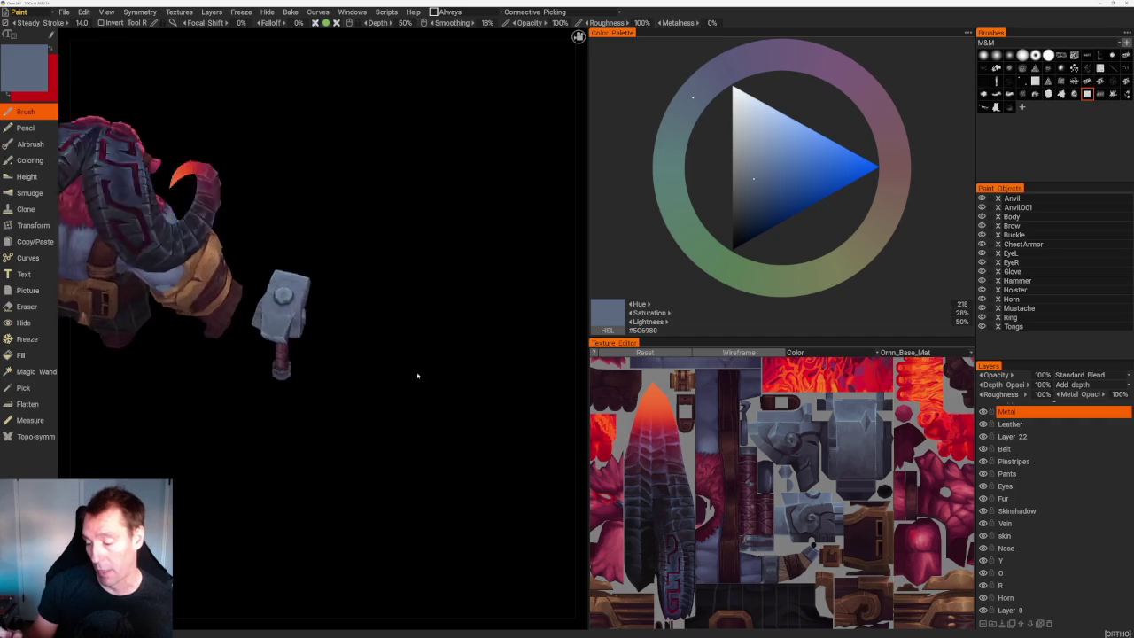
scroll(469, 399, "up", 5)
scroll(470, 400, "up", 3)
Sample a lighter steel blue and paint a highlight stroke across the hammer head.
key("v")
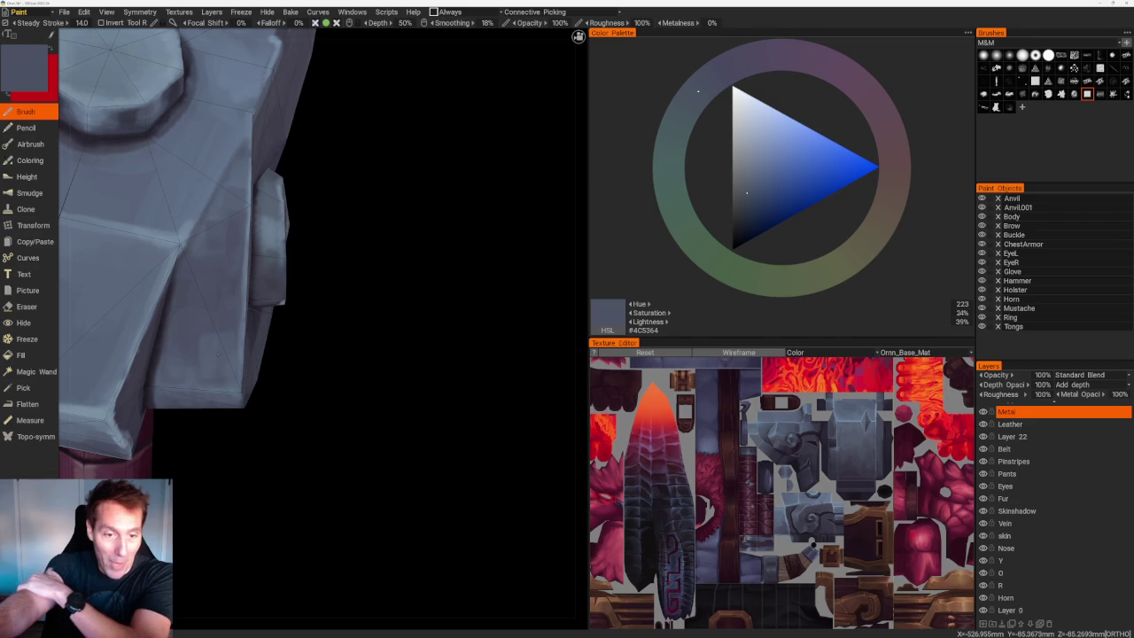
left_click_drag(481, 317, 461, 302)
key("v")
left_click_drag(283, 282, 330, 266)
key("v")
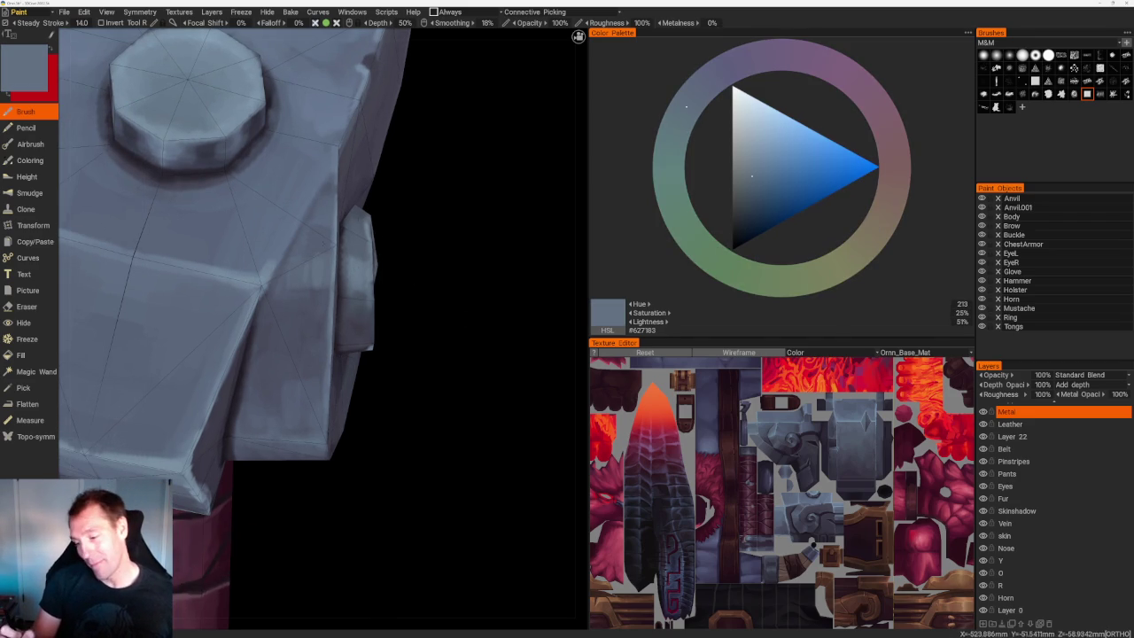
Turn the character to a front-right view and open the Color Palette display options.
scroll(383, 164, "down", 5)
left_click_drag(382, 164, 372, 179)
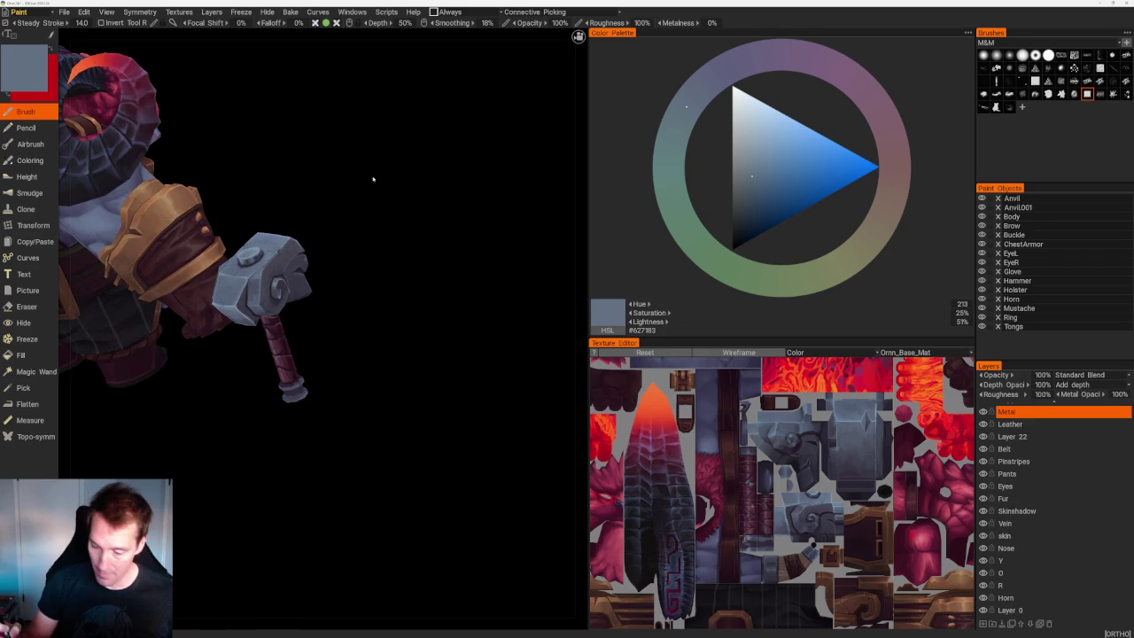
mouse_move(421, 385)
left_mouse_down()
mouse_move(316, 342)
mouse_move(260, 355)
mouse_move(281, 467)
left_mouse_up()
mouse_move(260, 537)
left_mouse_down()
mouse_move(260, 514)
mouse_move(274, 511)
mouse_move(253, 516)
left_mouse_up()
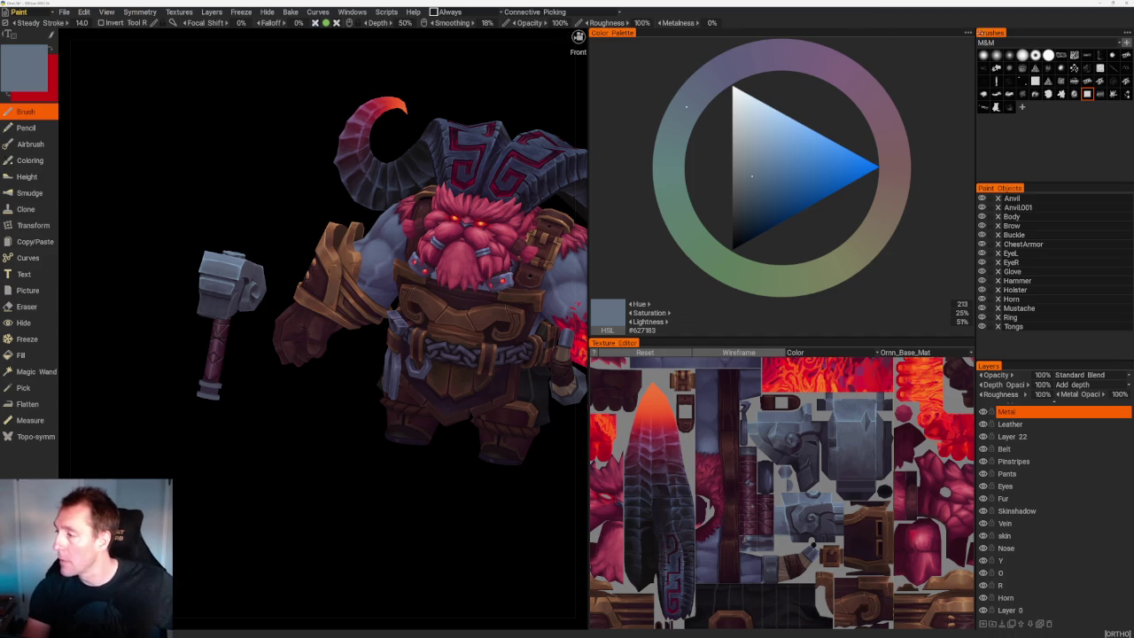
left_click(968, 33)
Switch the Color Palette to Image mode with Ornn's front screenshot and face the model front-on.
left_click(963, 70)
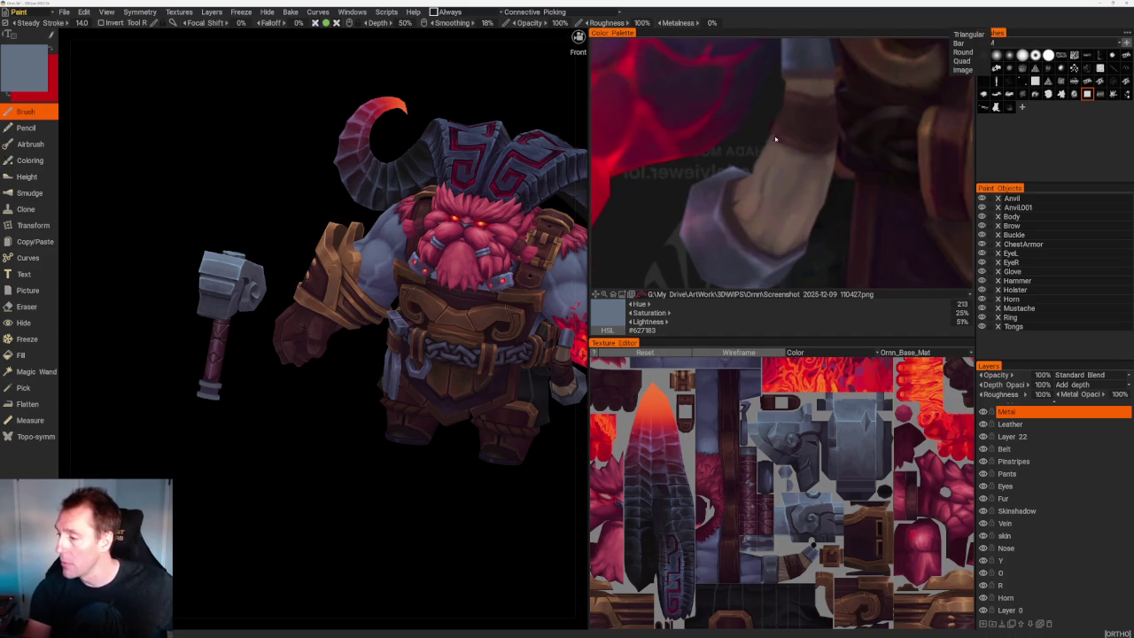
scroll(836, 177, "down", 3)
middle_click_drag(797, 133, 776, 209)
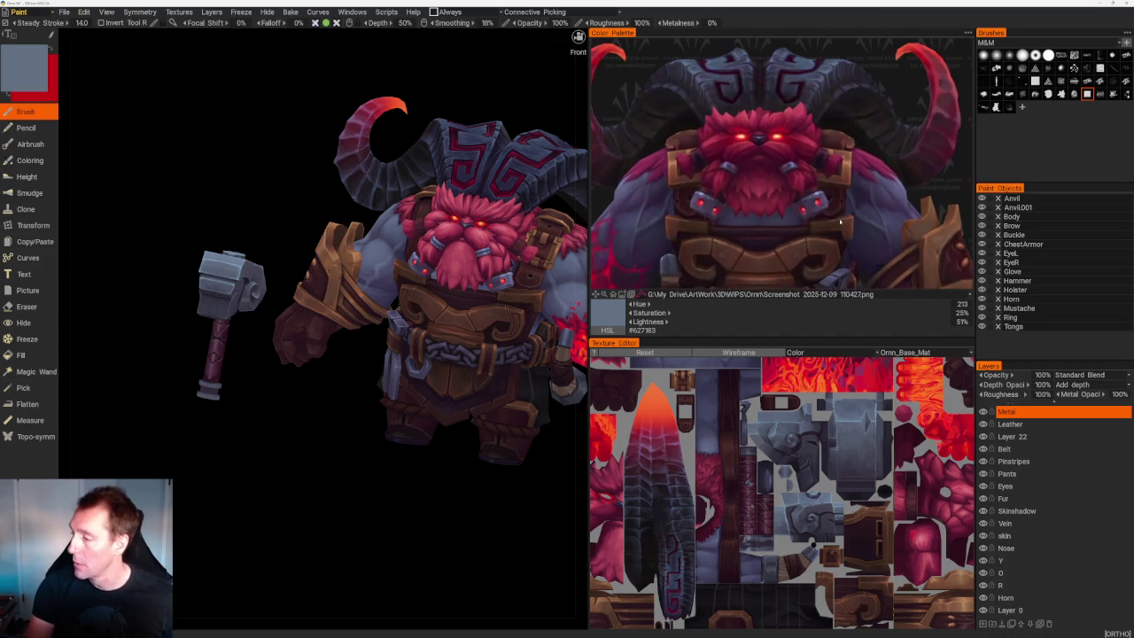
left_click_drag(399, 496, 366, 496)
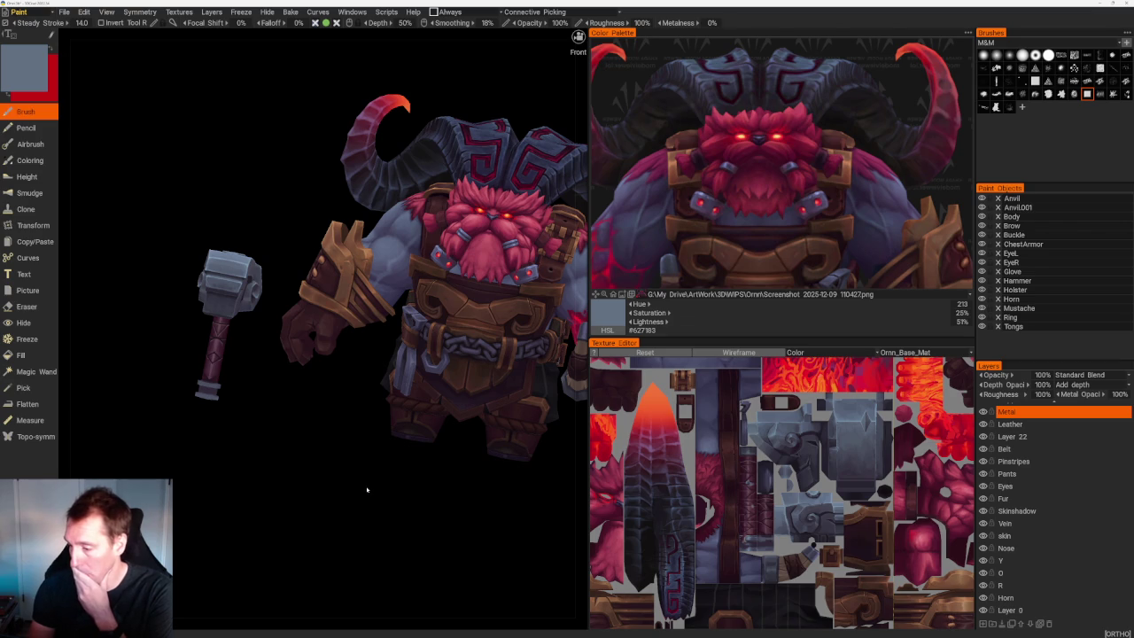
left_click_drag(368, 488, 370, 485)
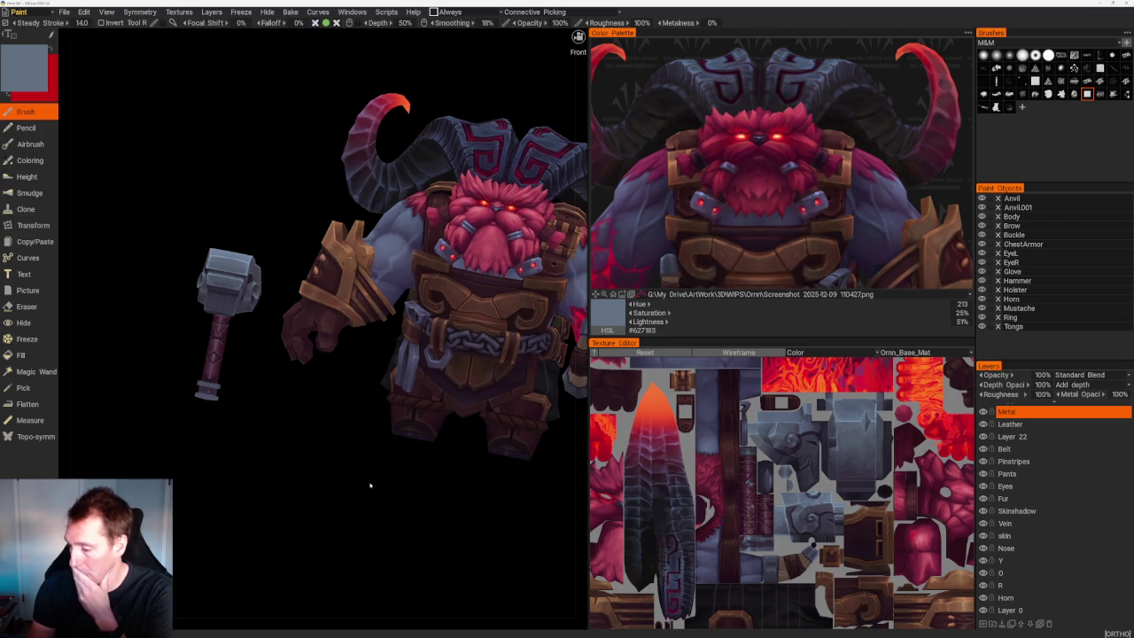
scroll(816, 193, "down", 3)
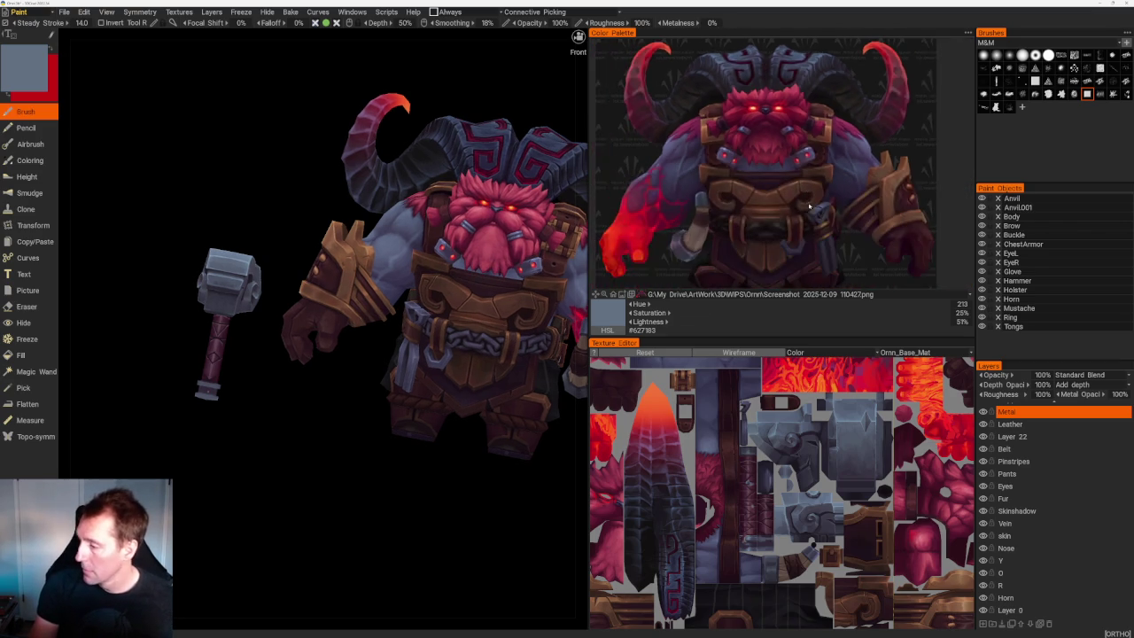
left_click_drag(292, 486, 314, 501)
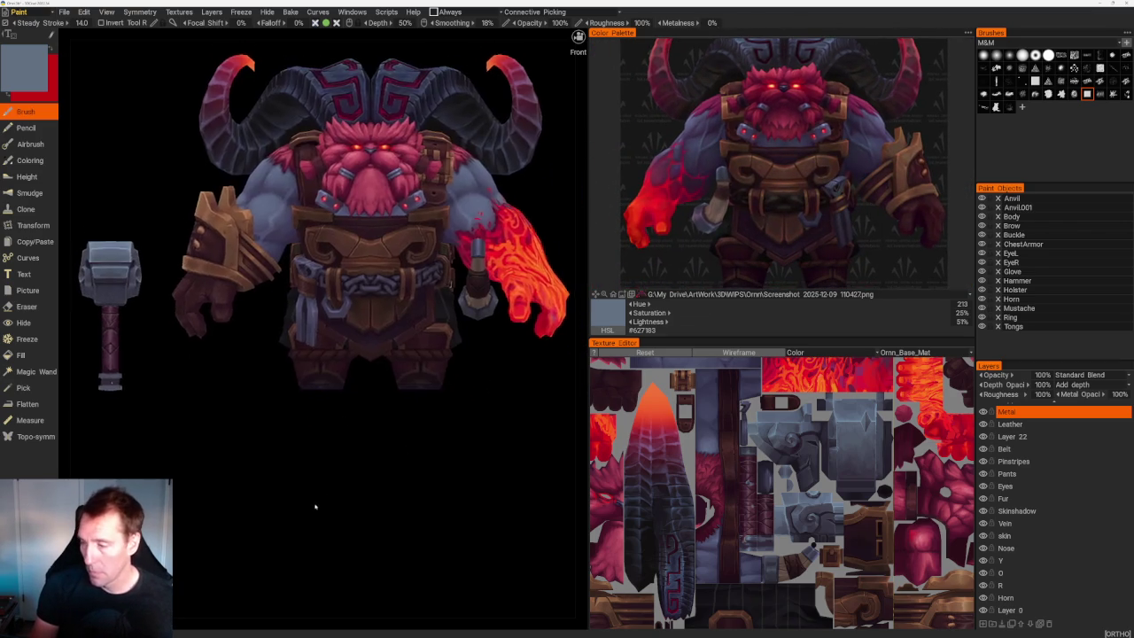
left_click(671, 294)
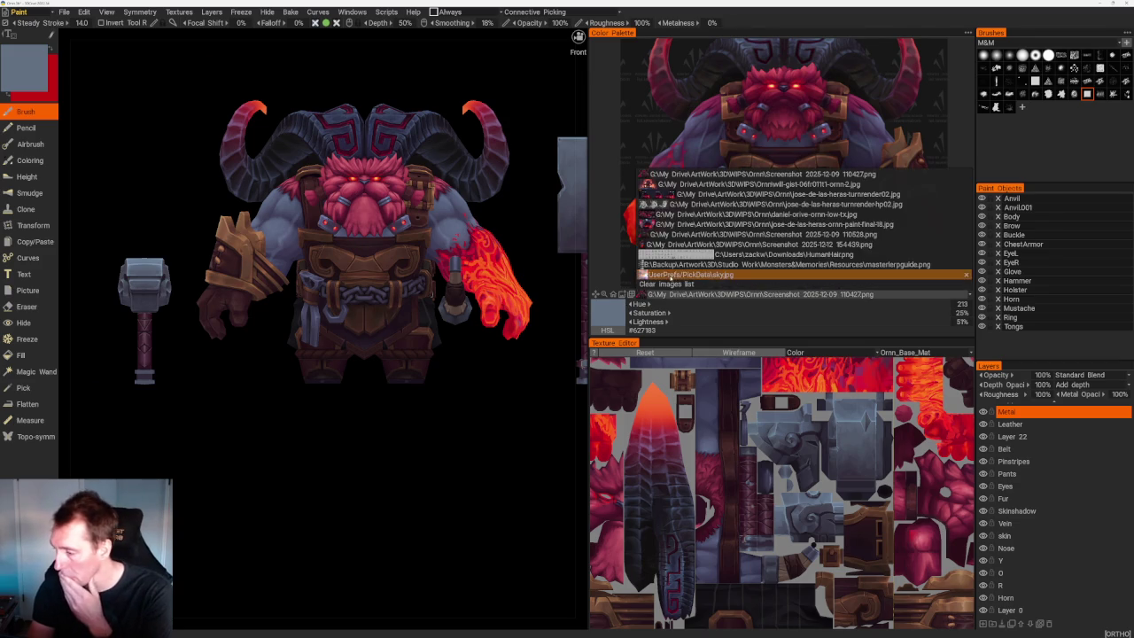
mouse_move(753, 185)
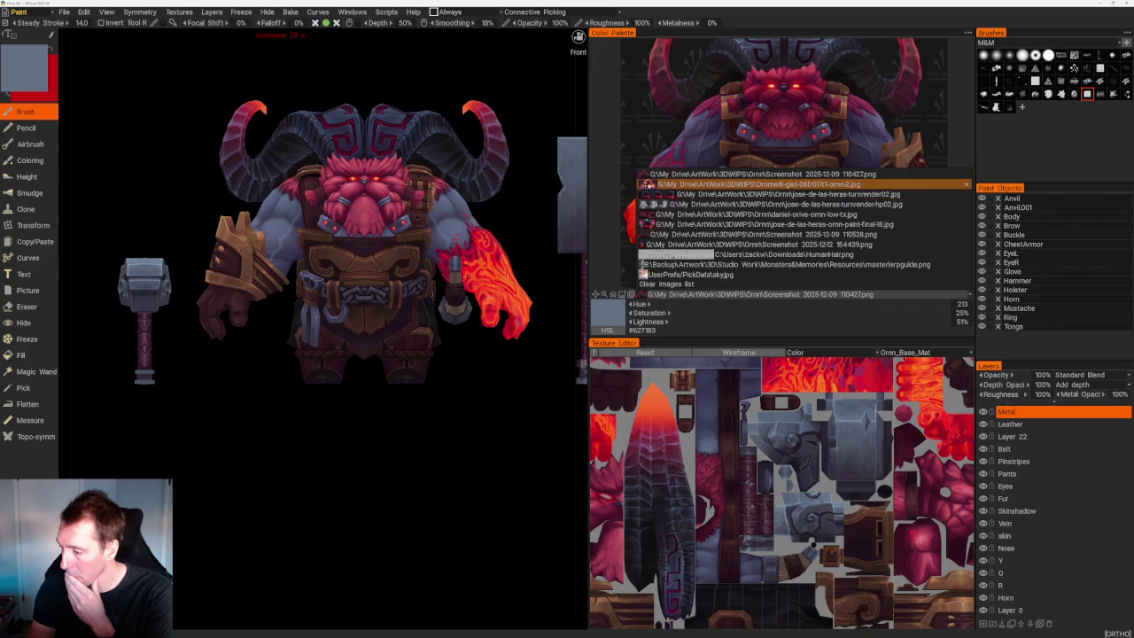
Load the red-lit ornn-2 artwork as the palette reference and zoom into it.
left_click(651, 183)
scroll(802, 137, "up", 3)
scroll(807, 208, "up", 2)
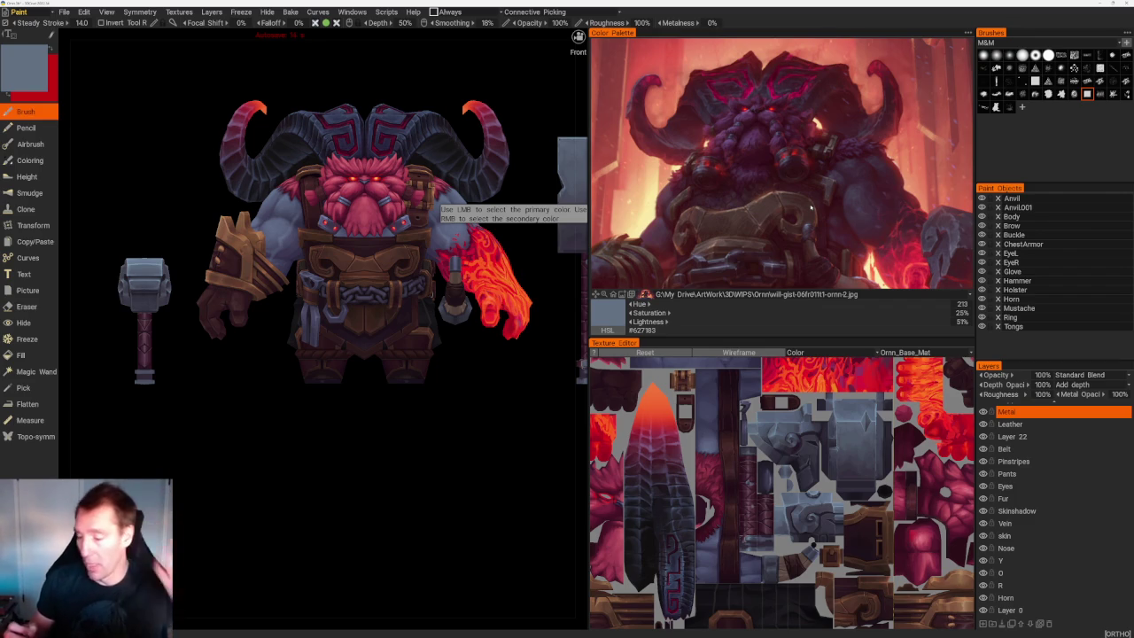
middle_click_drag(413, 431, 410, 472)
scroll(409, 472, "down", 5)
middle_click_drag(385, 379, 352, 443)
scroll(353, 443, "up", 5)
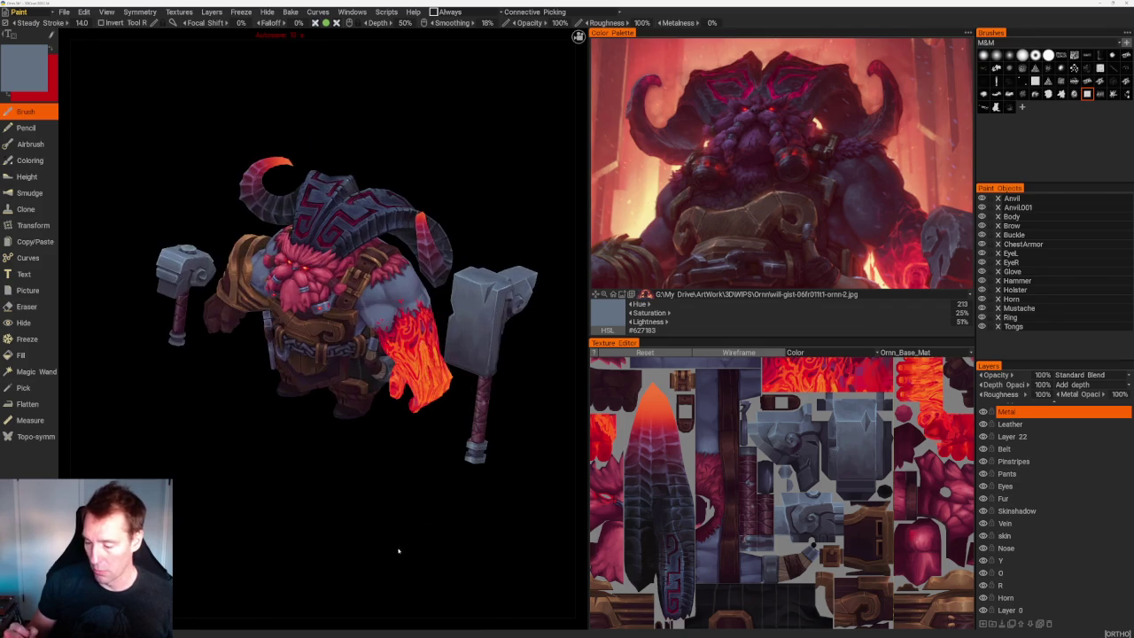
scroll(394, 537, "up", 5)
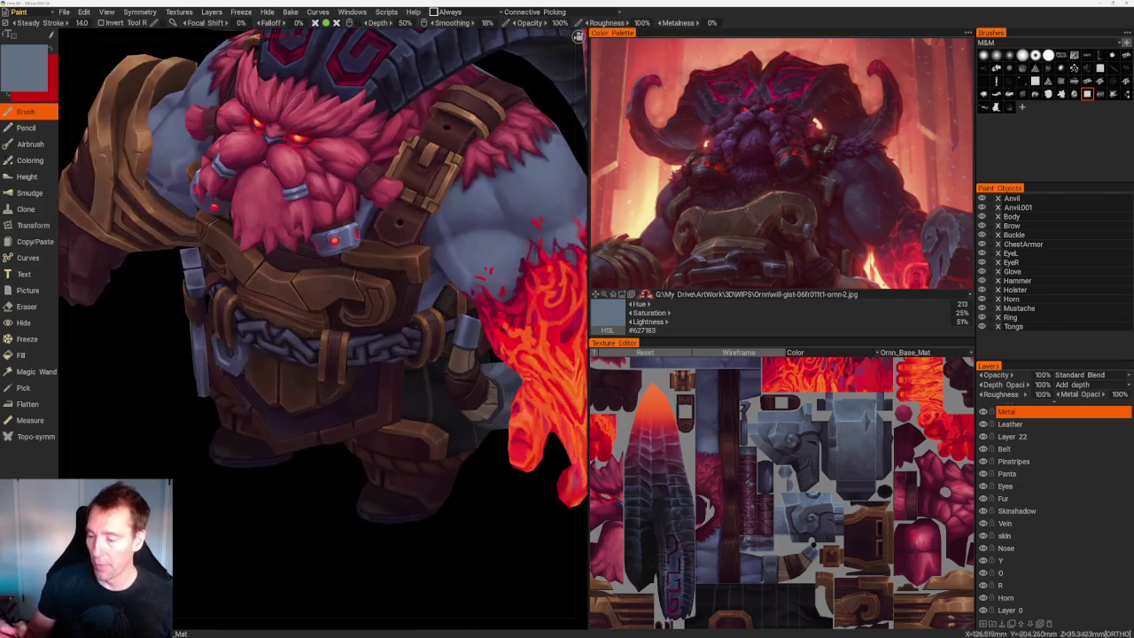
Sample lavender and dark purple and paint the belt chain links with the character front-on.
key("v")
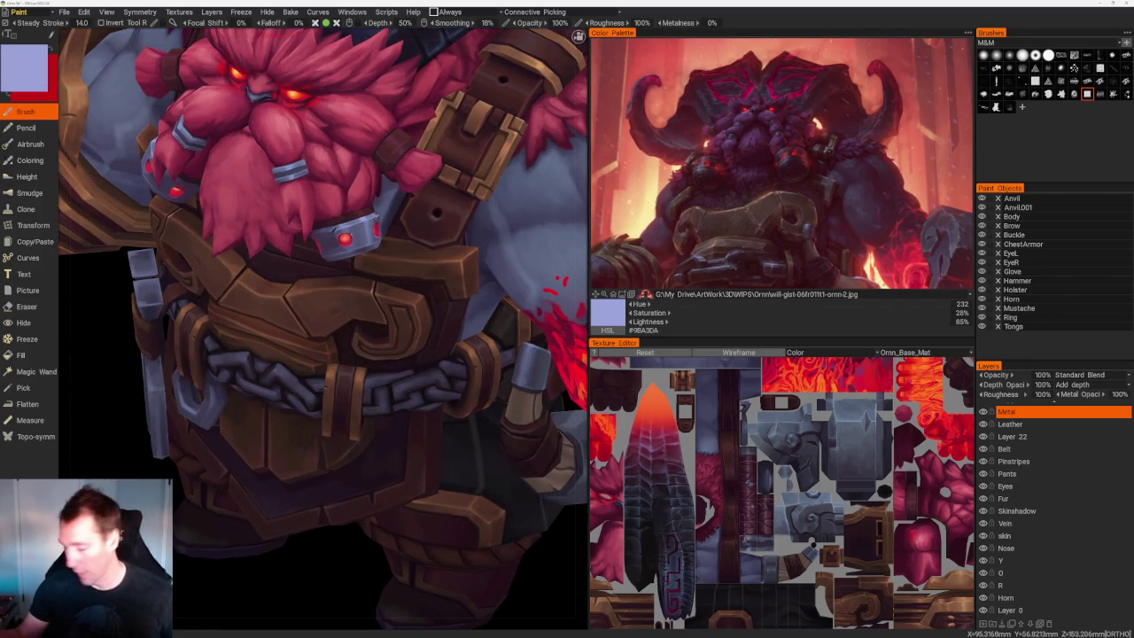
scroll(394, 175, "down", 10)
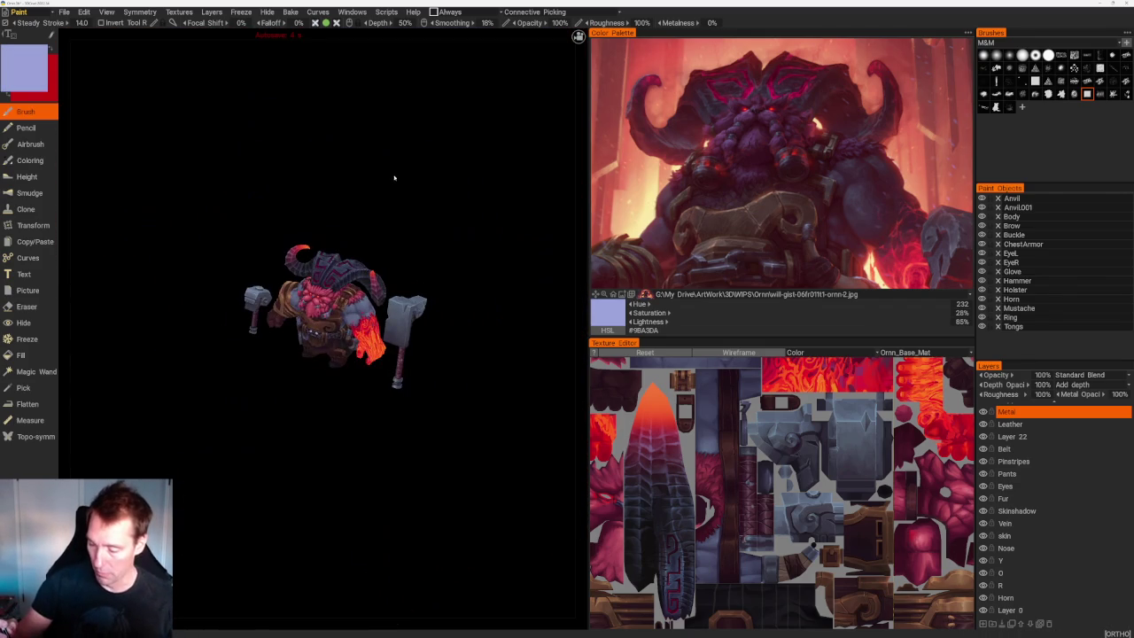
right_click_drag(398, 169, 425, 521)
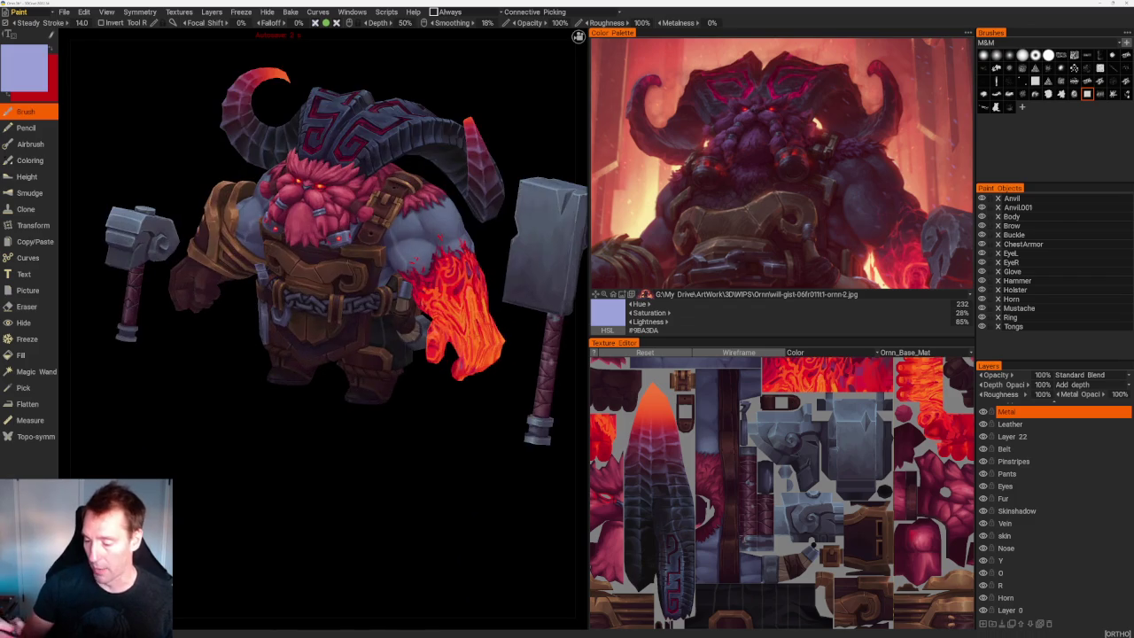
scroll(257, 297, "up", 5)
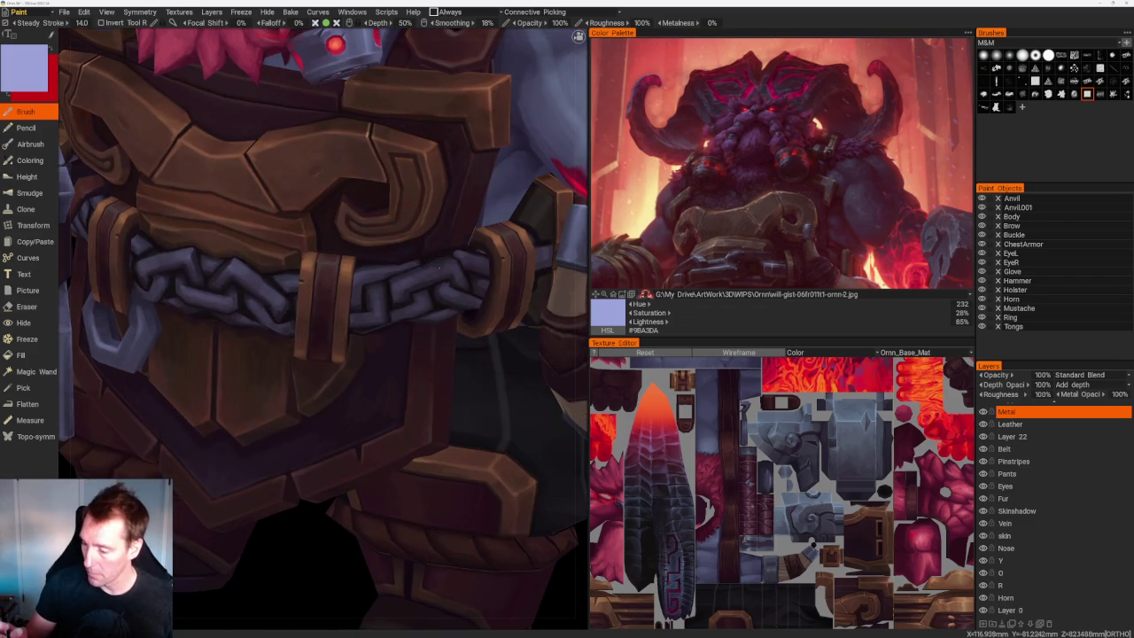
key("v")
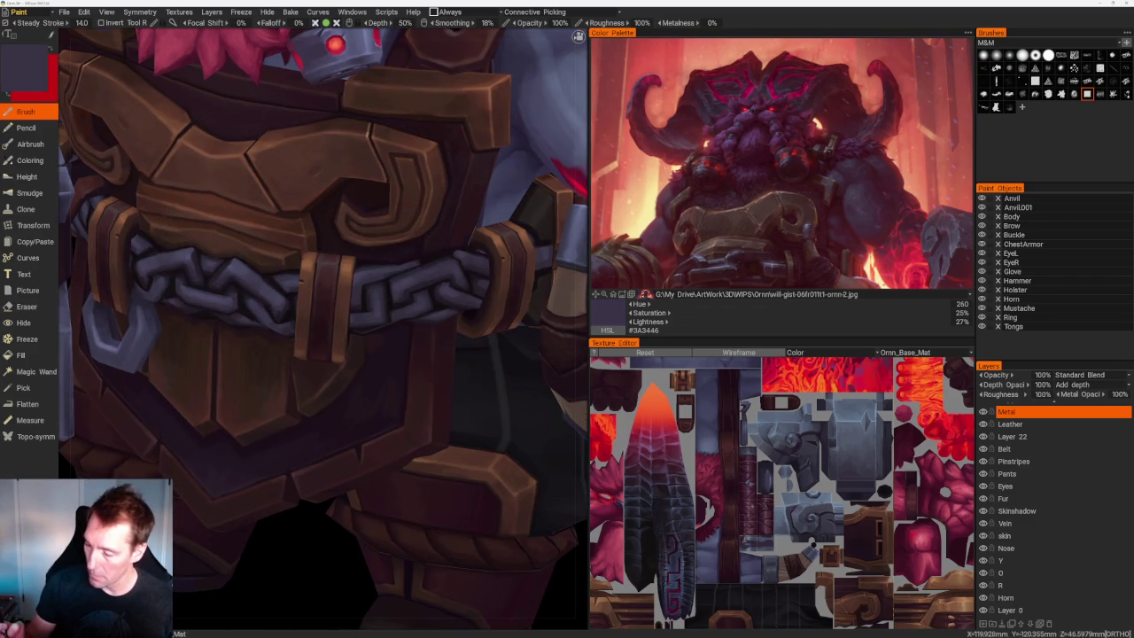
scroll(425, 133, "down", 10)
key("KP_1")
left_click_drag(425, 133, 408, 160)
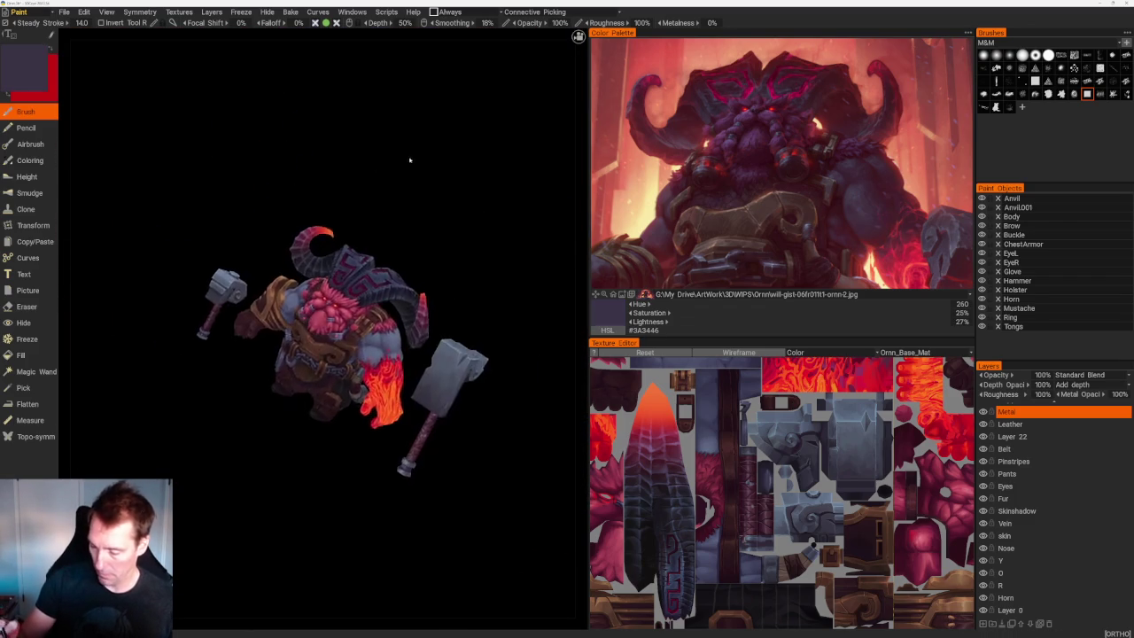
scroll(360, 421, "up", 8)
Pick darker plum #2A1E25 for shadows between the links and pan the reference onto the chain.
key("v")
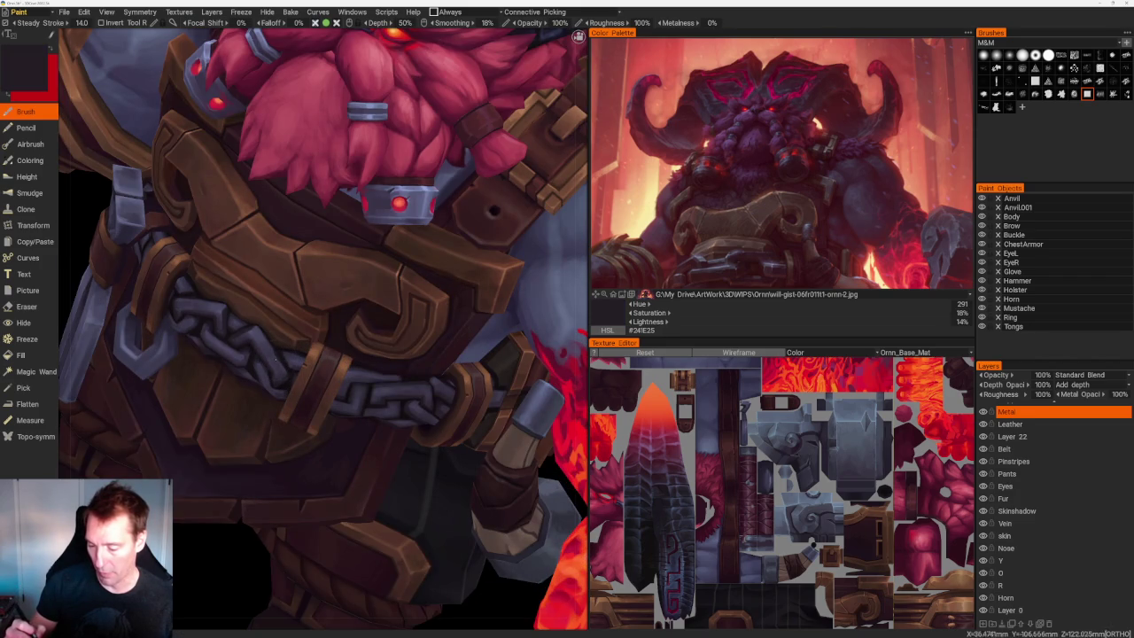
scroll(228, 450, "down", 3)
scroll(227, 450, "down", 3)
scroll(228, 450, "down", 2)
scroll(229, 469, "up", 4)
scroll(231, 505, "up", 2)
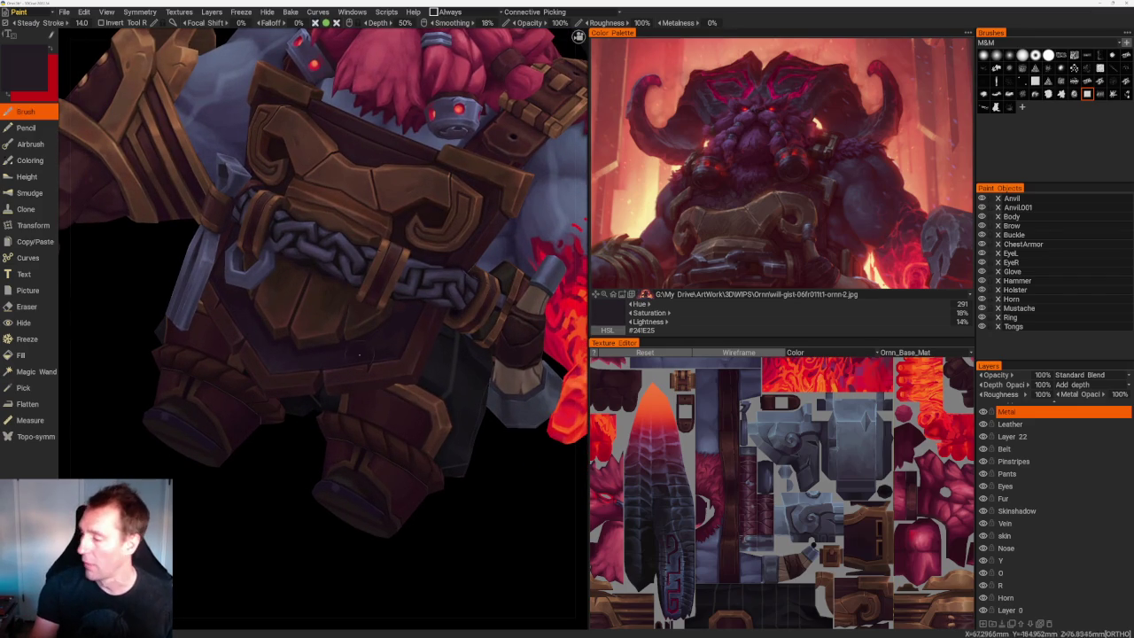
scroll(767, 131, "up", 3)
scroll(767, 131, "up", 3)
scroll(768, 131, "up", 2)
scroll(841, 126, "up", 2)
middle_click_drag(855, 154, 798, 164)
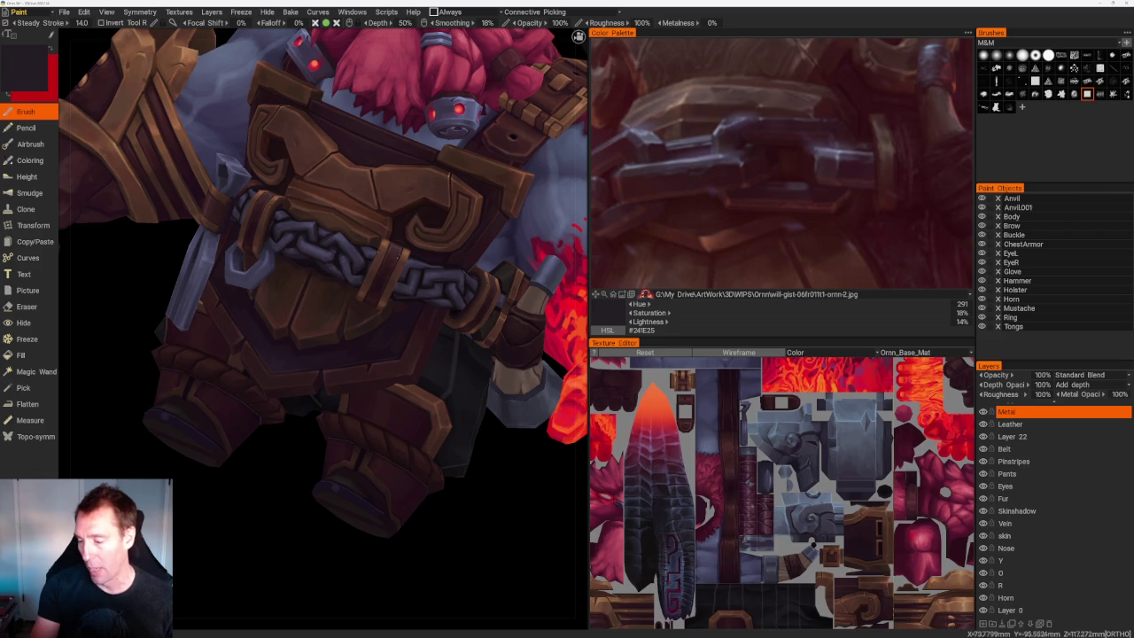
Frame the torso and belt chain in the viewport and select the Hide tool.
scroll(323, 266, "down", 2)
scroll(323, 266, "down", 3)
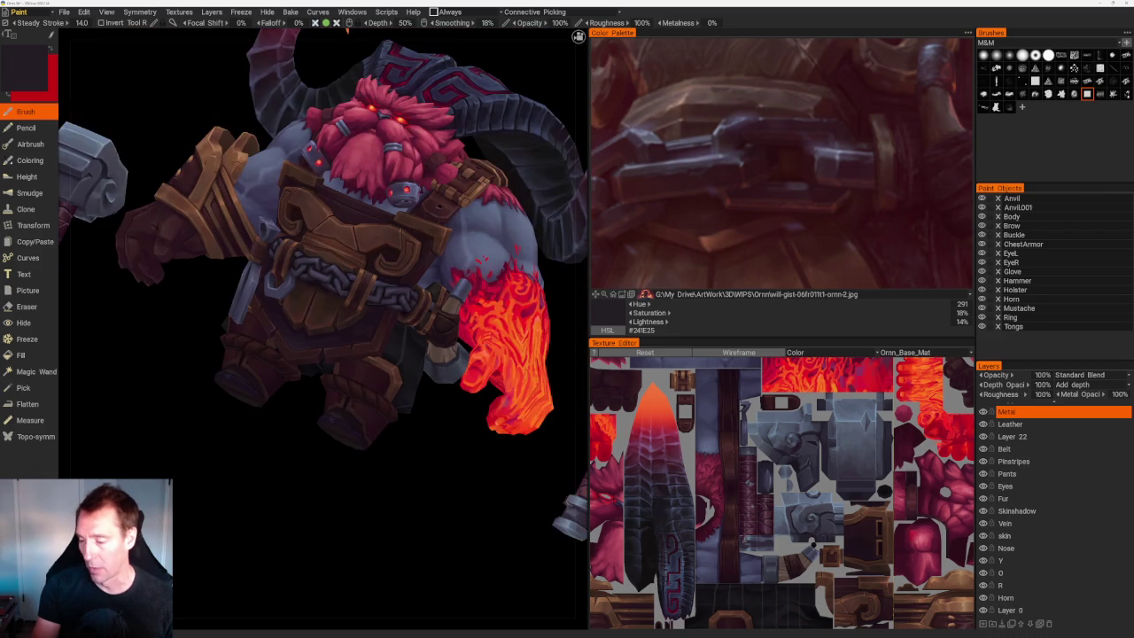
left_click_drag(408, 491, 434, 523)
scroll(434, 523, "up", 3)
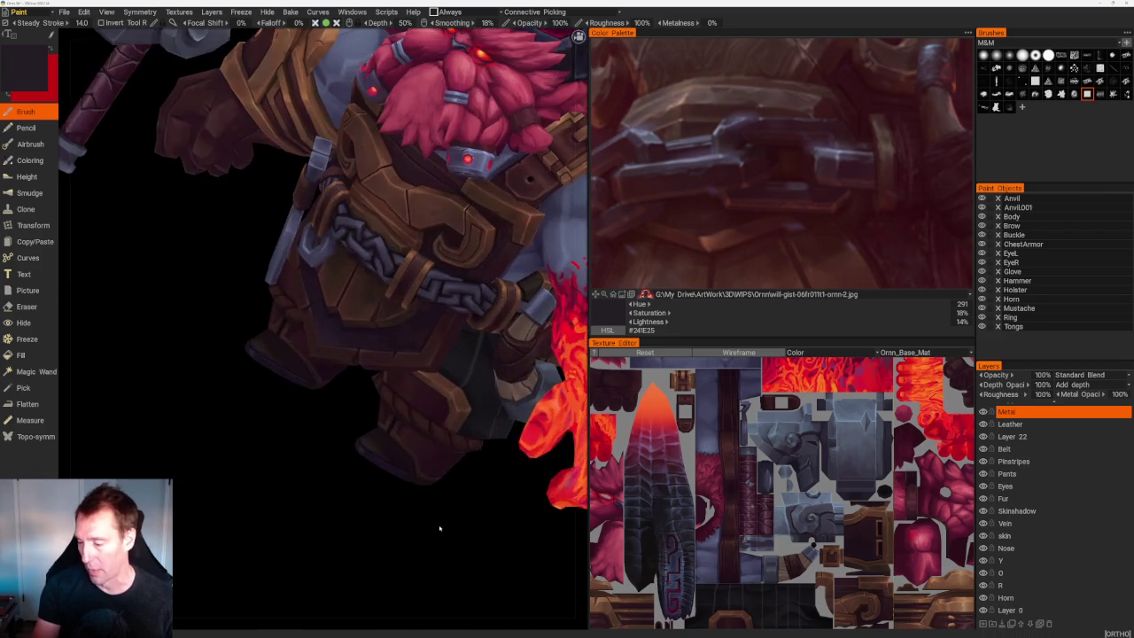
scroll(306, 436, "down", 5)
mouse_move(306, 435)
left_mouse_down()
mouse_move(251, 420)
mouse_move(284, 435)
mouse_move(298, 471)
left_mouse_up()
scroll(384, 418, "up", 3)
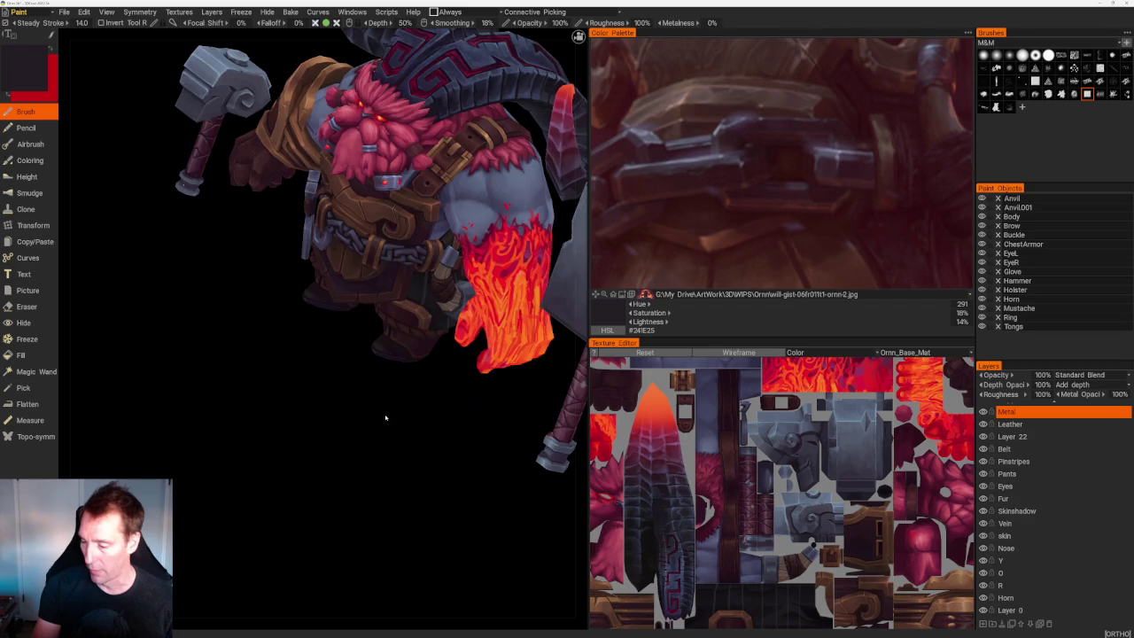
scroll(386, 484, "up", 2)
left_click_drag(401, 480, 410, 455)
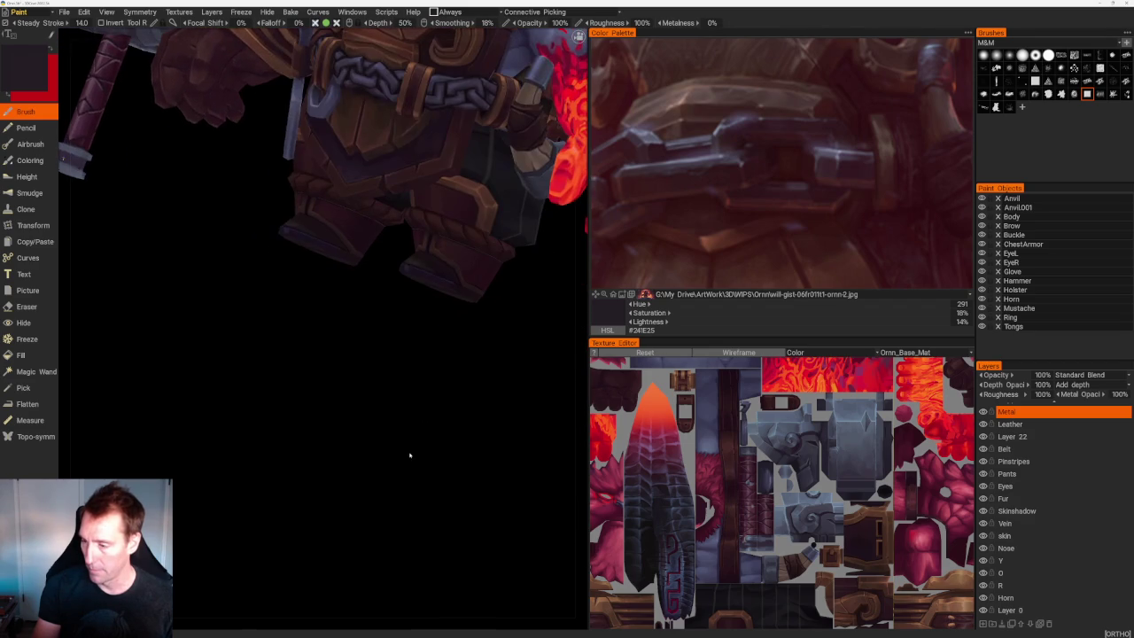
mouse_move(461, 330)
left_mouse_down()
mouse_move(428, 438)
mouse_move(446, 462)
left_mouse_up()
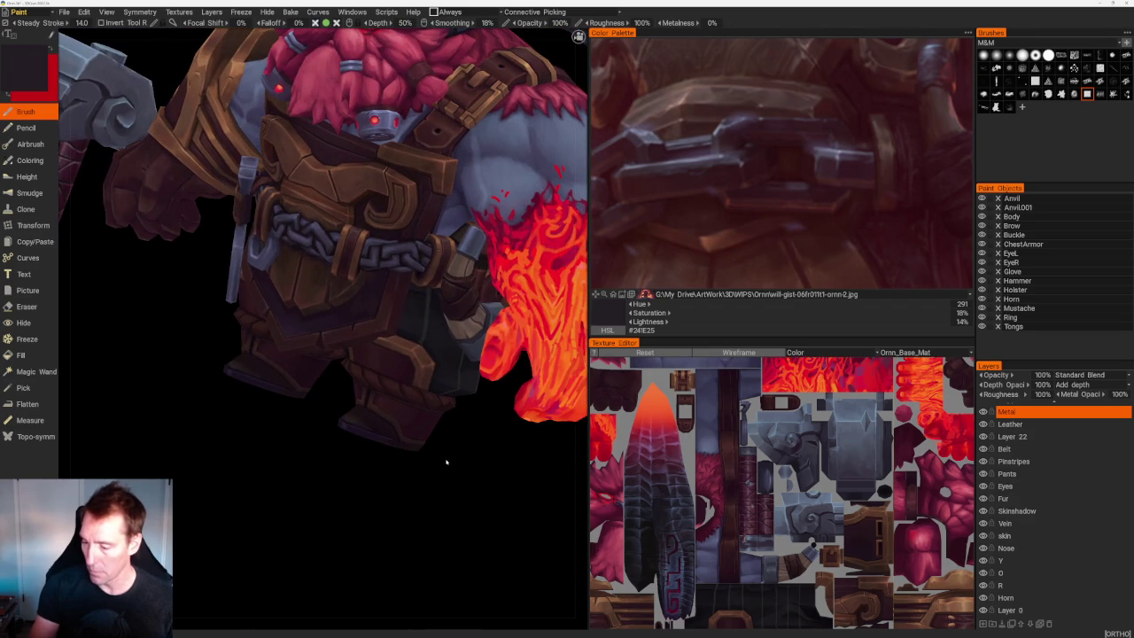
scroll(413, 487, "down", 3)
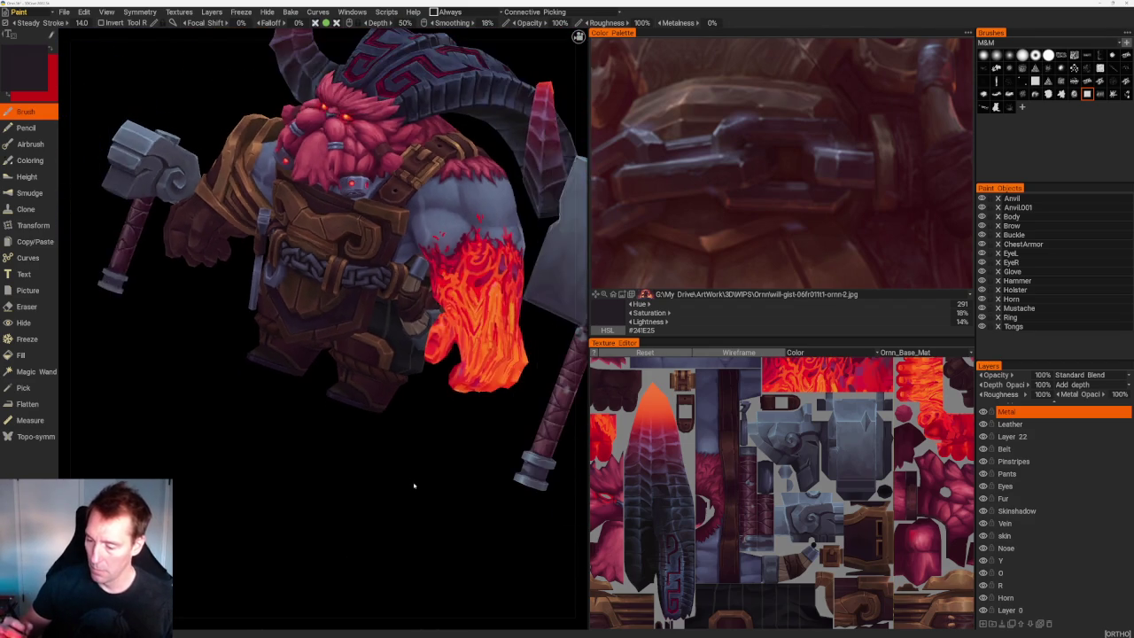
scroll(435, 591, "up", 3)
scroll(435, 591, "up", 4)
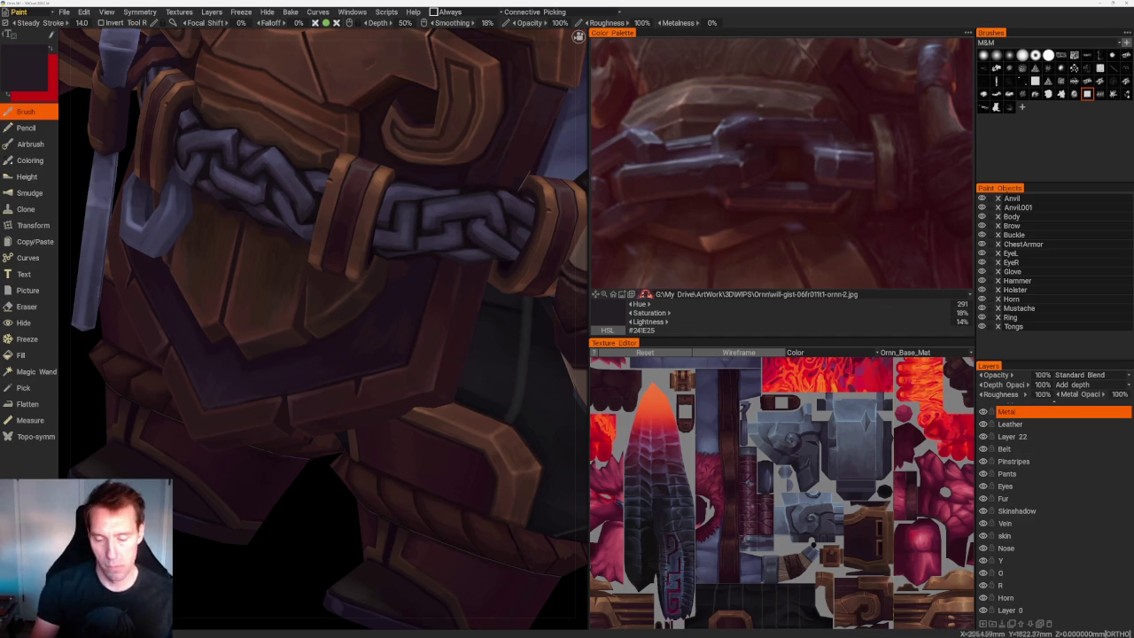
left_click(24, 322)
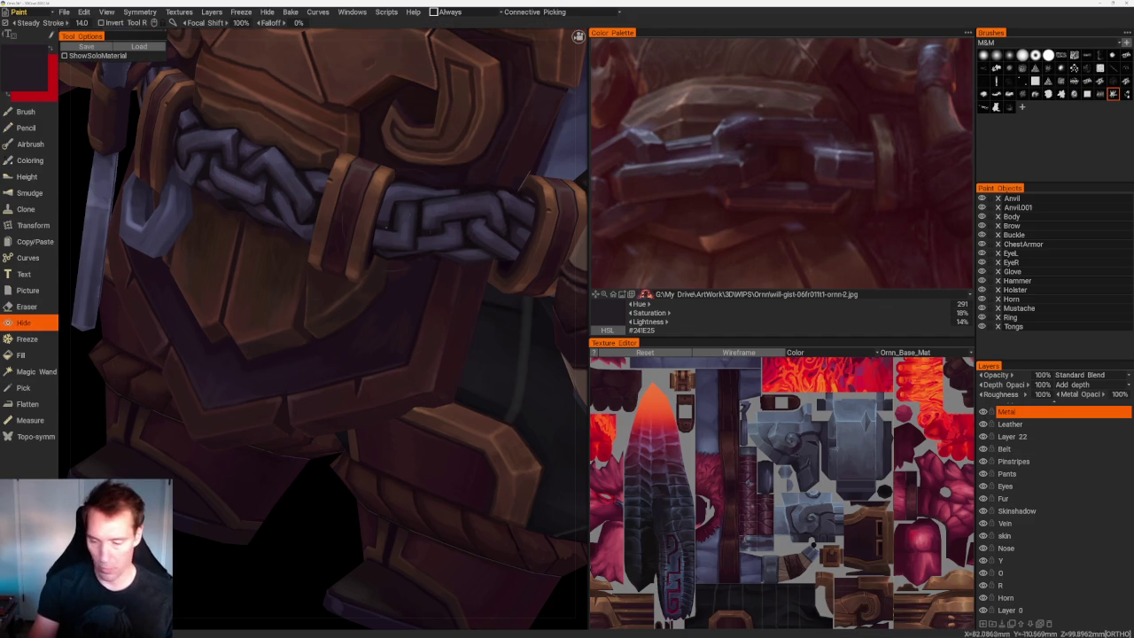
Hide the buckle and strap covering the belt chain, redoing it after an undo.
middle_click_drag(355, 212, 338, 279)
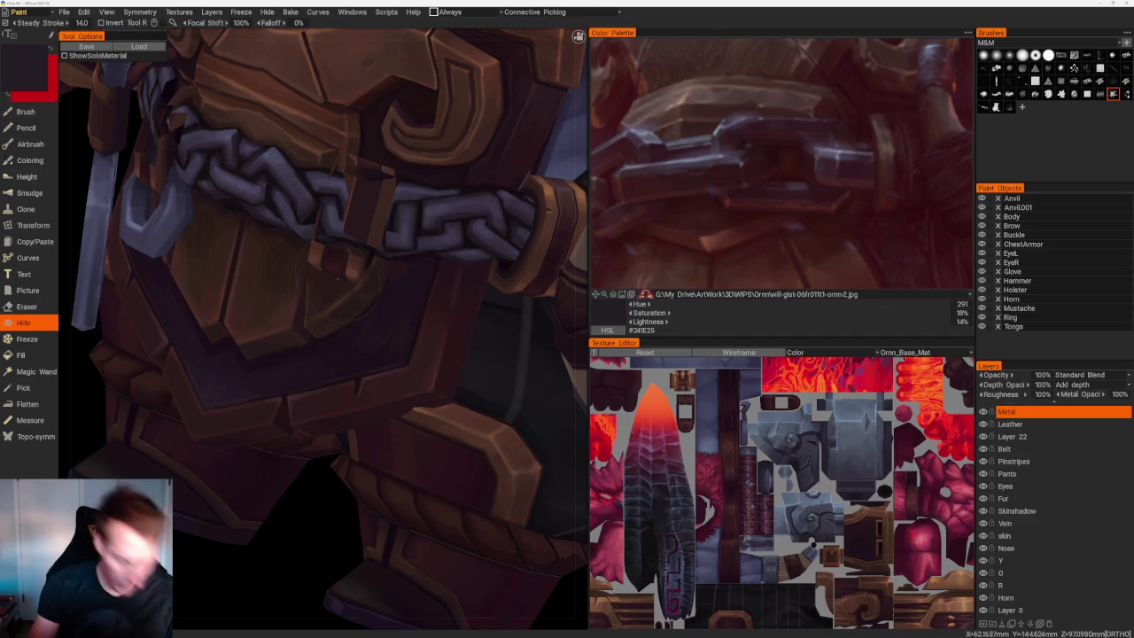
key("ctrl+z")
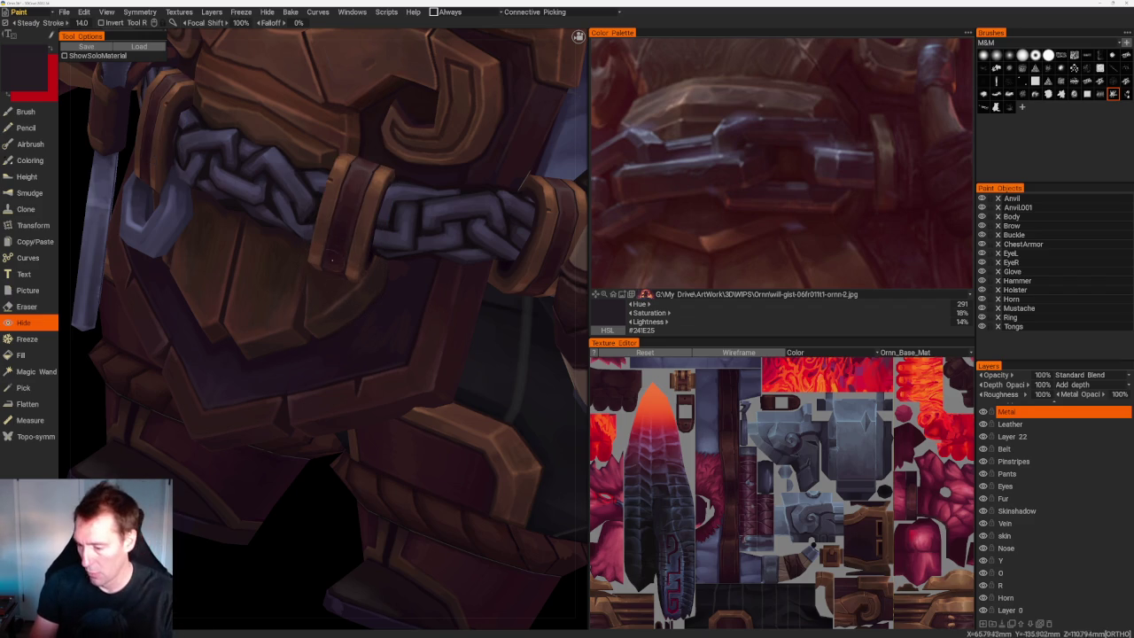
left_click(334, 263)
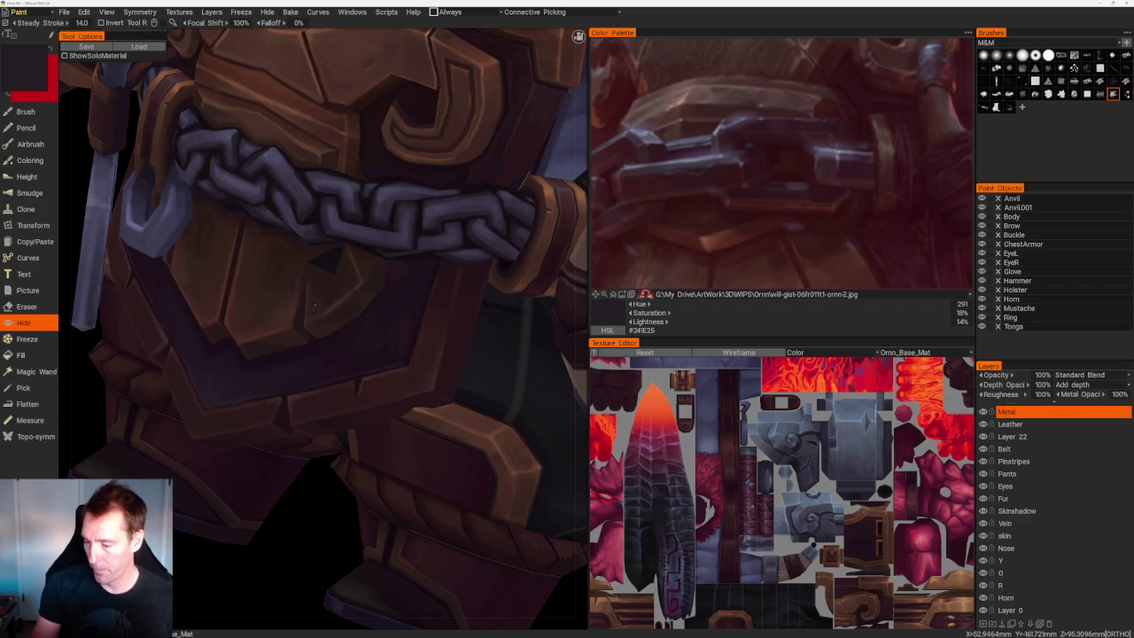
middle_click_drag(317, 524, 312, 523)
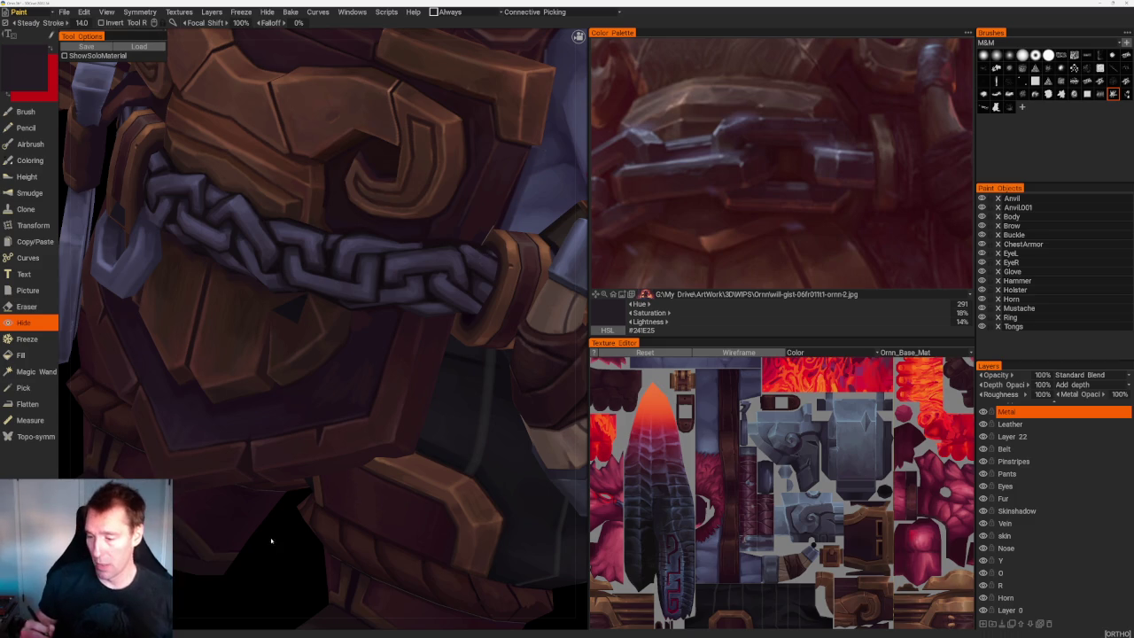
Check the chain from a tilted angle, then return to the Brush with bluish grey #423E53.
scroll(333, 474, "down", 5)
middle_click_drag(333, 474, 390, 496)
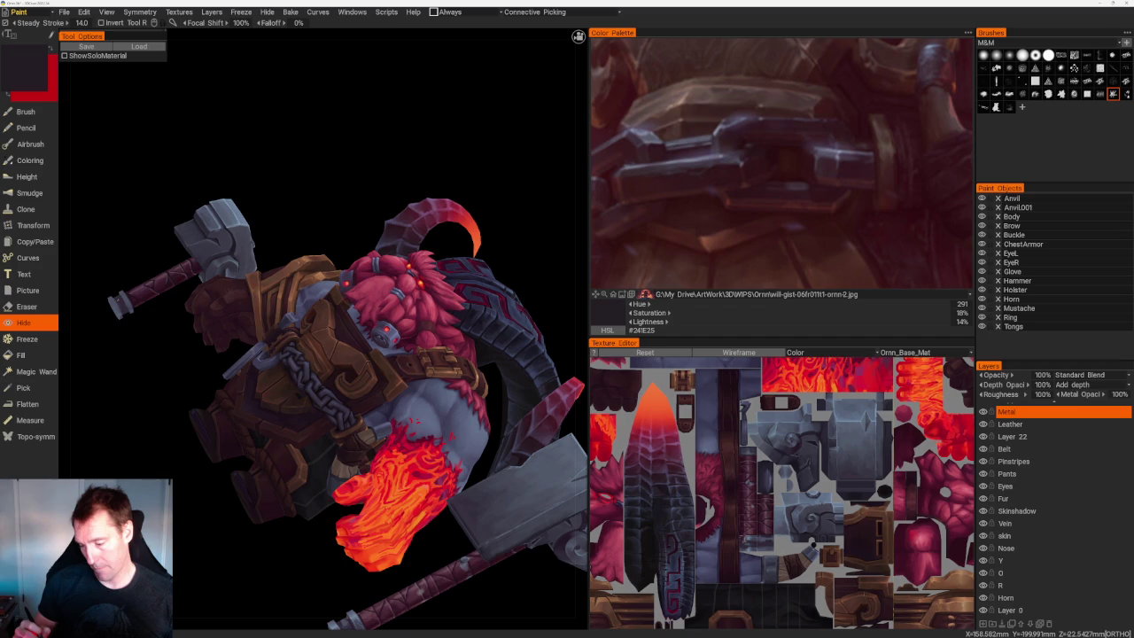
scroll(359, 415, "up", 5)
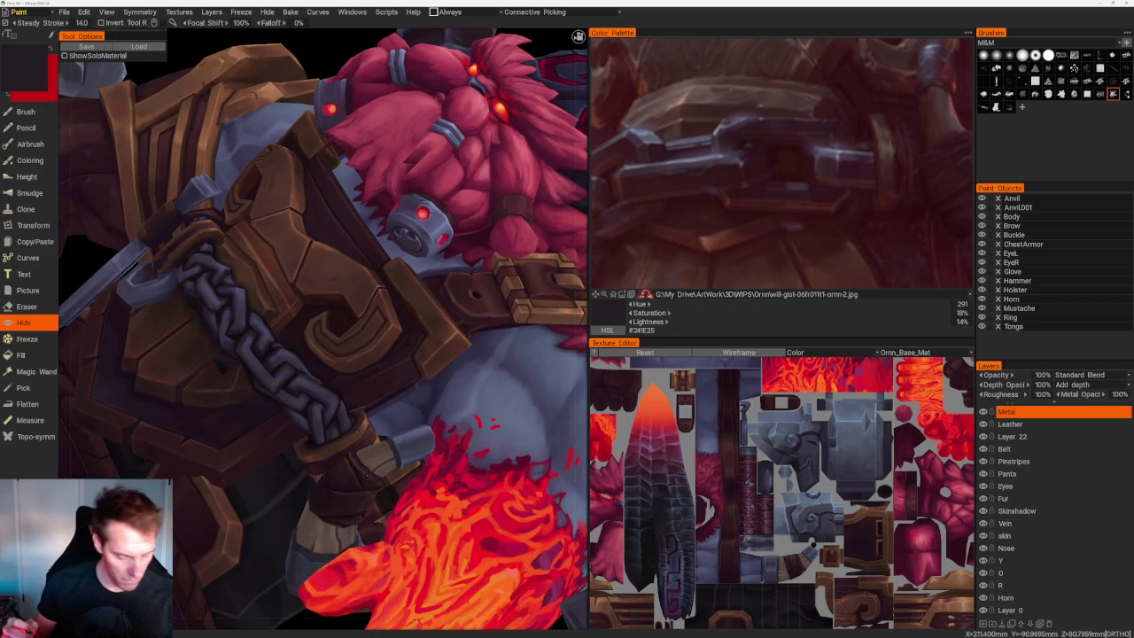
key("b")
key("v")
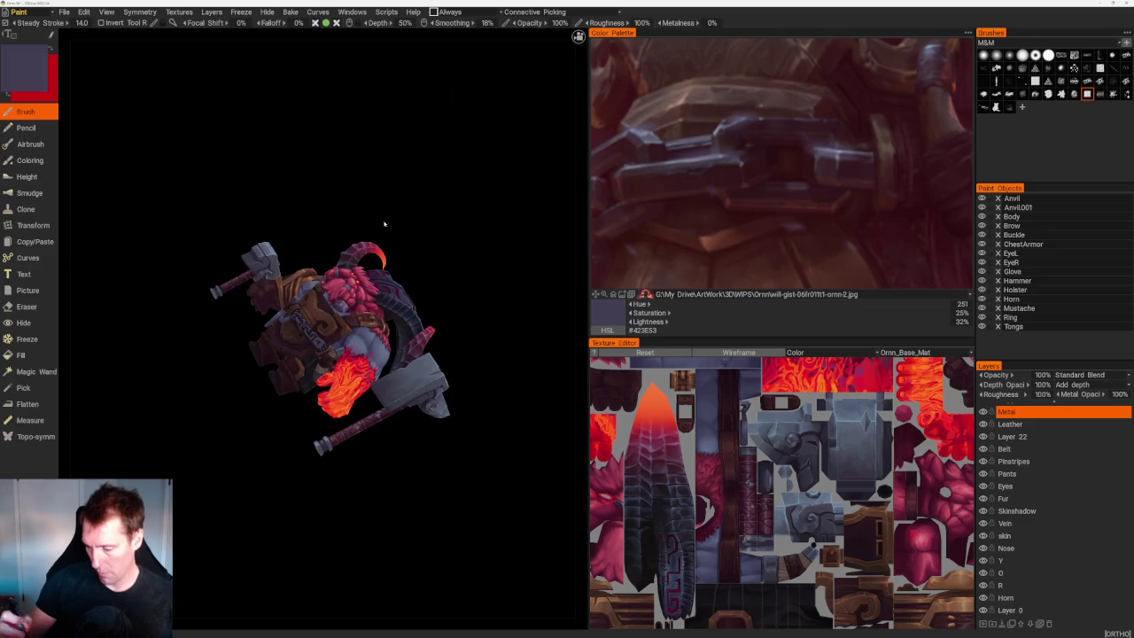
middle_click_drag(384, 228, 435, 223)
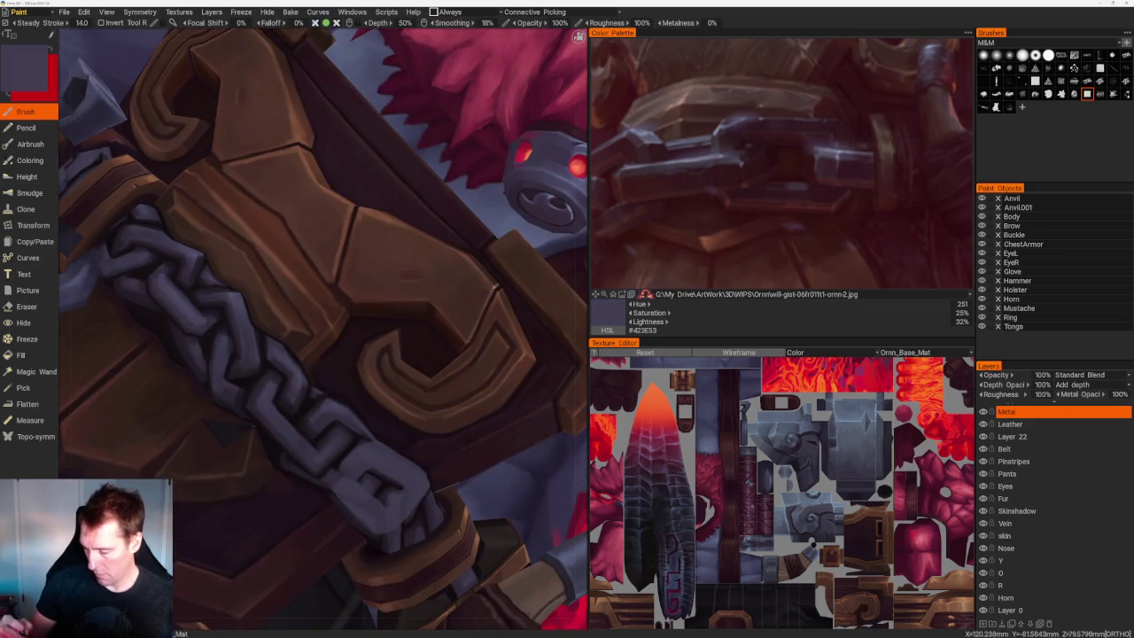
middle_click_drag(372, 354, 390, 354)
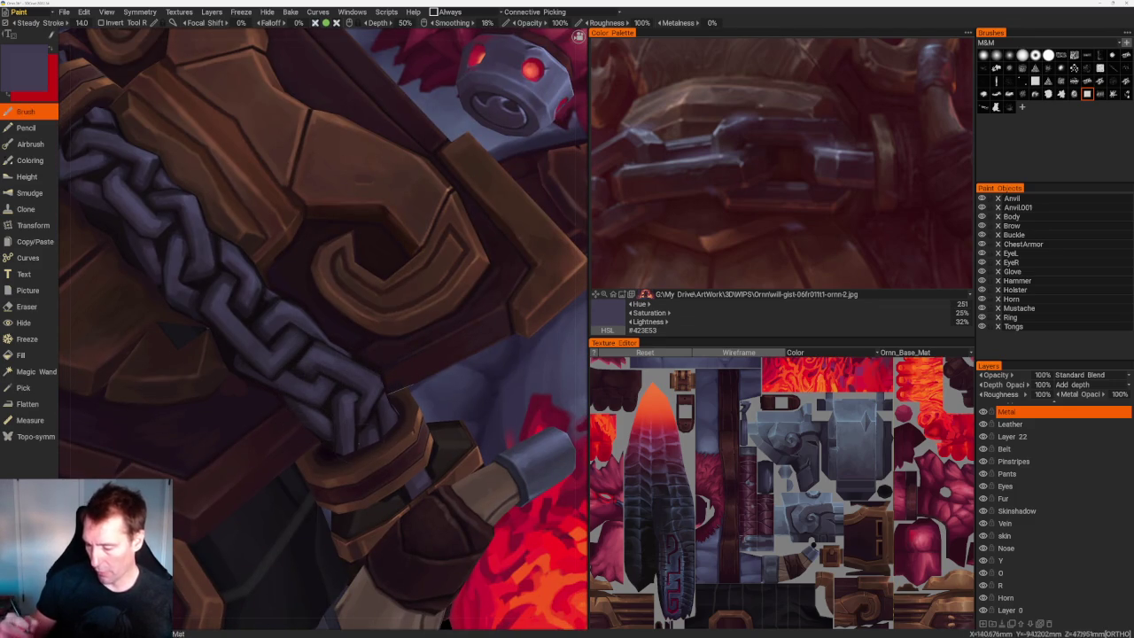
scroll(264, 463, "down", 10)
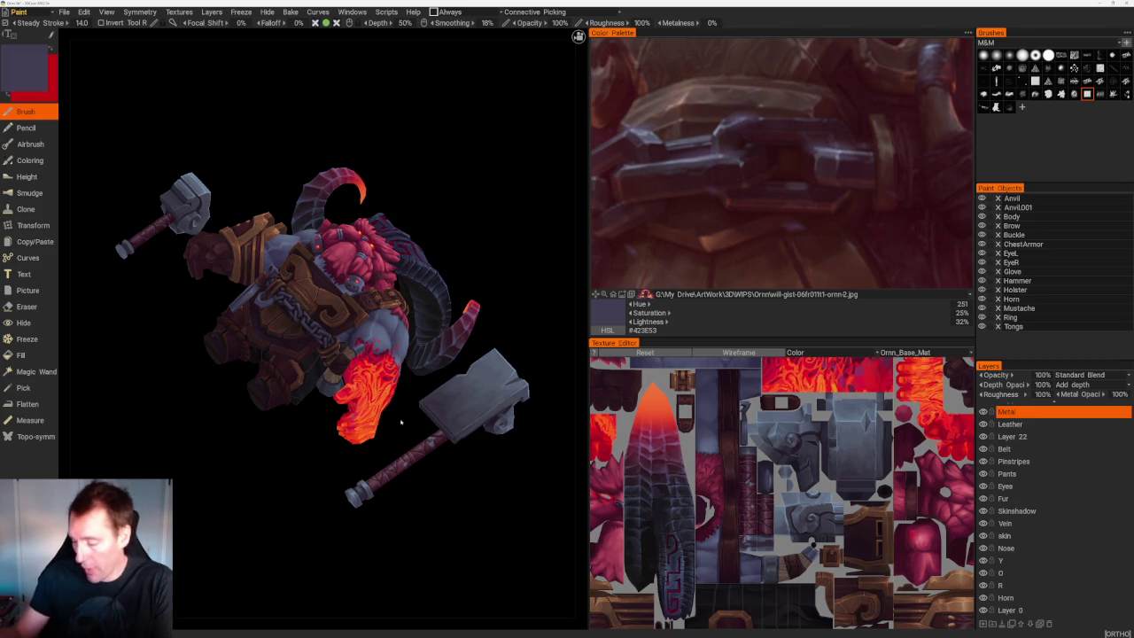
Zoom in on the hammer handle, erase a test patch of paint, then undo it.
right_click_drag(401, 422, 435, 416)
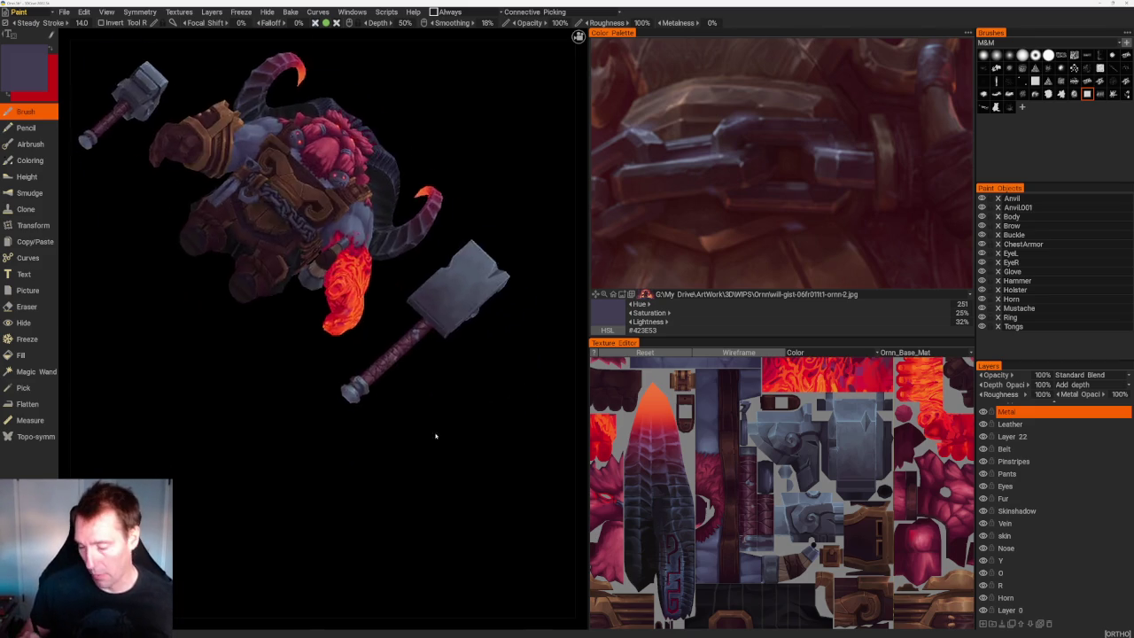
scroll(435, 417, "up", 5)
scroll(354, 468, "up", 3)
scroll(415, 464, "up", 2)
scroll(413, 463, "up", 1)
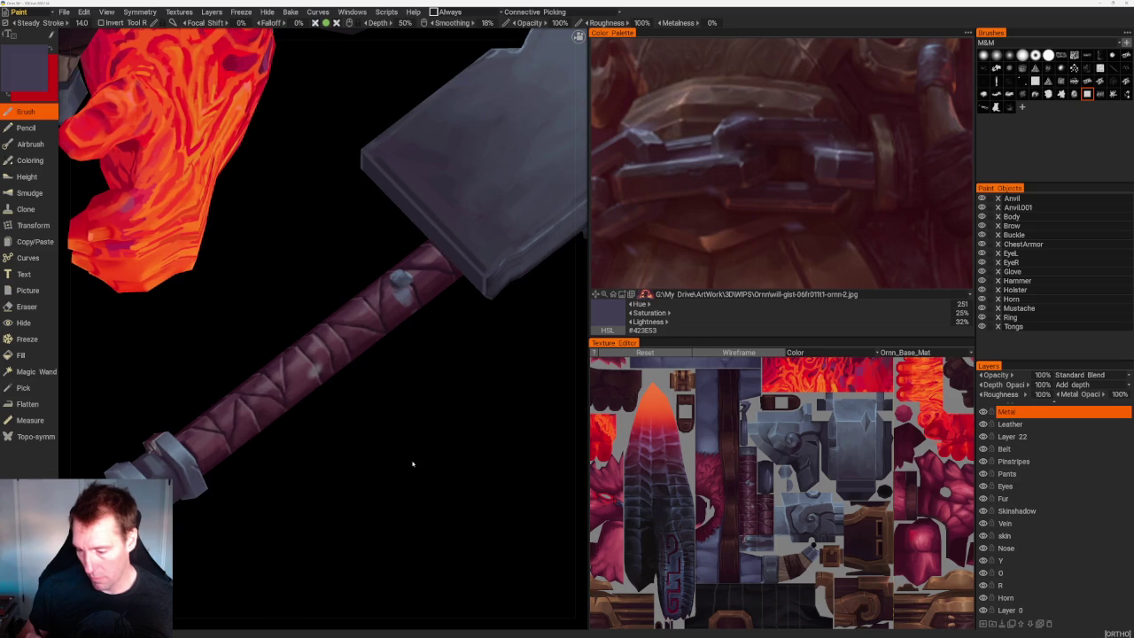
key("e")
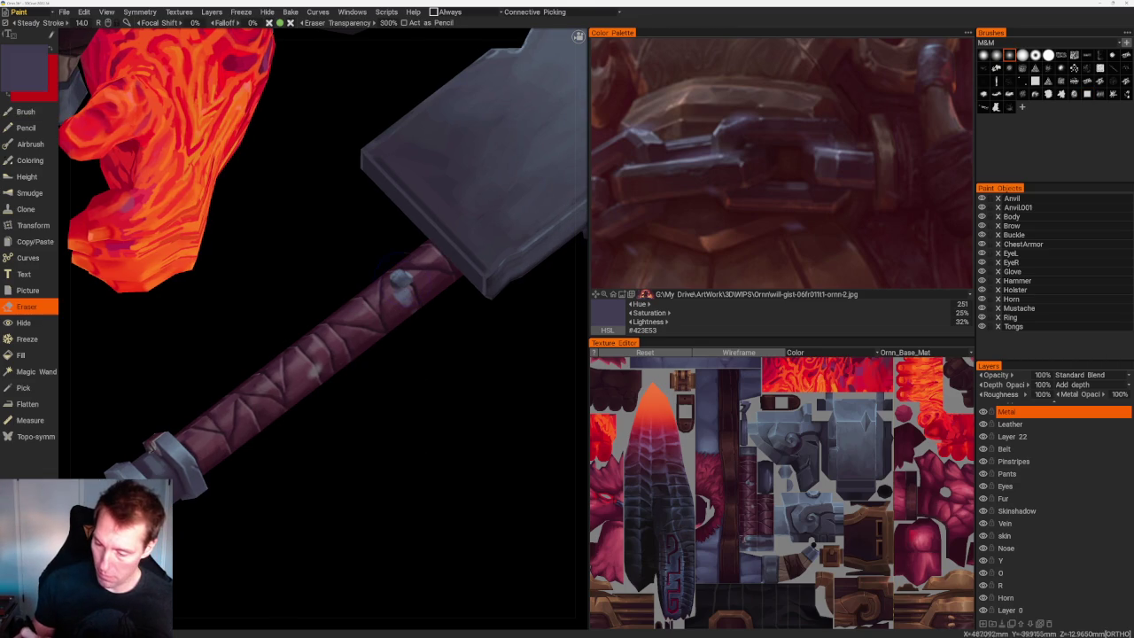
left_click_drag(398, 274, 403, 293)
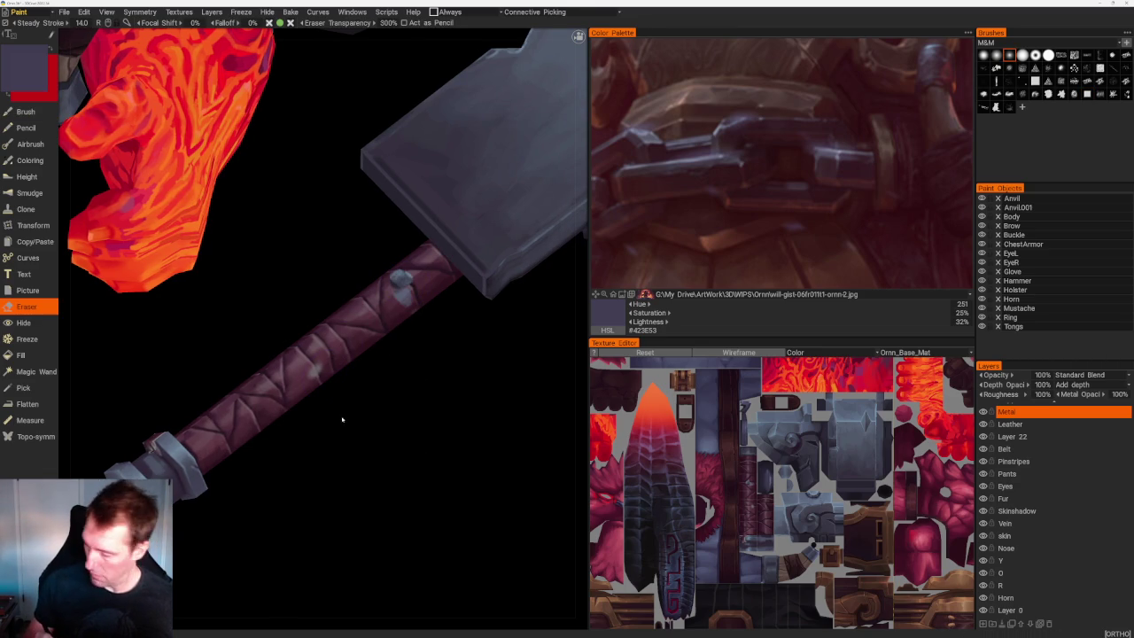
key("s")
key("ctrl+z")
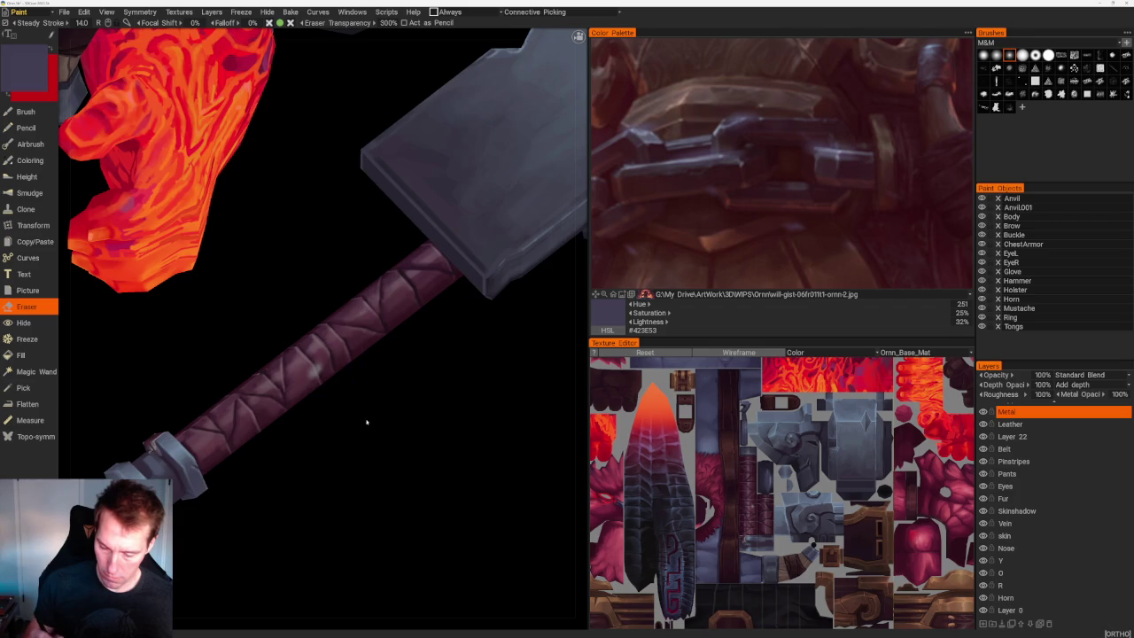
Hide and re-show the Leather layer to check the handle, then make Leather the paint layer.
scroll(401, 403, "down", 5)
middle_click_drag(400, 403, 418, 423)
scroll(418, 423, "up", 4)
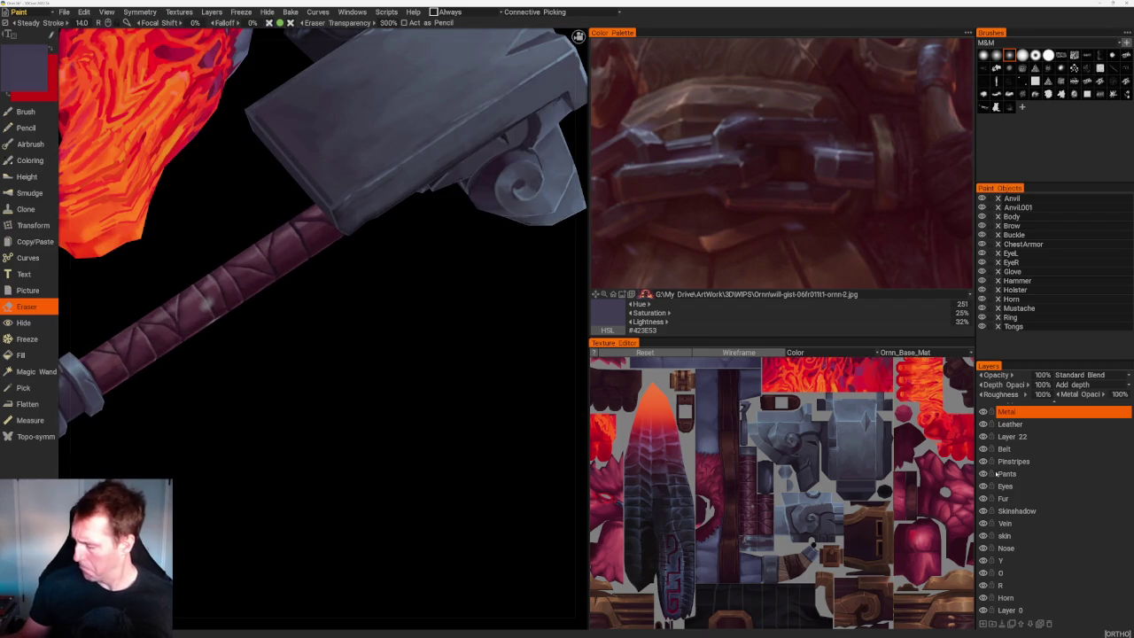
left_click(982, 425)
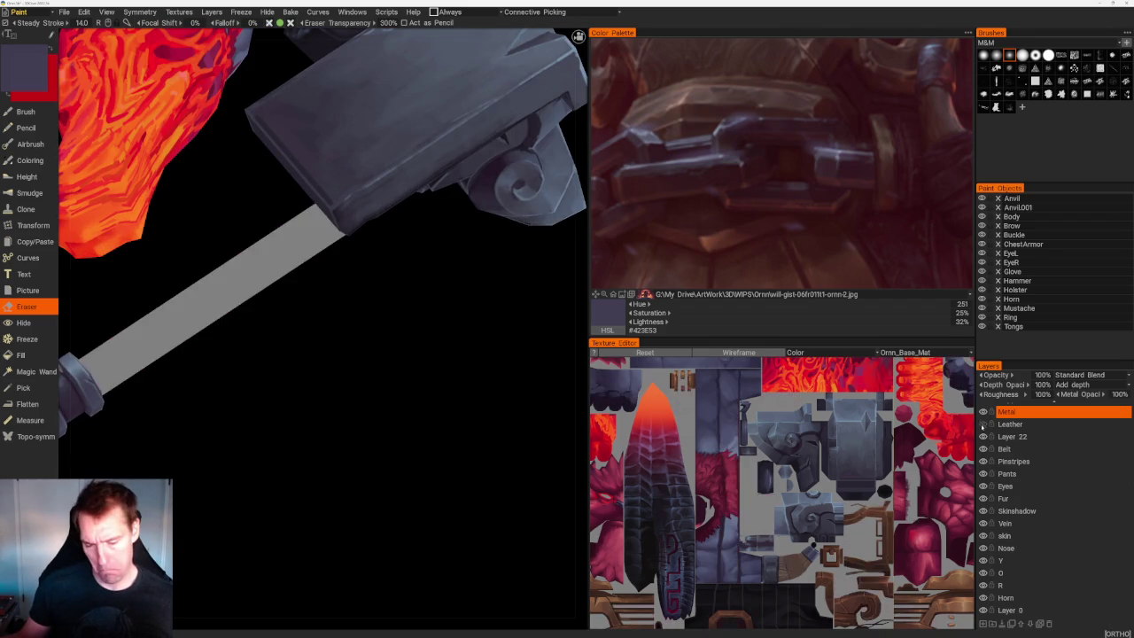
left_click(983, 426)
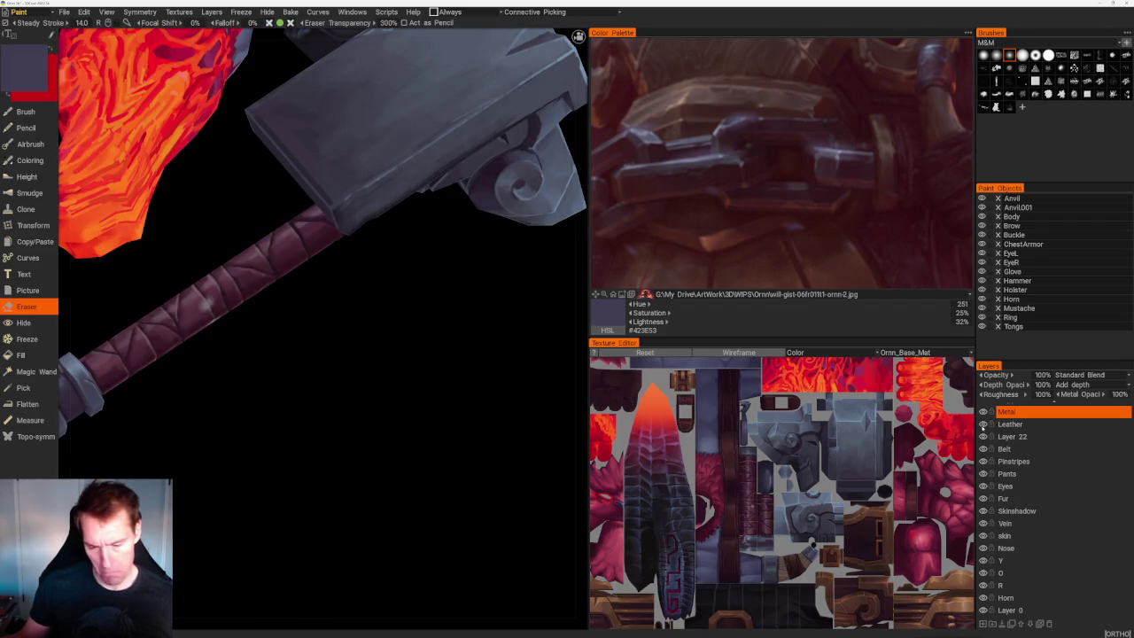
left_click(1009, 425)
mouse_move(423, 387)
left_mouse_down()
mouse_move(488, 398)
mouse_move(388, 397)
left_mouse_up()
Switch to the Brush and sample maroon tones (#55303E, #684955) from the hammer handle.
key("b")
scroll(388, 397, "up", 3)
key("v")
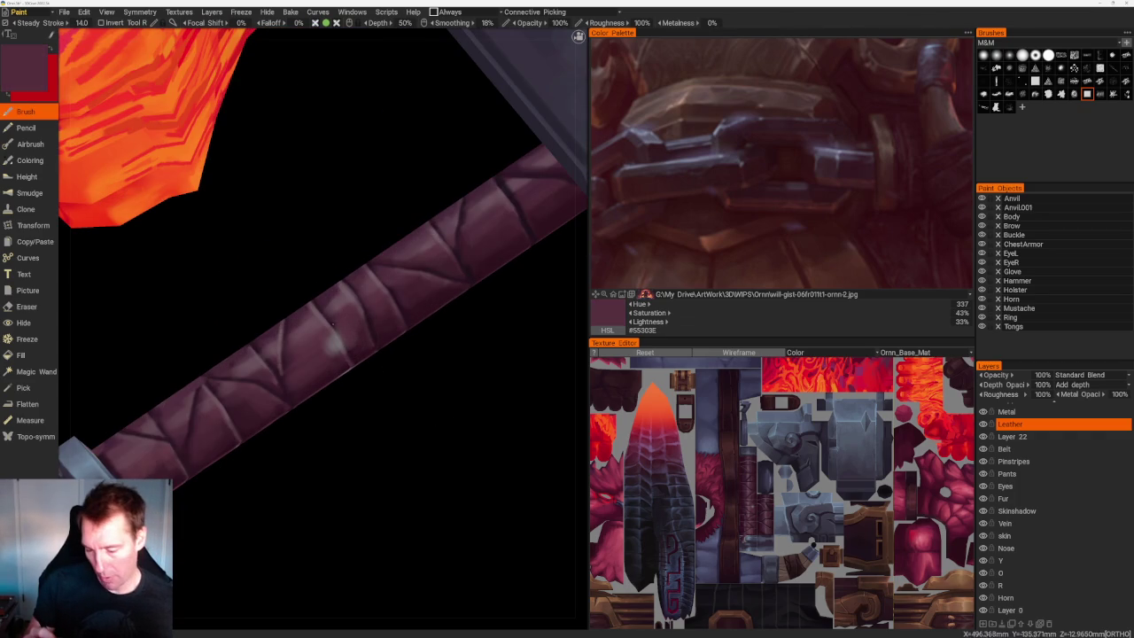
key("v")
key("v")
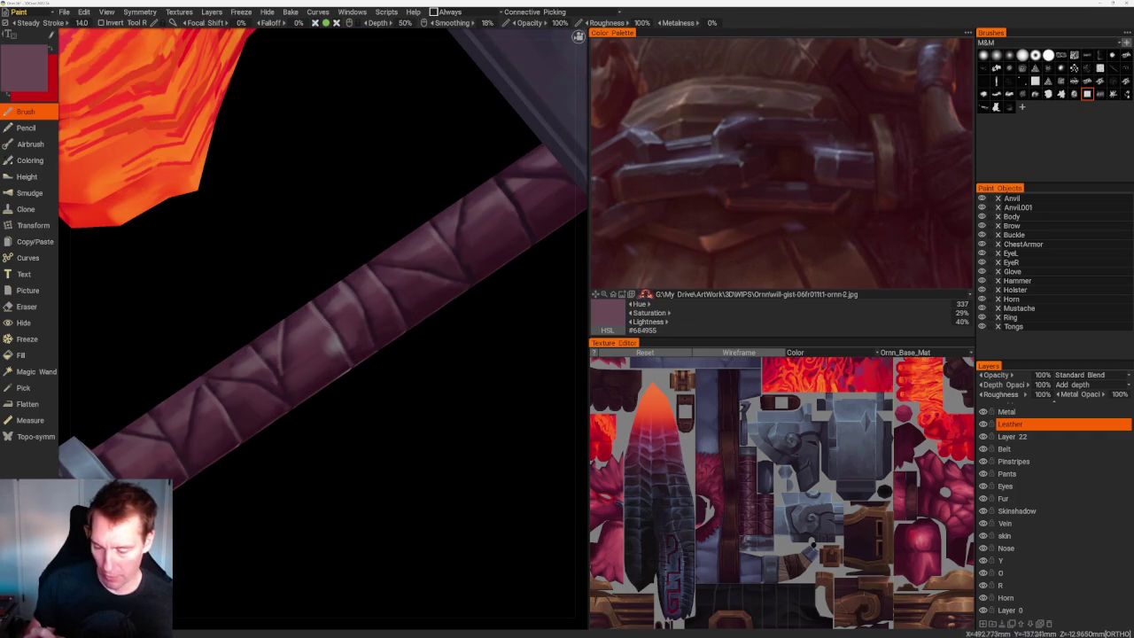
key("v")
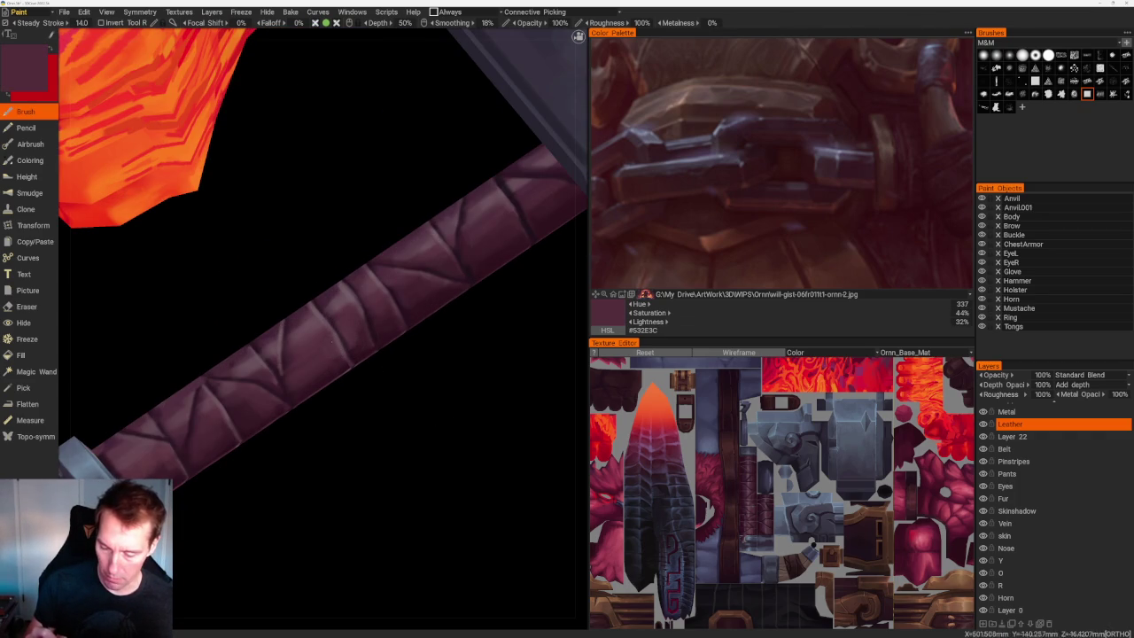
Orbit and zoom around the whole character, viewing it from the front and behind.
scroll(493, 499, "down", 10)
mouse_move(493, 273)
left_mouse_down()
mouse_move(518, 346)
mouse_move(451, 380)
mouse_move(418, 311)
left_mouse_up()
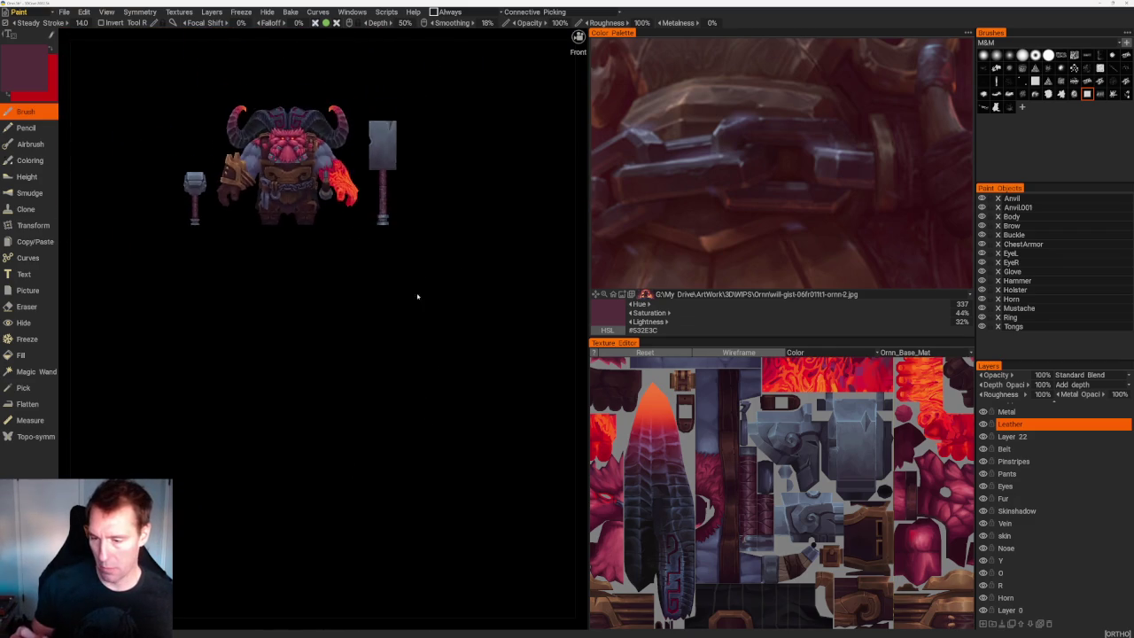
scroll(419, 311, "up", 5)
left_click_drag(428, 435, 314, 417)
middle_click_drag(314, 417, 373, 386)
scroll(293, 329, "up", 5)
scroll(431, 392, "up", 3)
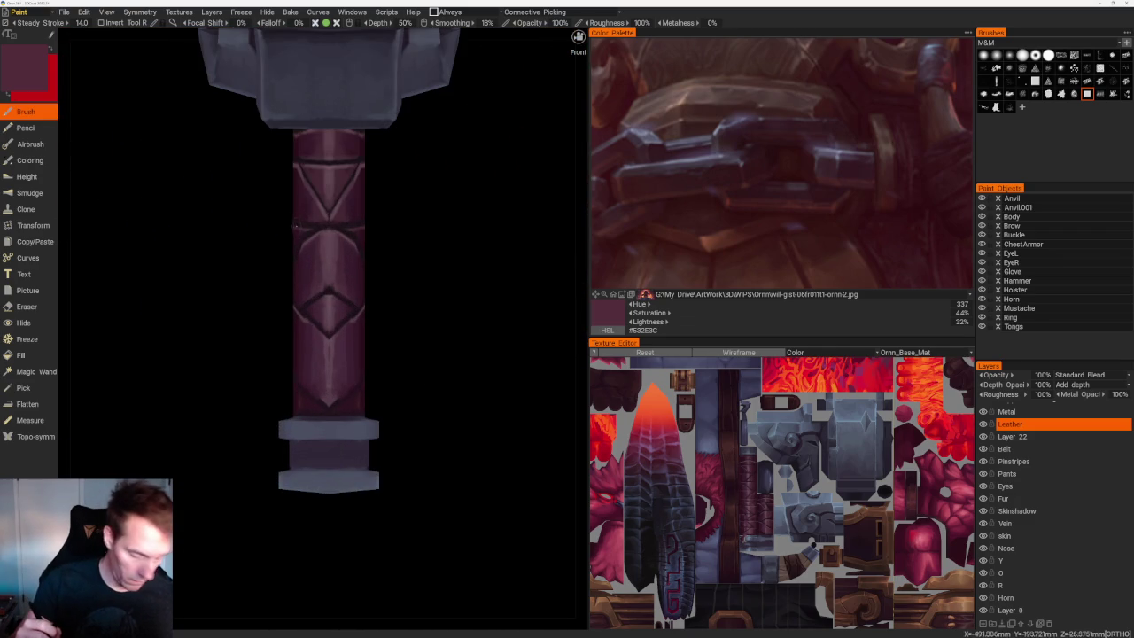
scroll(403, 335, "down", 5)
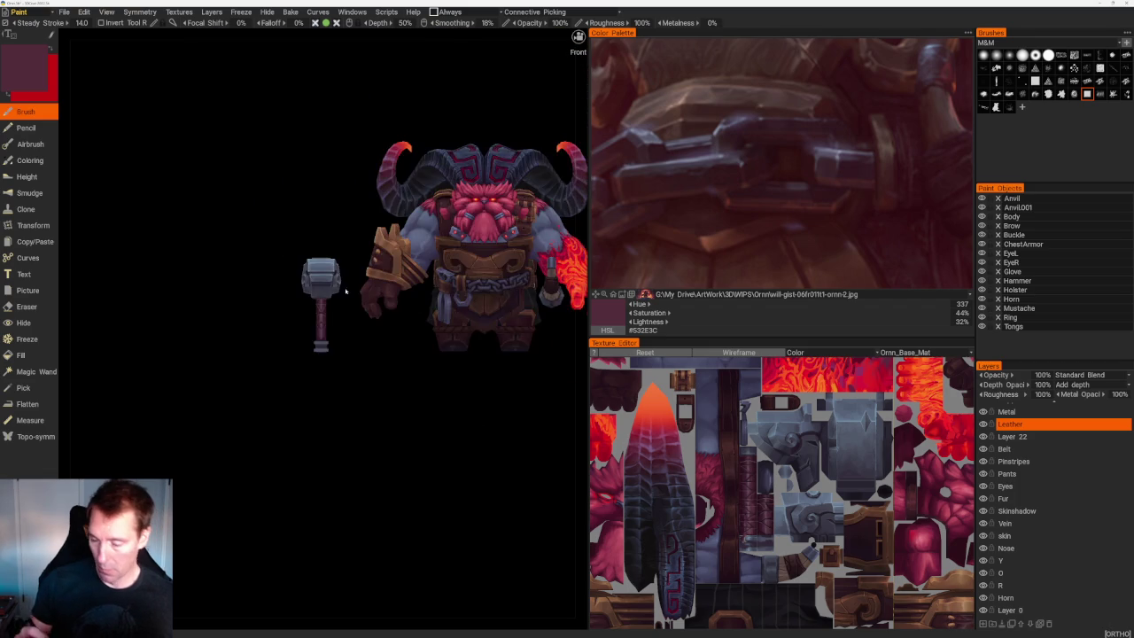
left_click_drag(372, 482, 286, 501)
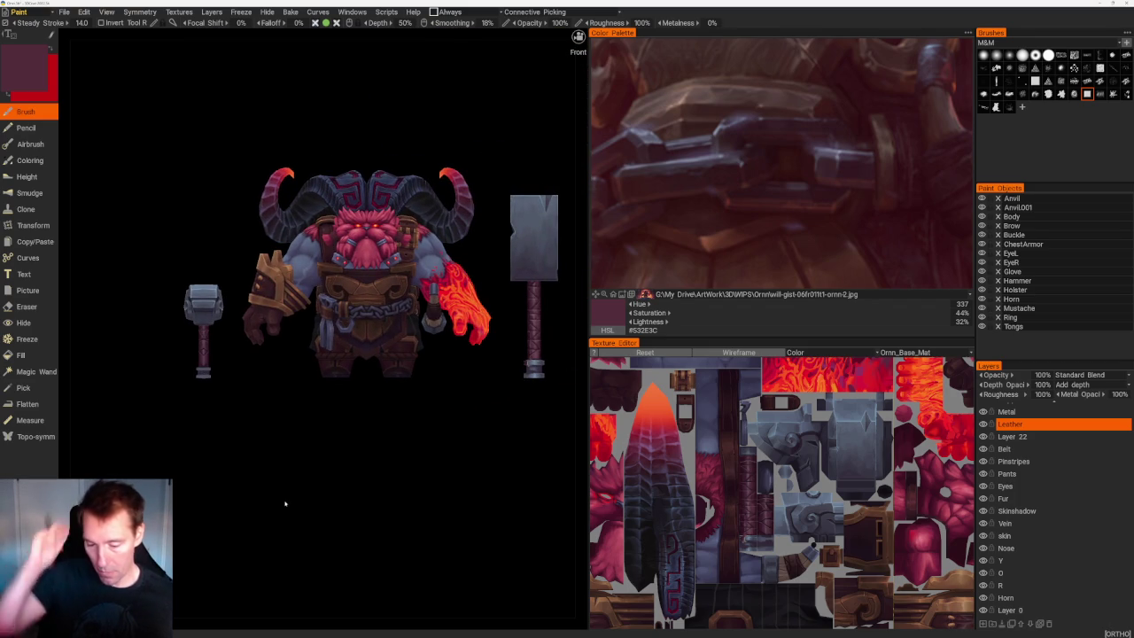
mouse_move(284, 503)
left_mouse_down()
mouse_move(417, 502)
mouse_move(364, 419)
mouse_move(505, 458)
mouse_move(435, 380)
mouse_move(449, 425)
left_mouse_up()
scroll(449, 426, "up", 5)
Orbit around the hammer and glove and resample handle colours, ending on mauve #634752.
mouse_move(474, 525)
left_mouse_down()
mouse_move(417, 405)
mouse_move(397, 398)
mouse_move(435, 435)
left_mouse_up()
scroll(440, 452, "up", 3)
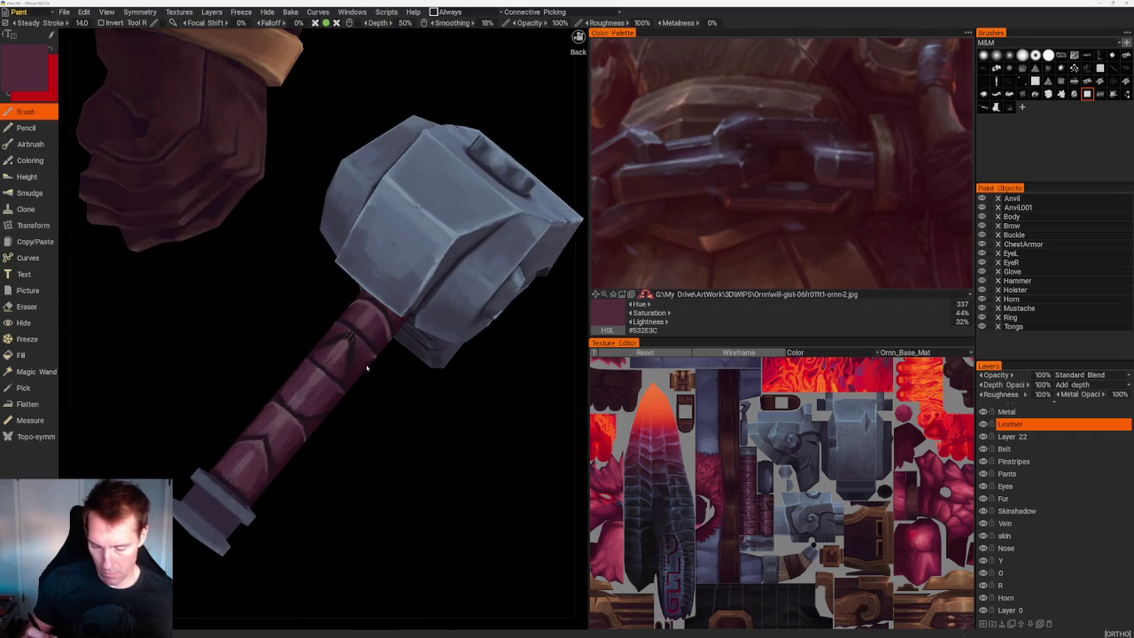
scroll(367, 379, "down", 5)
left_click_drag(367, 379, 362, 387)
scroll(400, 497, "up", 5)
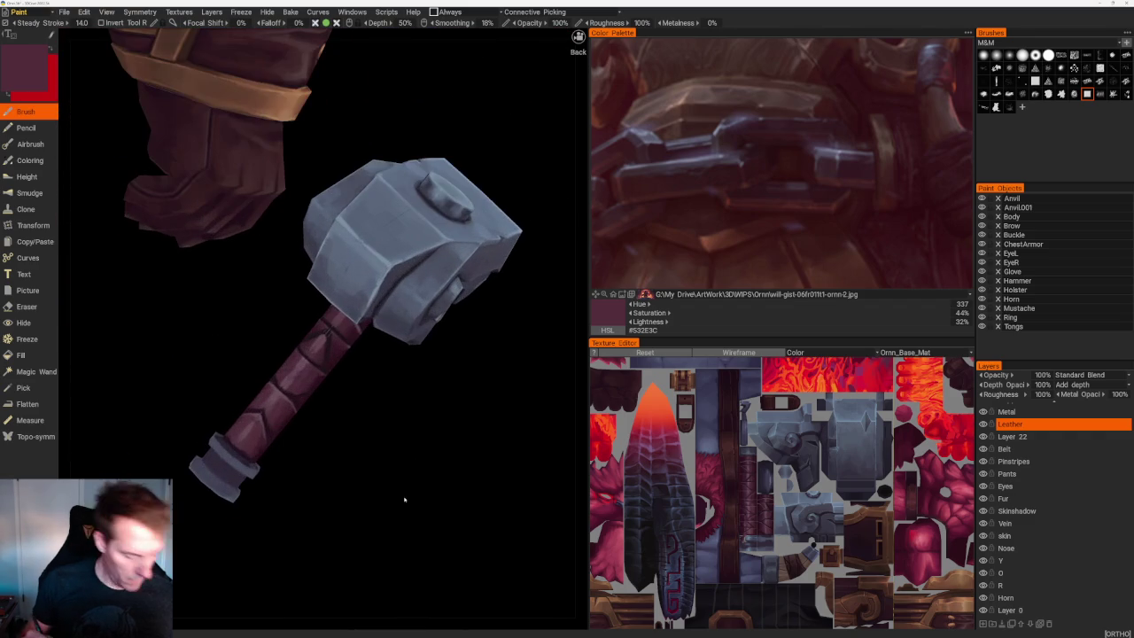
key("v")
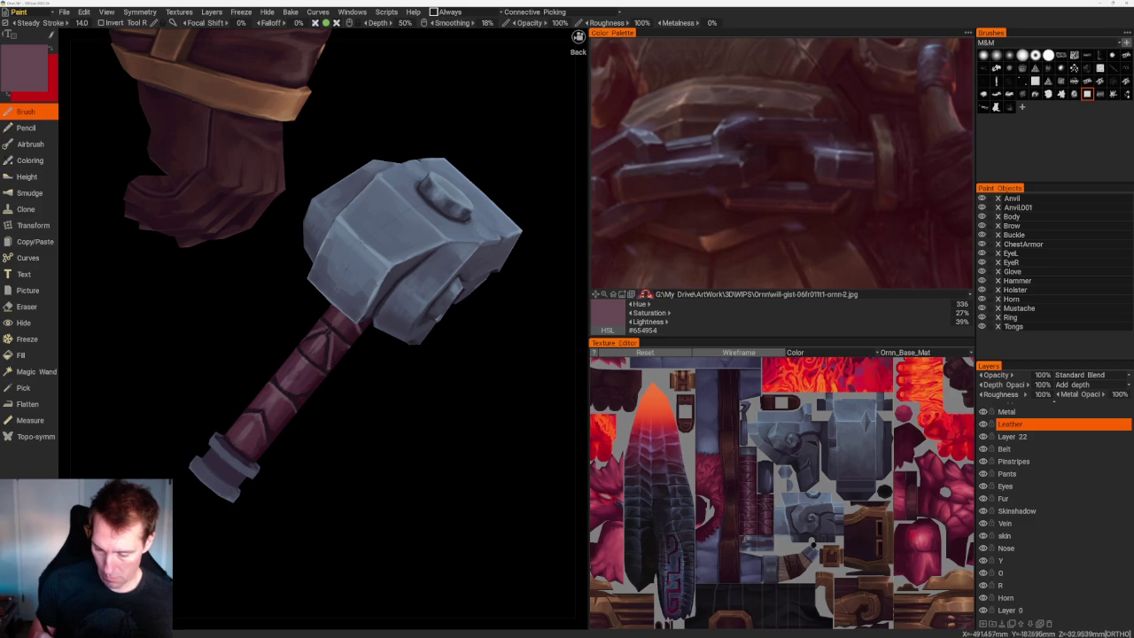
key("v")
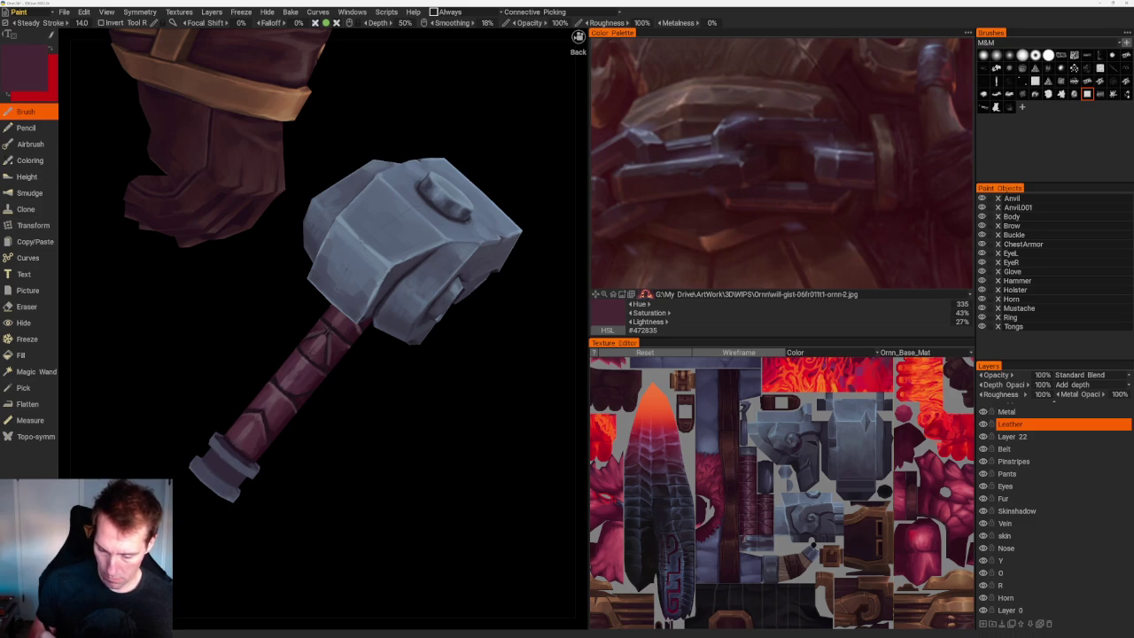
key("v")
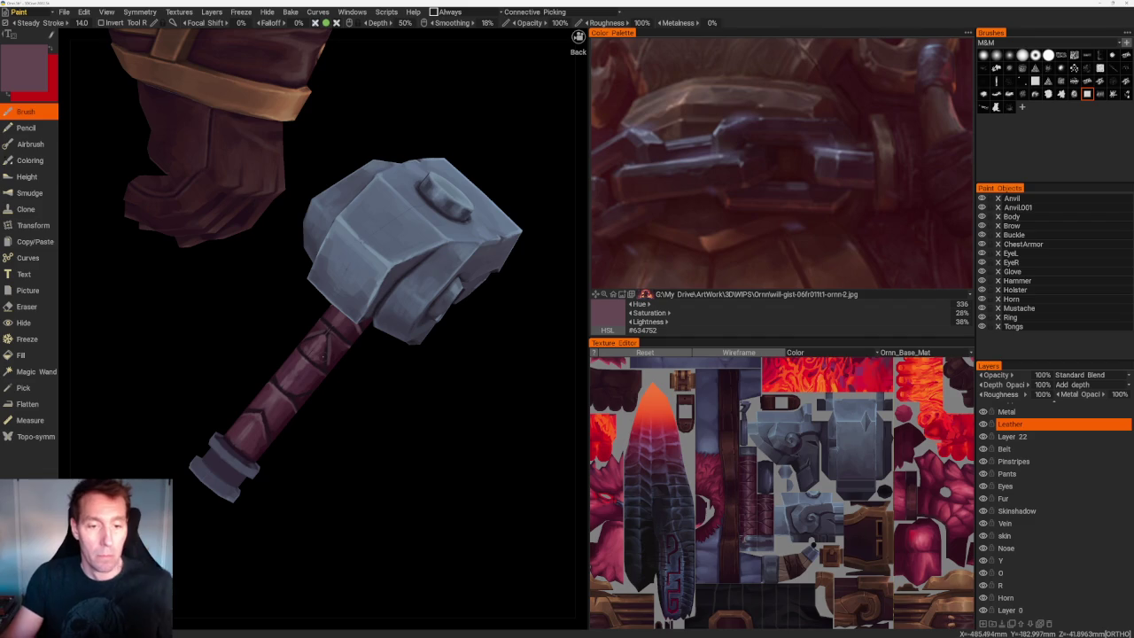
Orbit to a front view and zoom in on the belly chain and beard.
scroll(398, 420, "down", 3)
scroll(372, 399, "down", 2)
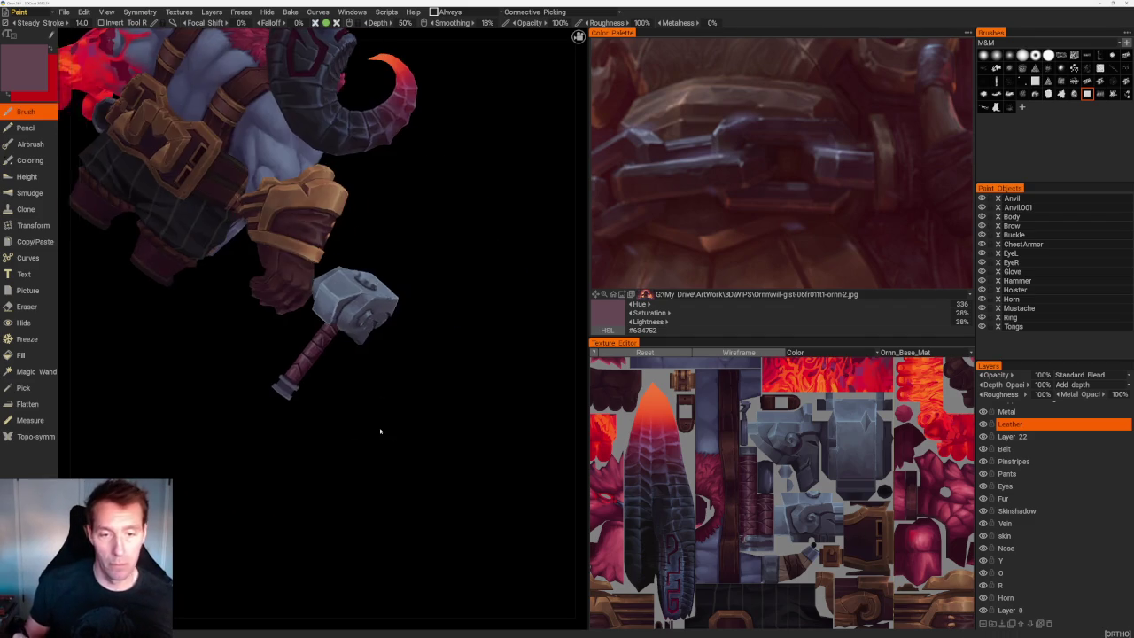
scroll(388, 433, "down", 2)
left_click_drag(388, 433, 284, 431)
mouse_move(377, 398)
left_mouse_down()
mouse_move(405, 387)
mouse_move(255, 372)
mouse_move(354, 379)
left_mouse_up()
scroll(384, 435, "up", 5)
scroll(399, 470, "up", 2)
scroll(405, 521, "up", 2)
scroll(321, 455, "up", 1)
scroll(322, 456, "up", 1)
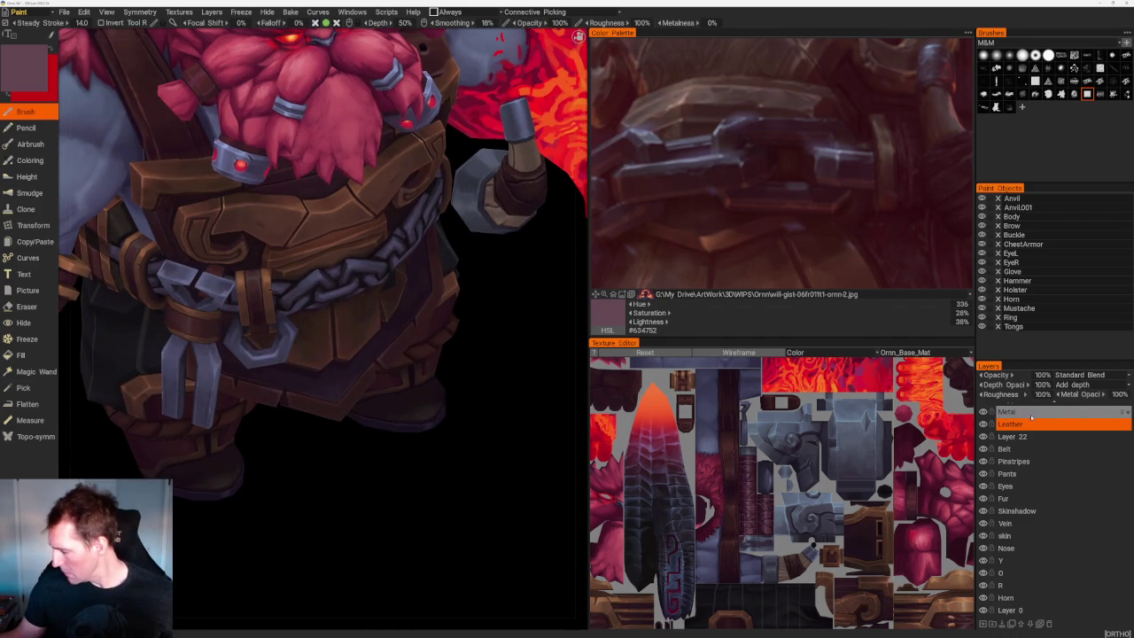
Make Metal the paint layer and sample dark-to-light blue-grey tones for the chain.
left_click(1032, 413)
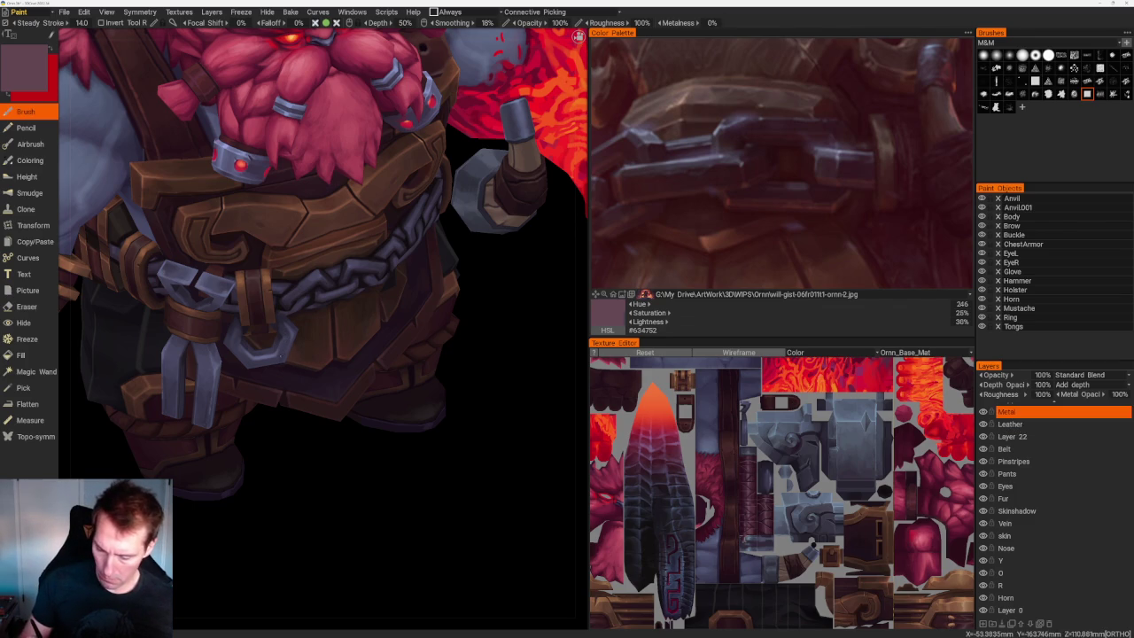
key("v")
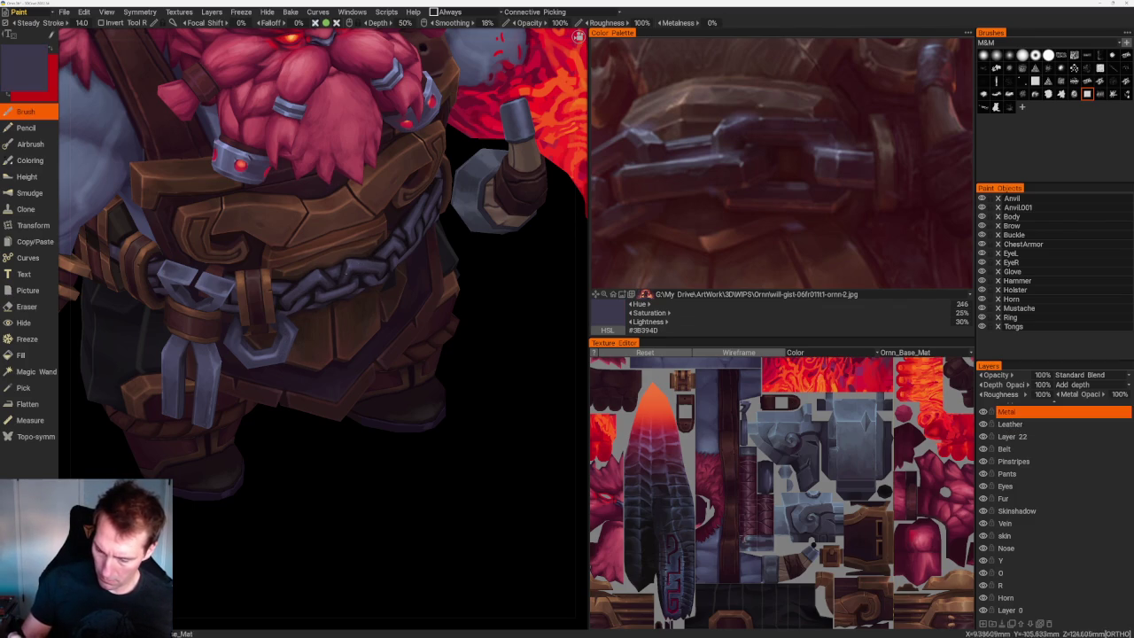
key("v")
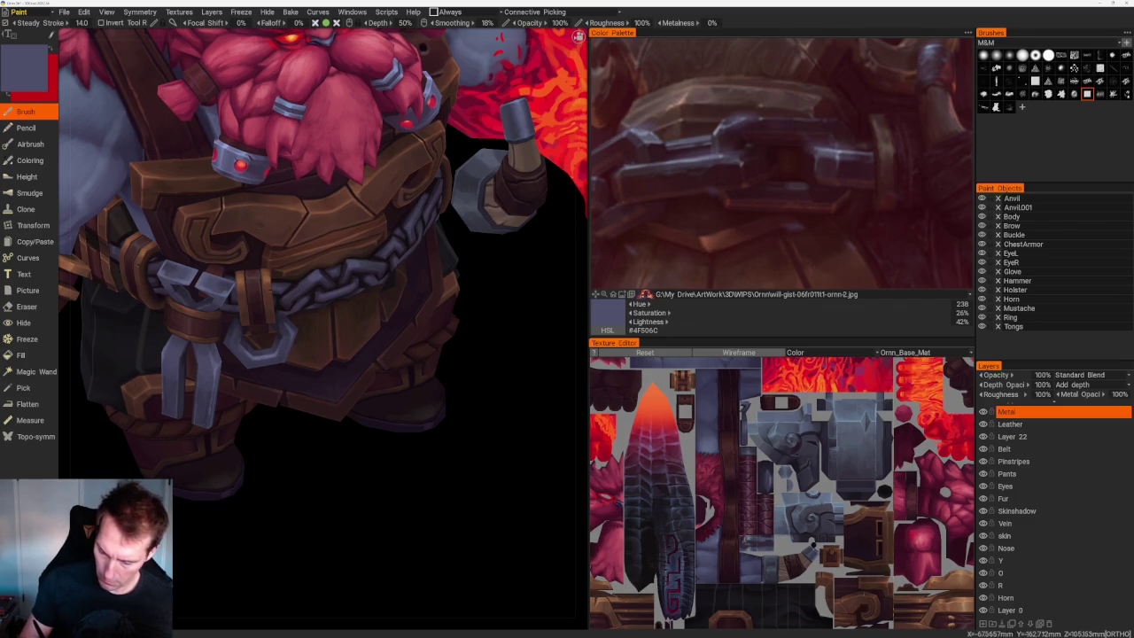
key("v")
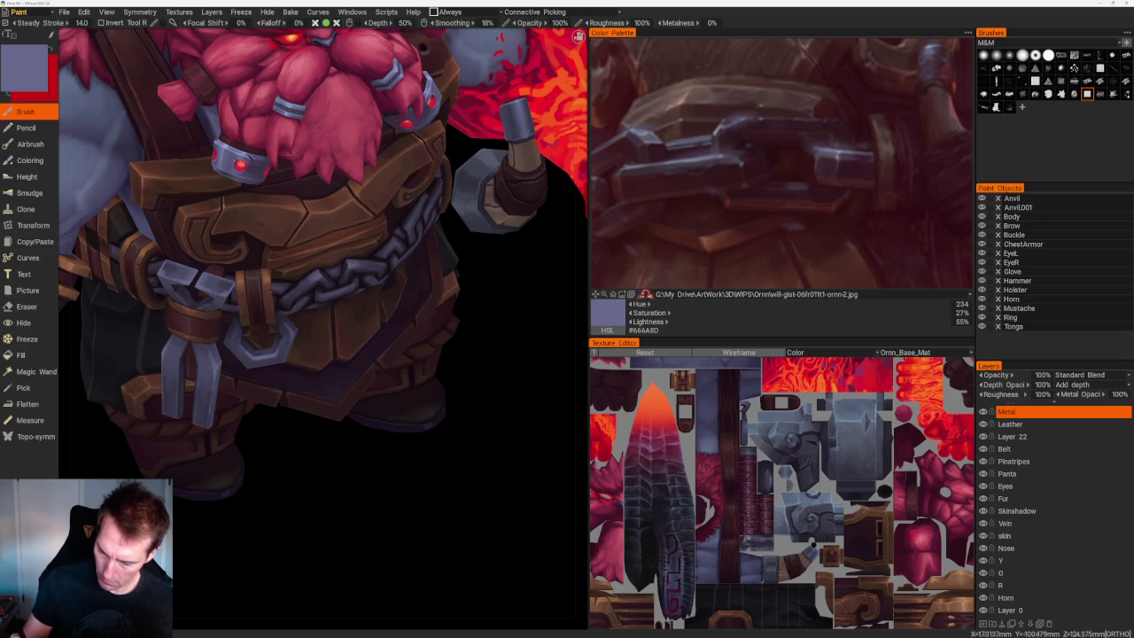
Bring the chest armour and chain into view and sample a darker purple-grey.
scroll(477, 328, "down", 5)
left_click_drag(467, 236, 348, 242)
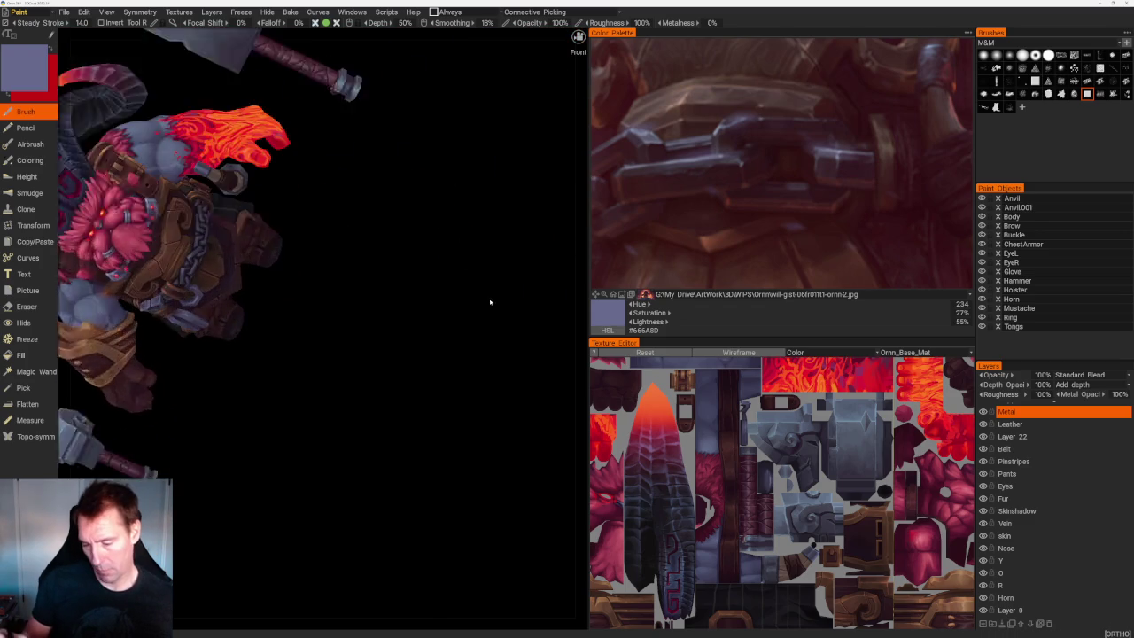
scroll(348, 242, "up", 3)
middle_click_drag(348, 242, 494, 413)
scroll(465, 378, "up", 2)
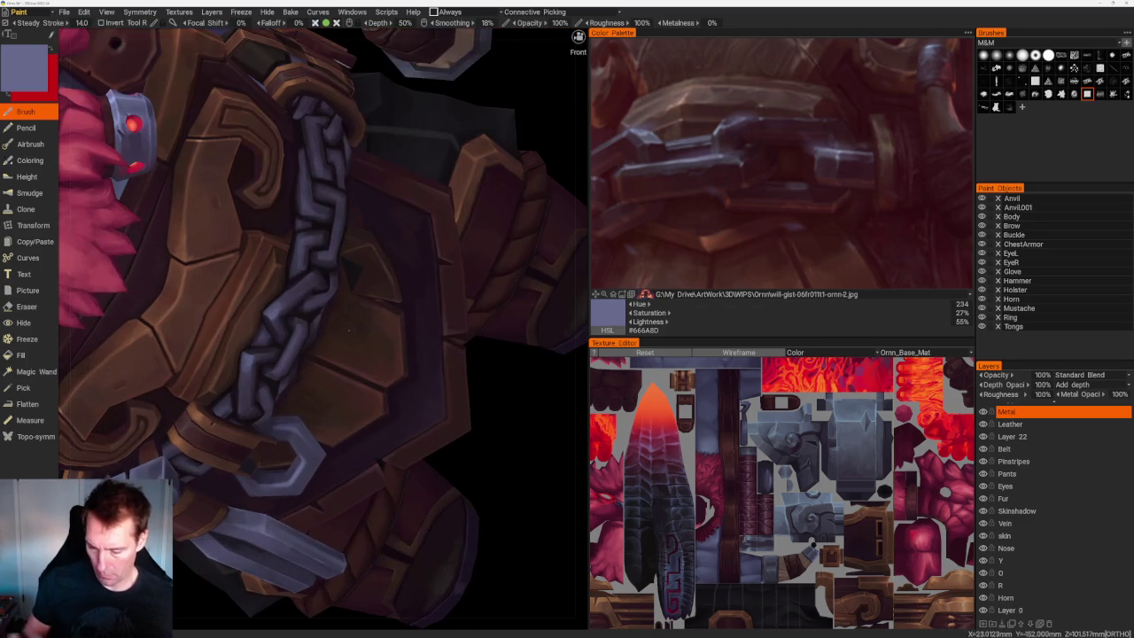
key("v")
key("v")
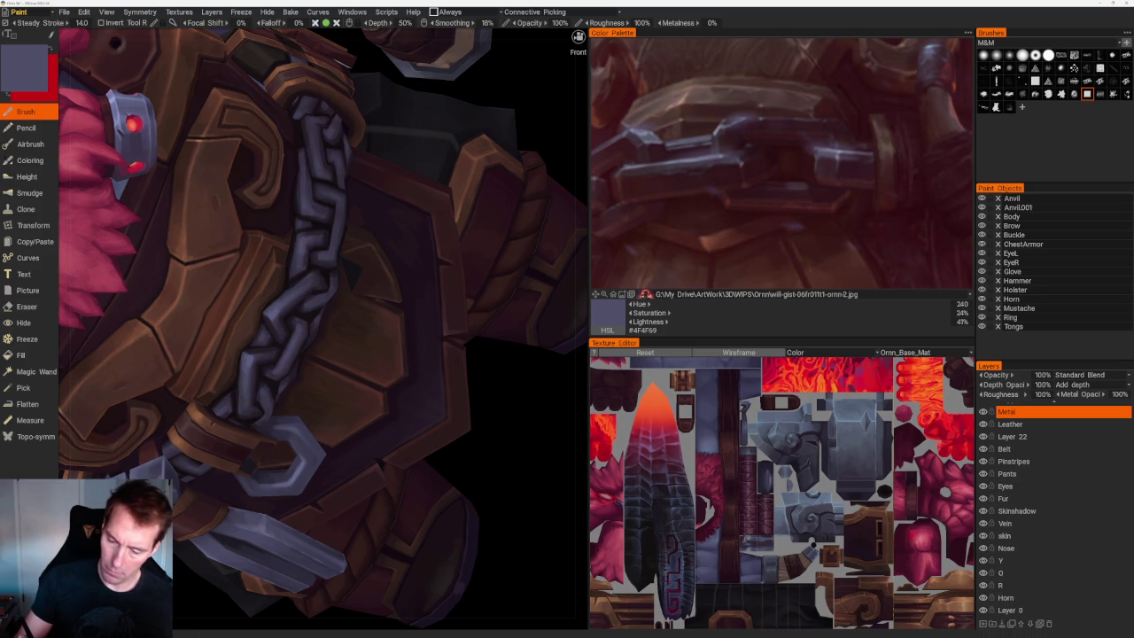
Zoom and rotate around the chest to a more frontal view of the belly chain.
scroll(323, 328, "down", 5)
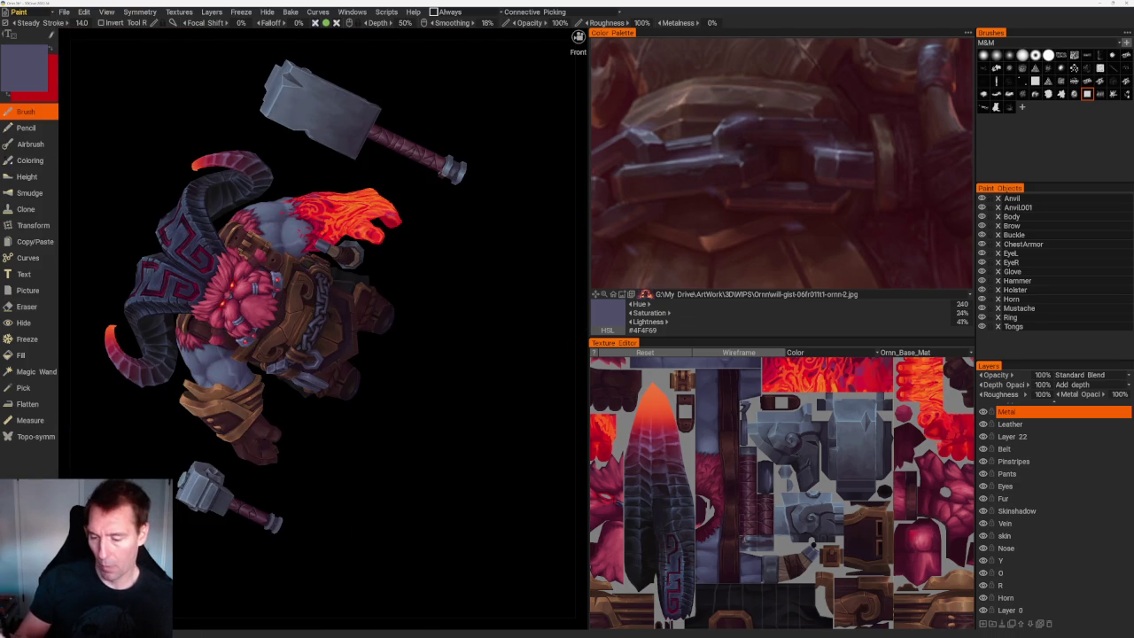
scroll(322, 343, "up", 5)
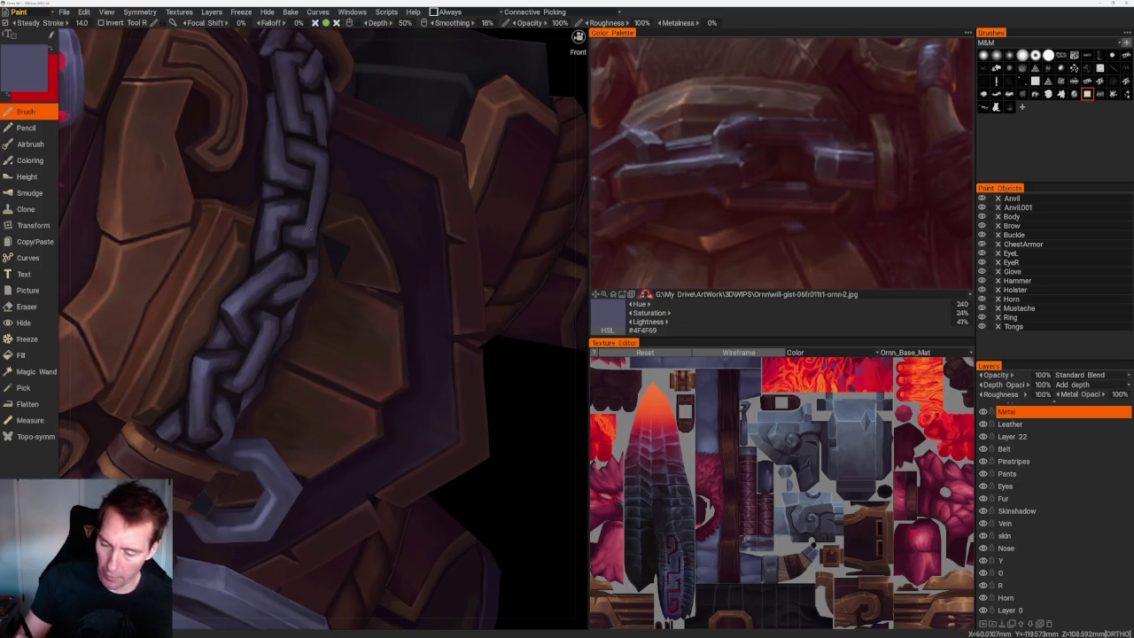
scroll(322, 328, "down", 5)
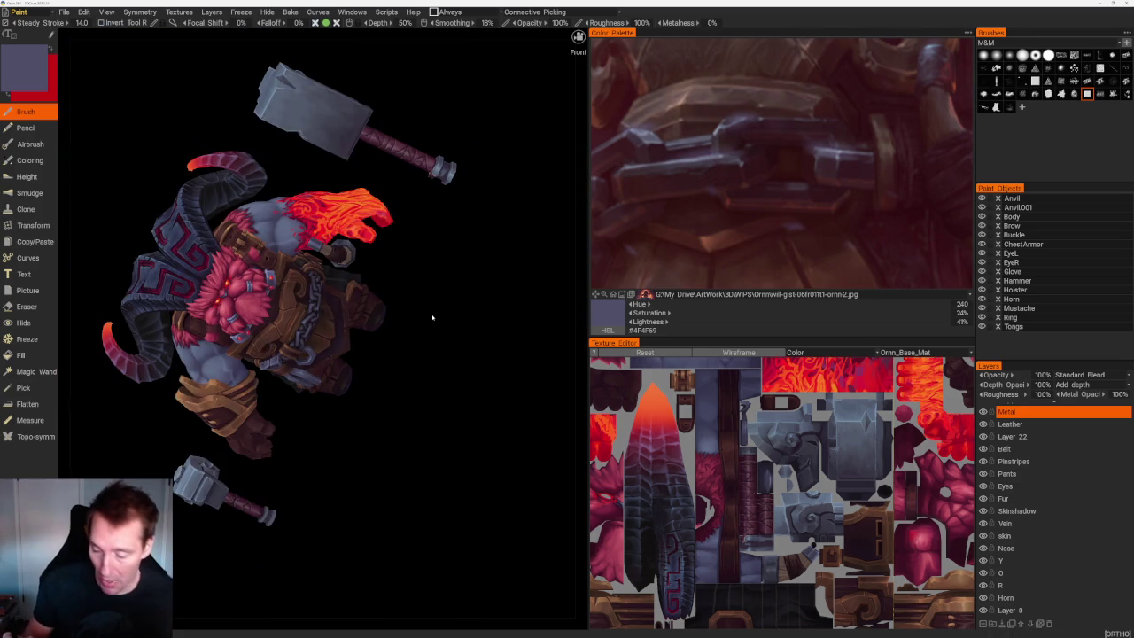
scroll(438, 307, "up", 3)
scroll(466, 418, "up", 2)
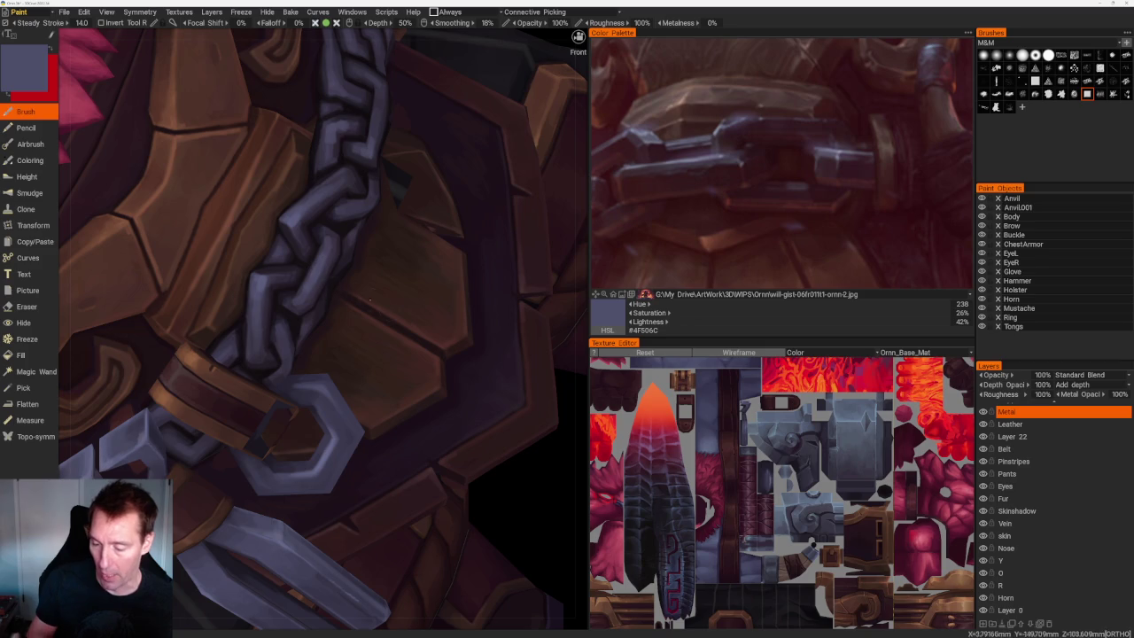
scroll(426, 189, "down", 5)
scroll(426, 190, "down", 3)
left_click_drag(426, 190, 423, 253)
scroll(423, 254, "up", 6)
scroll(292, 319, "up", 3)
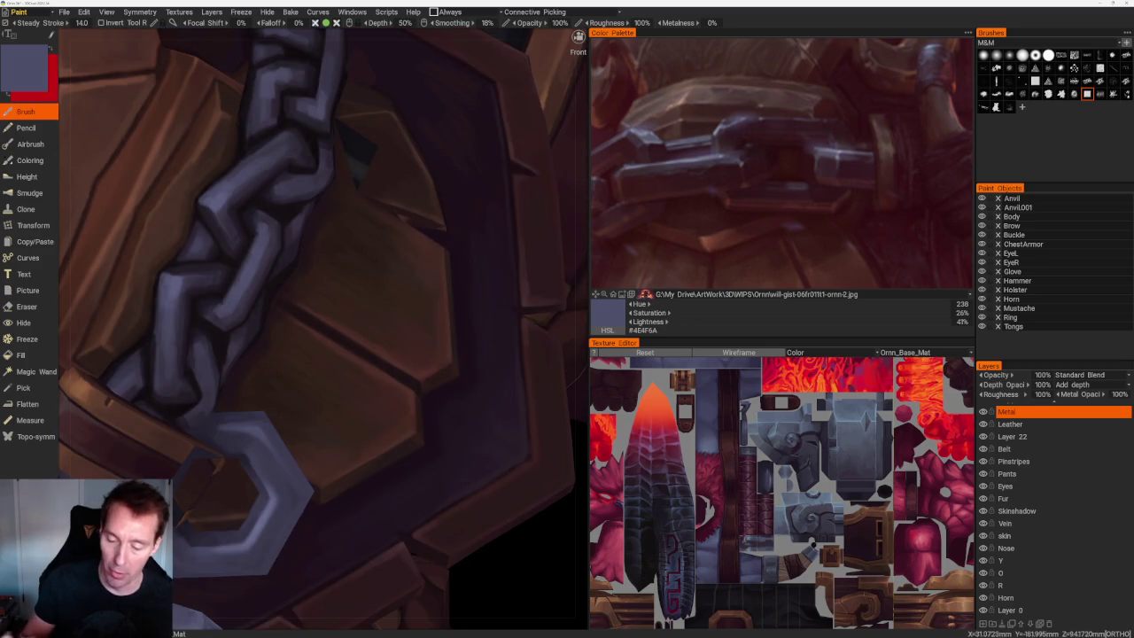
scroll(292, 124, "down", 5)
left_click_drag(458, 229, 481, 240)
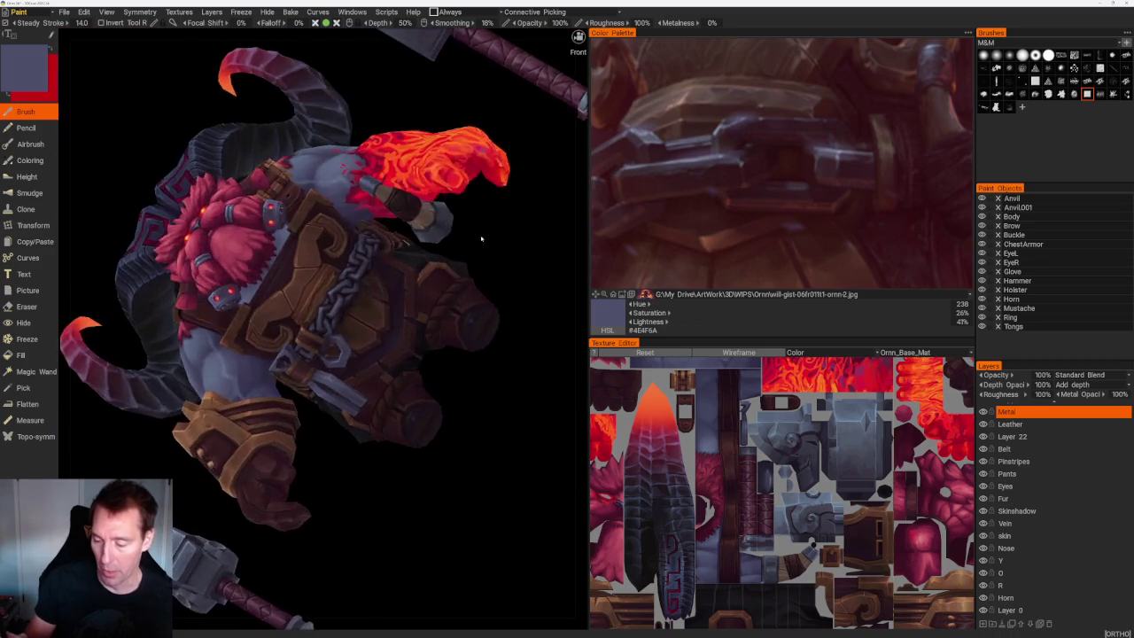
scroll(379, 255, "up", 6)
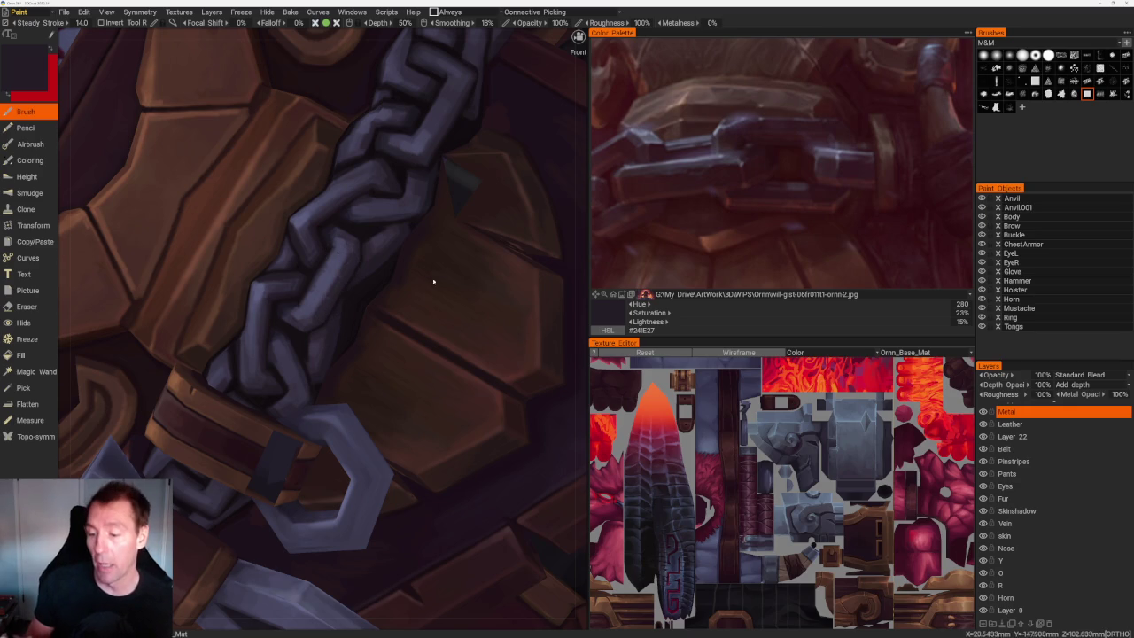
Sample purple-grey and near-black from the chain, then darken the upper-left armour plate.
scroll(358, 275, "up", 1)
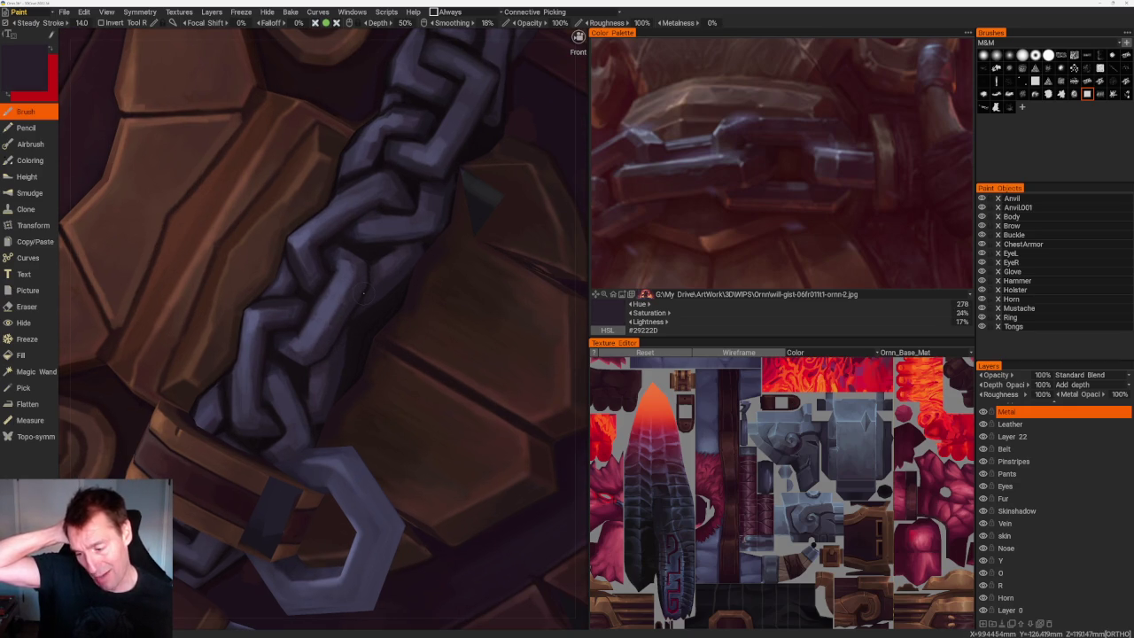
middle_click_drag(363, 293, 362, 333)
scroll(390, 275, "up", 2)
key("v")
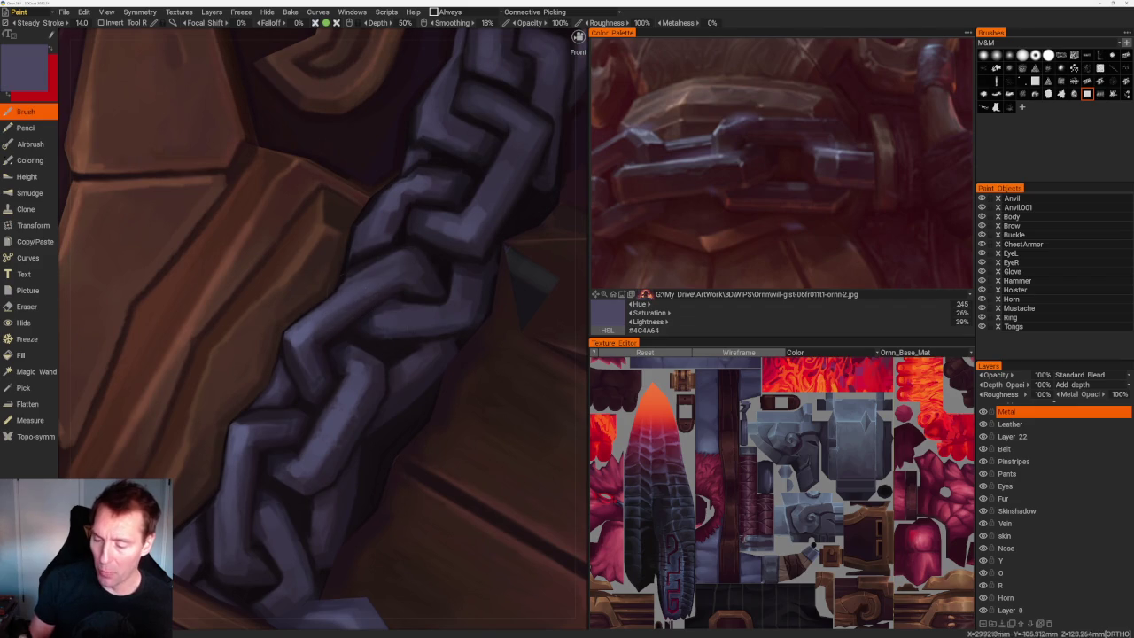
key("v")
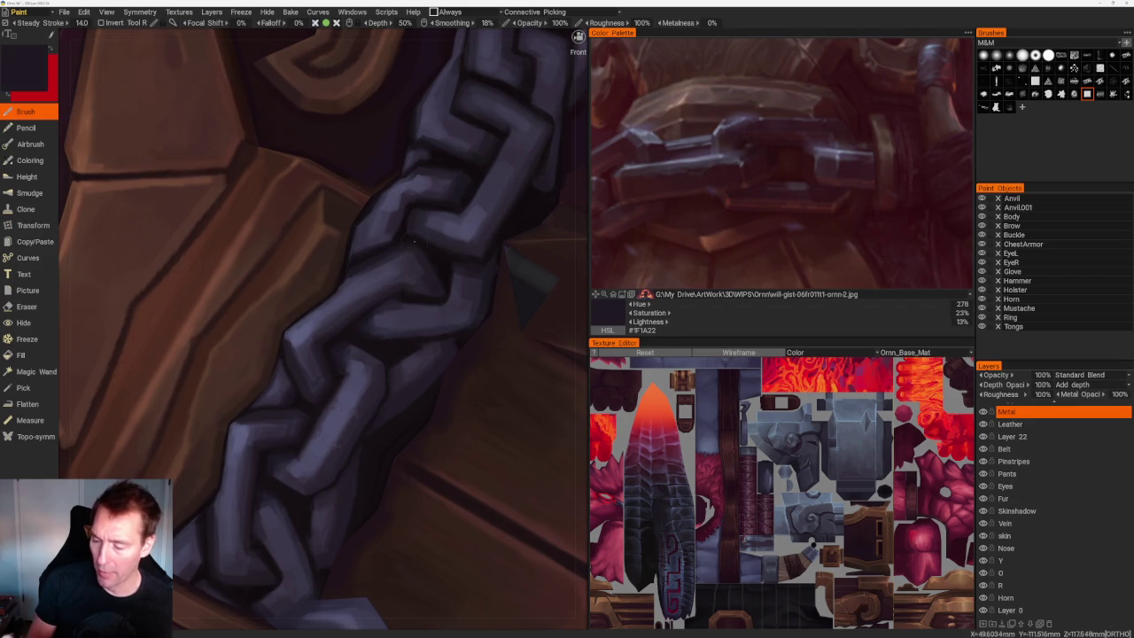
key("v")
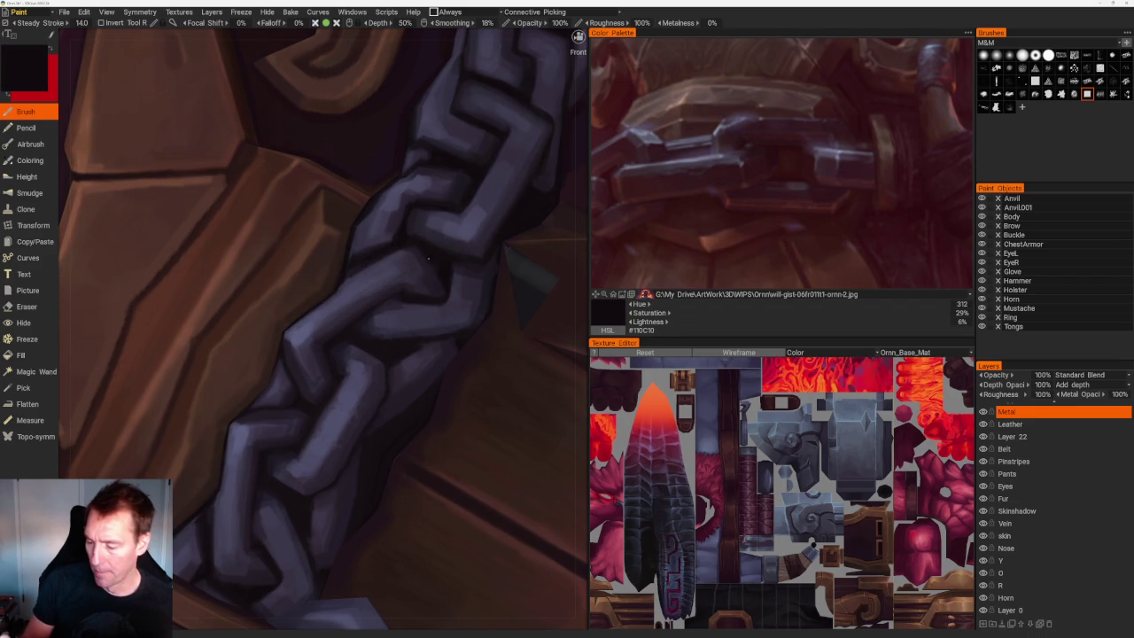
left_click_drag(230, 53, 80, 248)
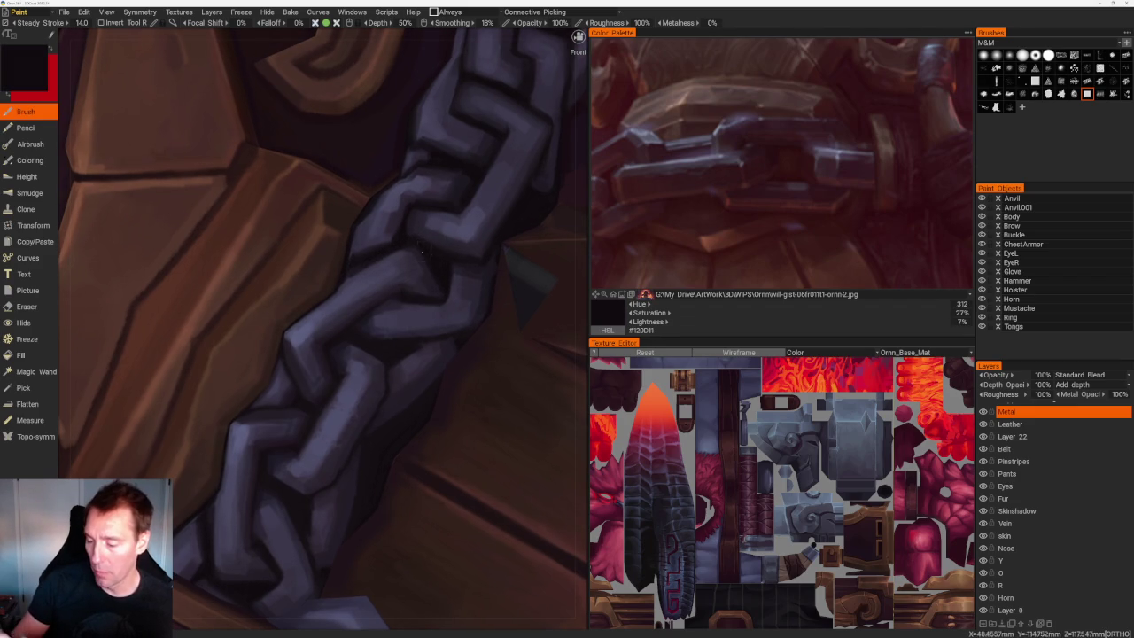
Zoom in on the chain and sample an even darker shadow colour, #171216.
scroll(355, 310, "down", 5)
scroll(463, 313, "up", 2)
scroll(426, 310, "up", 2)
scroll(399, 305, "up", 2)
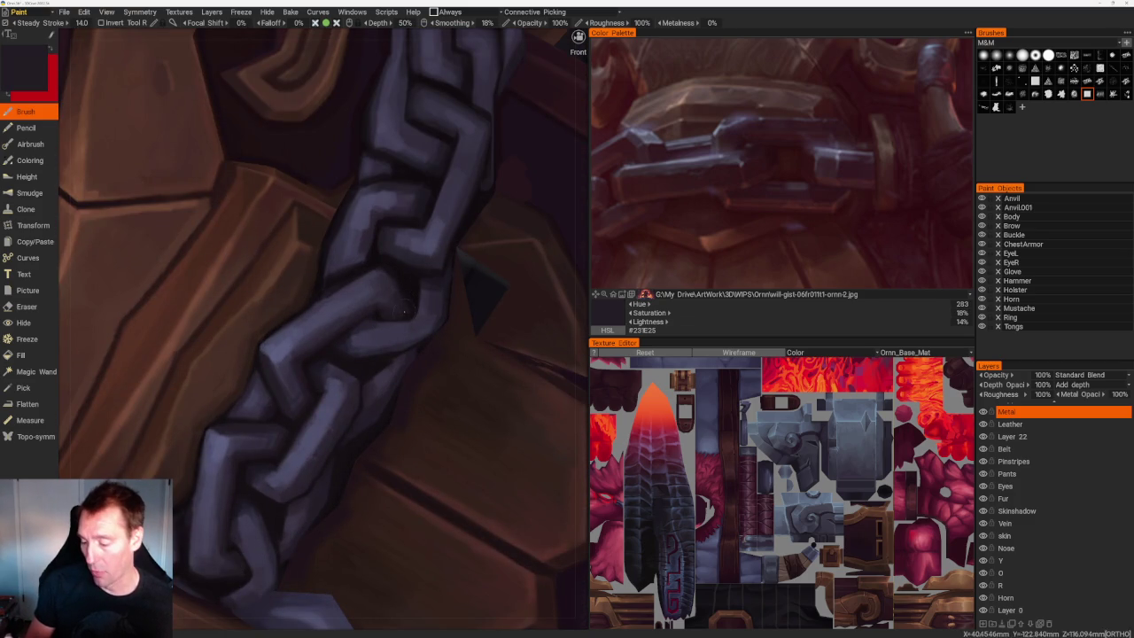
scroll(405, 312, "down", 2)
scroll(443, 266, "down", 3)
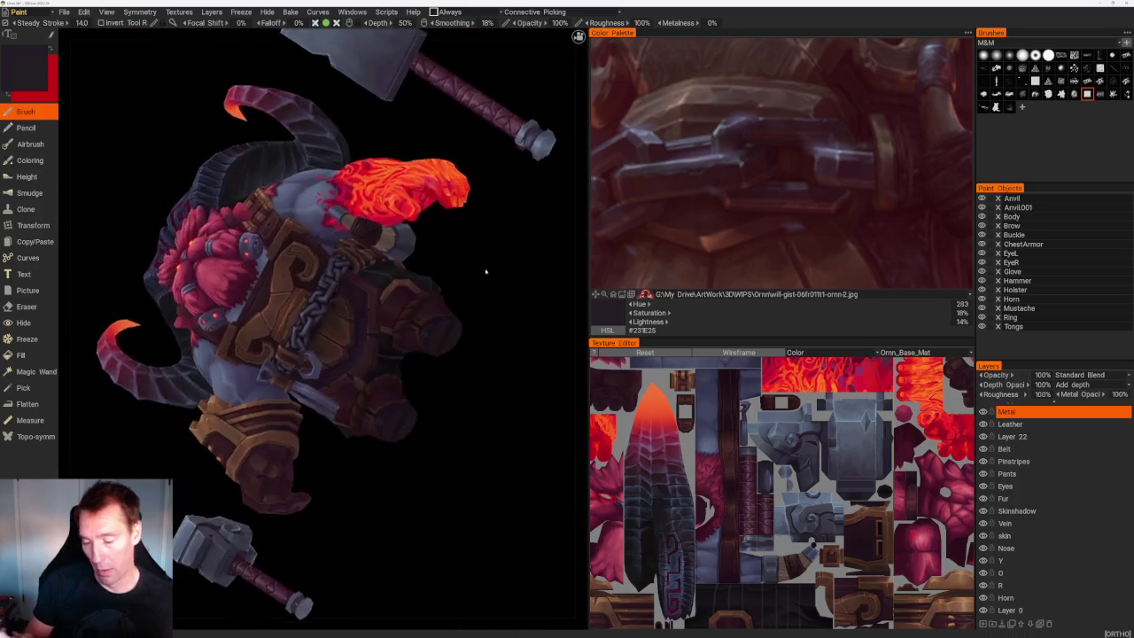
scroll(452, 266, "up", 4)
scroll(434, 275, "up", 2)
key("v")
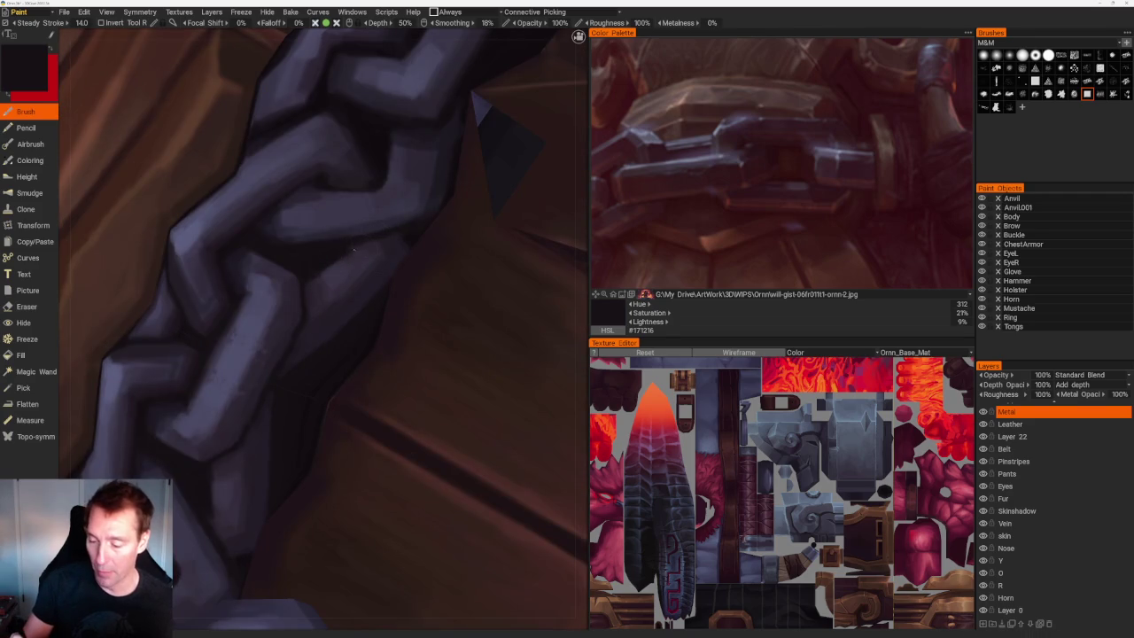
Orbit so the chain runs vertically, zoom out to the full character, then back in.
scroll(404, 259, "down", 1)
scroll(404, 258, "down", 3)
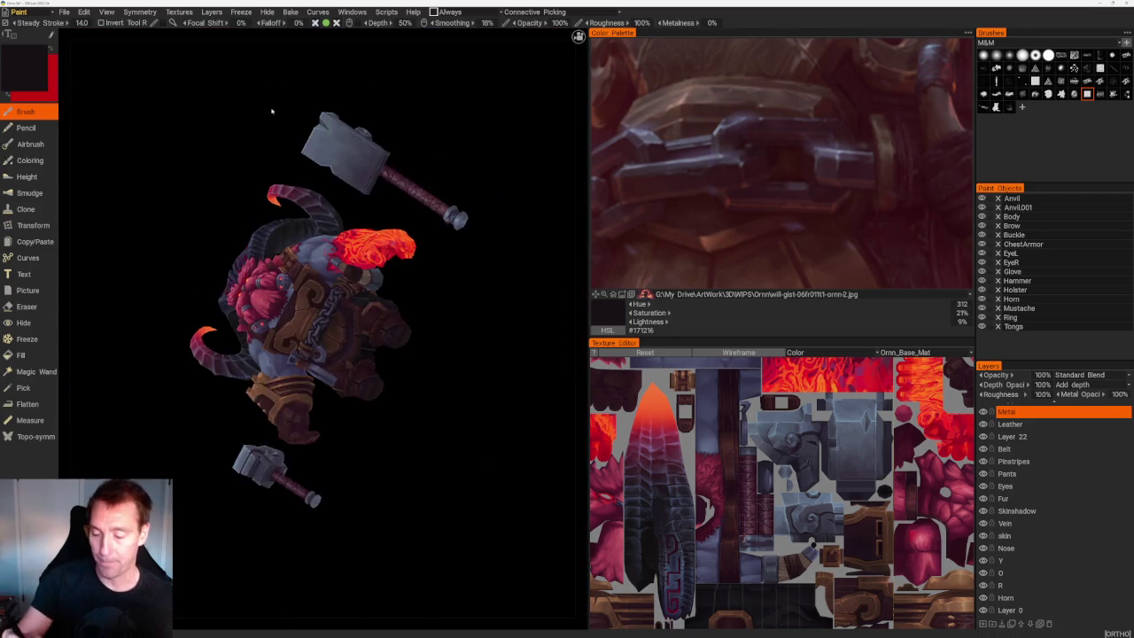
scroll(347, 299, "up", 4)
scroll(346, 300, "up", 1)
scroll(320, 321, "up", 1)
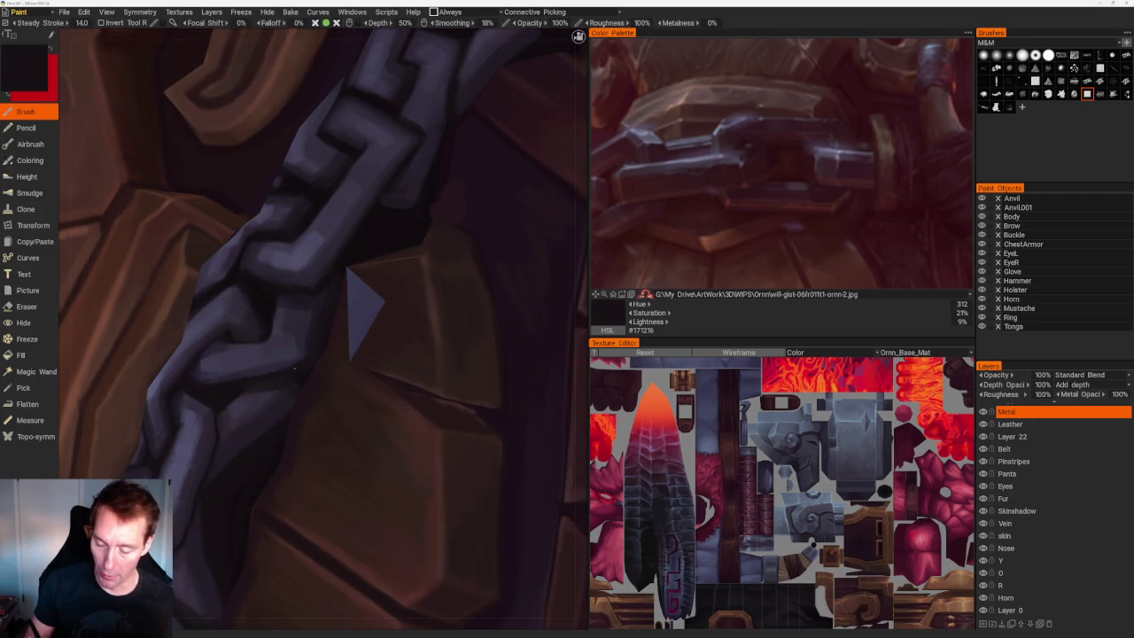
middle_click_drag(303, 350, 367, 217)
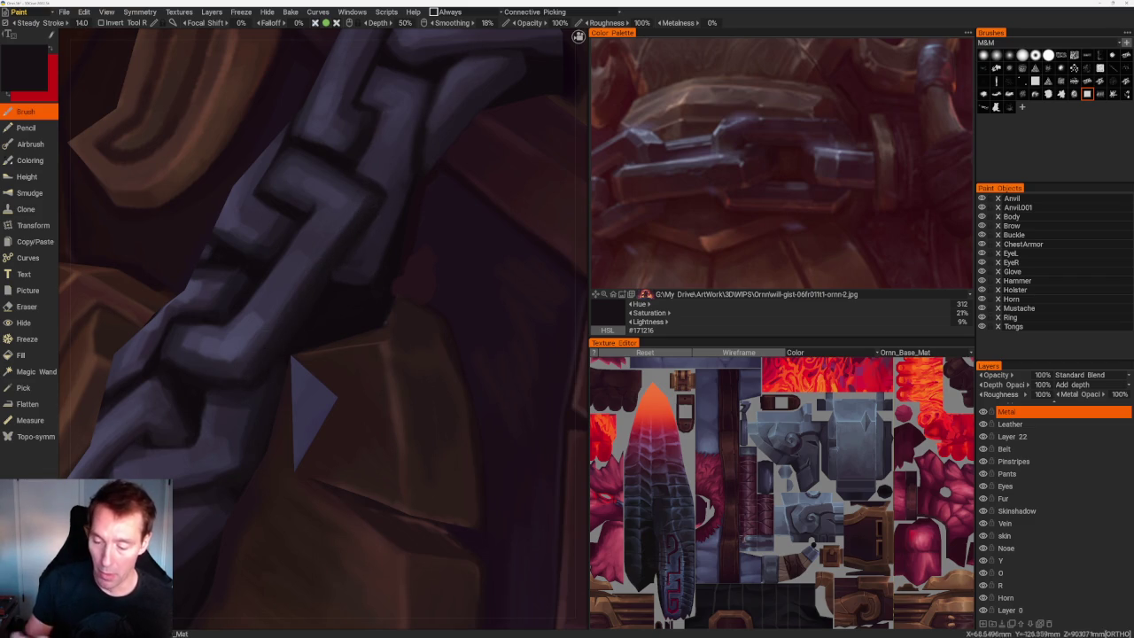
right_click_drag(265, 348, 263, 92)
mouse_move(455, 301)
right_mouse_down()
mouse_move(499, 363)
mouse_move(234, 215)
mouse_move(461, 126)
mouse_move(320, 184)
right_mouse_up()
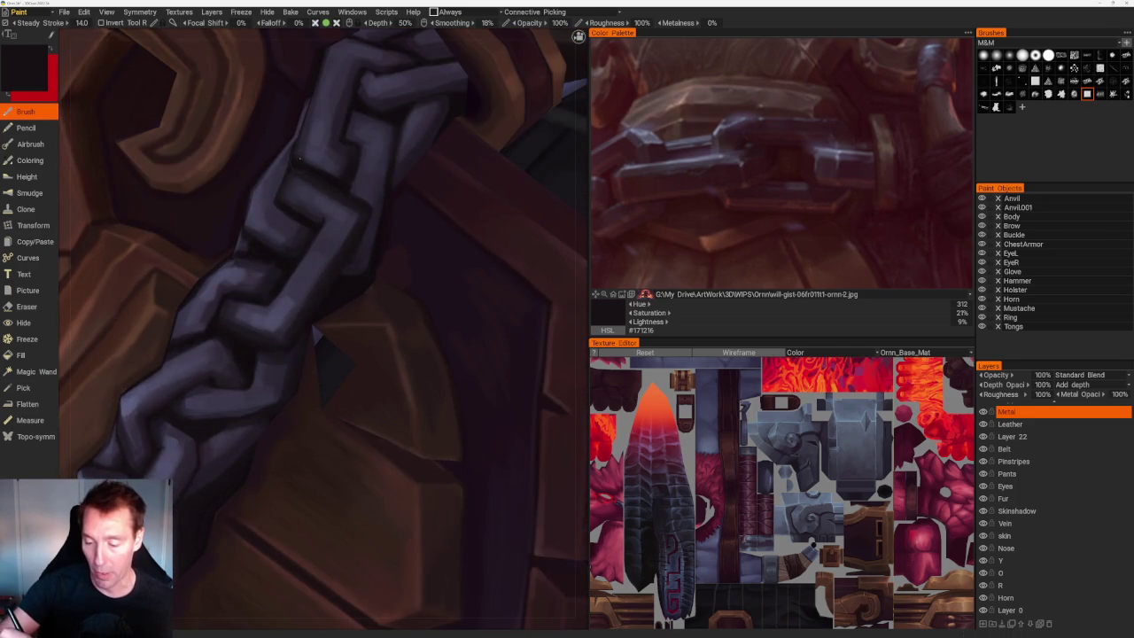
Sample dark purple tones from the chain and paint a shadow stroke along its left edge.
key("v")
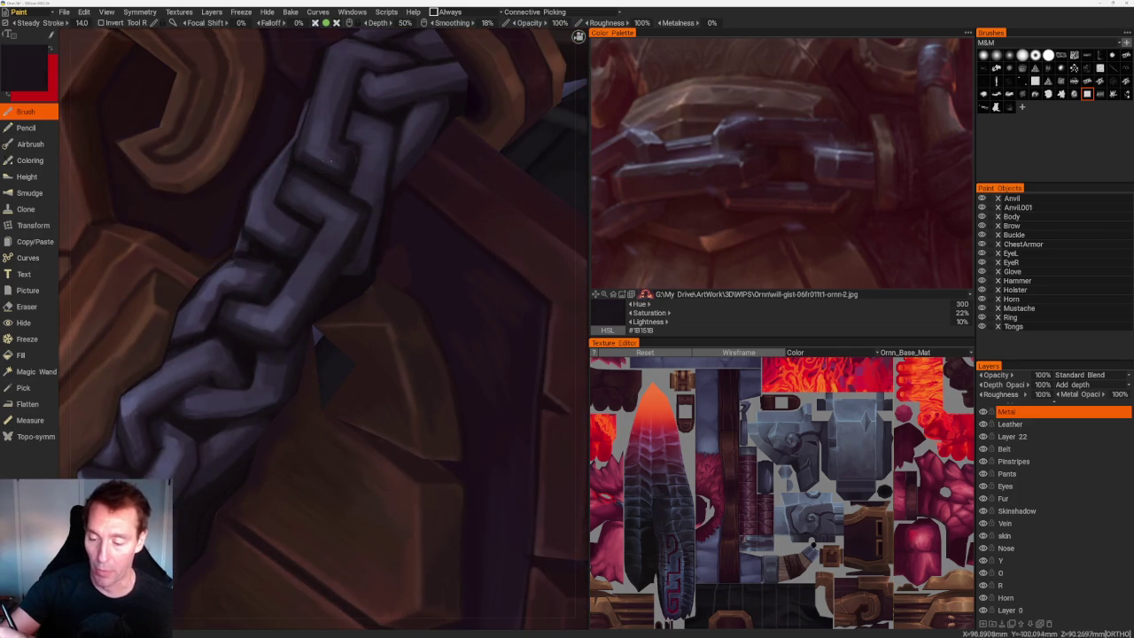
key("v")
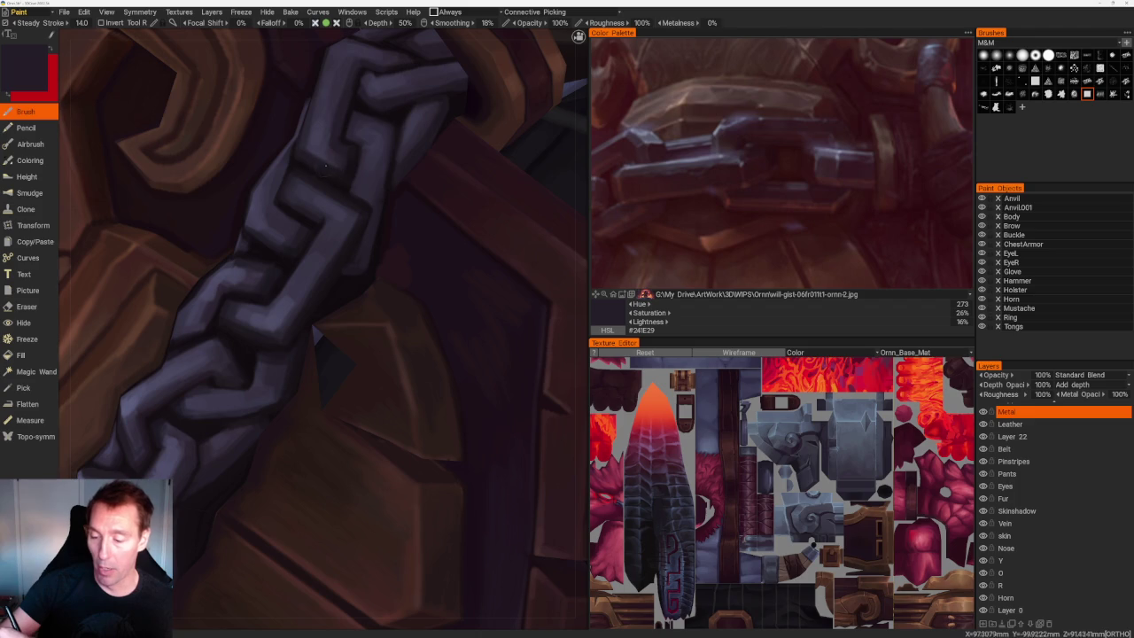
scroll(417, 194, "down", 10)
mouse_move(461, 248)
left_mouse_down()
mouse_move(476, 260)
mouse_move(485, 331)
mouse_move(461, 319)
mouse_move(347, 387)
left_mouse_up()
scroll(484, 331, "up", 6)
scroll(461, 319, "up", 3)
scroll(344, 259, "up", 3)
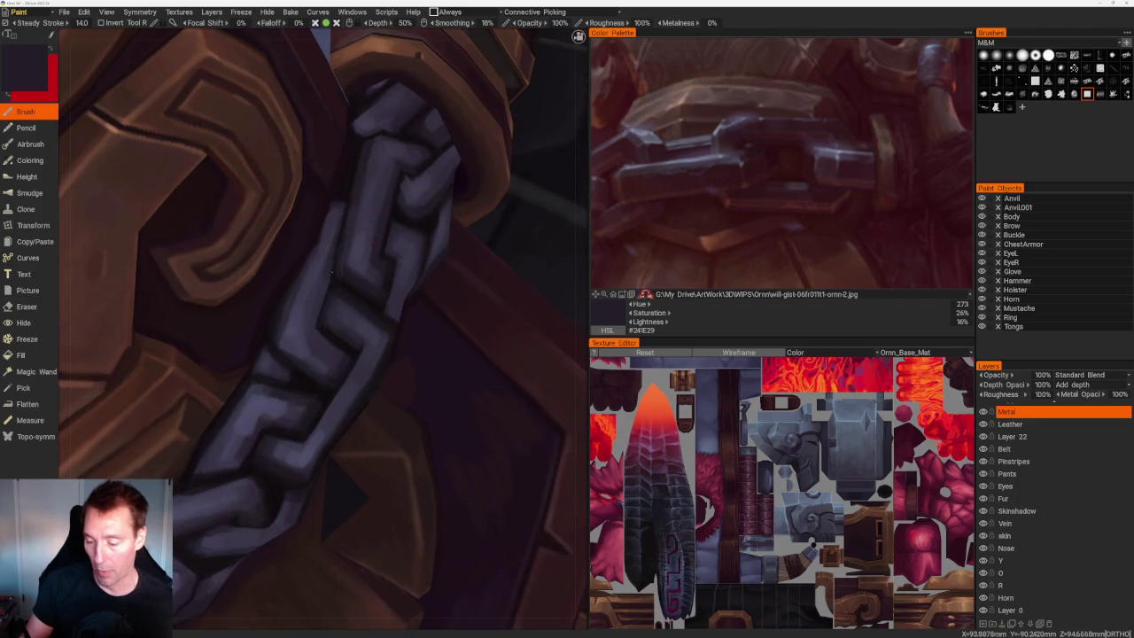
key("v")
key("v")
mouse_move(323, 277)
left_mouse_down()
mouse_move(312, 339)
mouse_move(342, 344)
left_mouse_up()
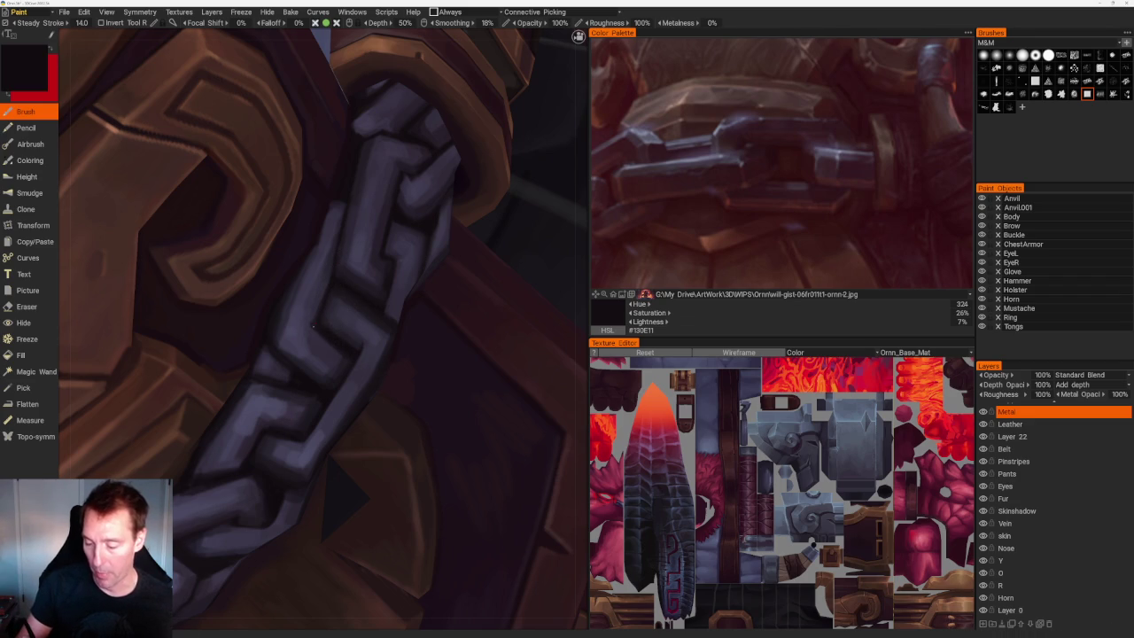
Zoom in and sample the chain's grey-purple metal colour, #434055.
scroll(353, 304, "down", 5)
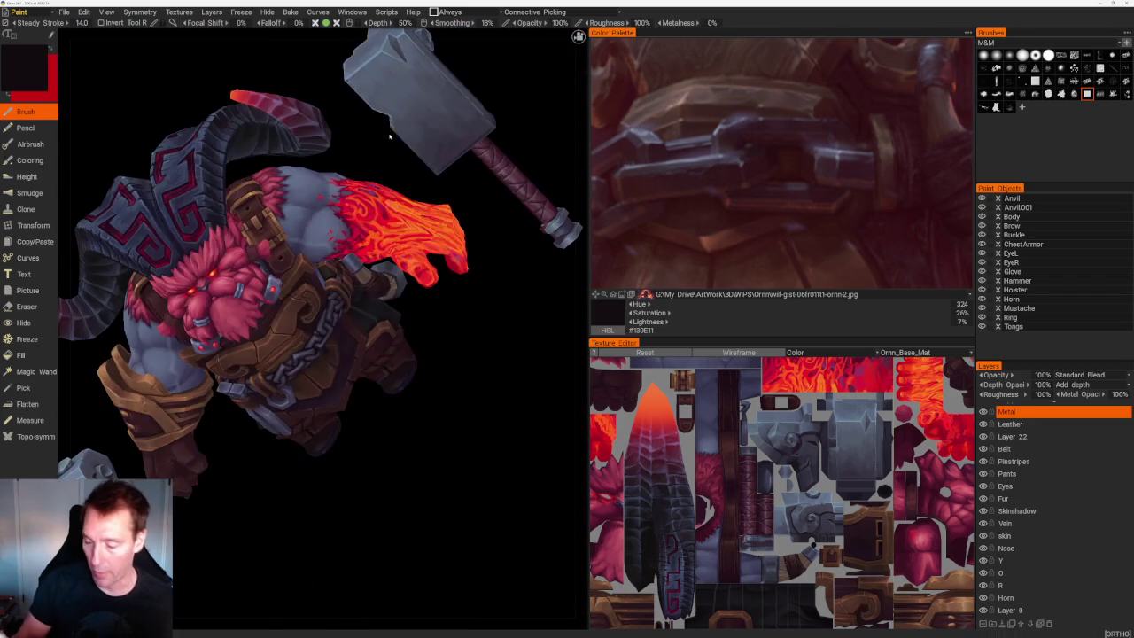
scroll(449, 319, "up", 3)
scroll(358, 302, "up", 3)
scroll(332, 257, "up", 3)
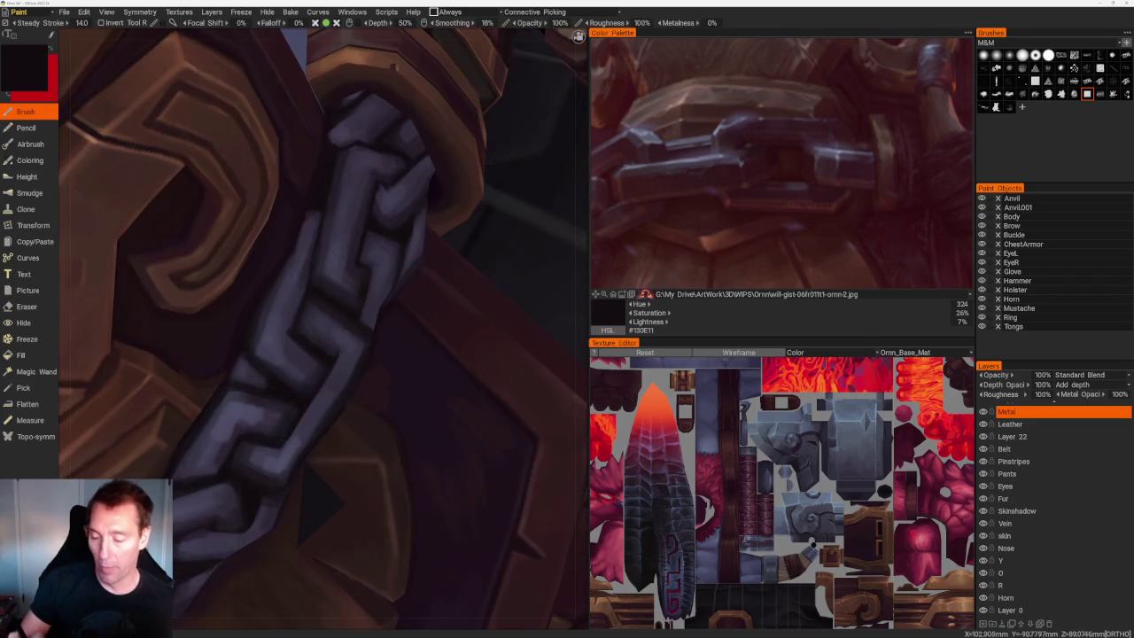
key("v")
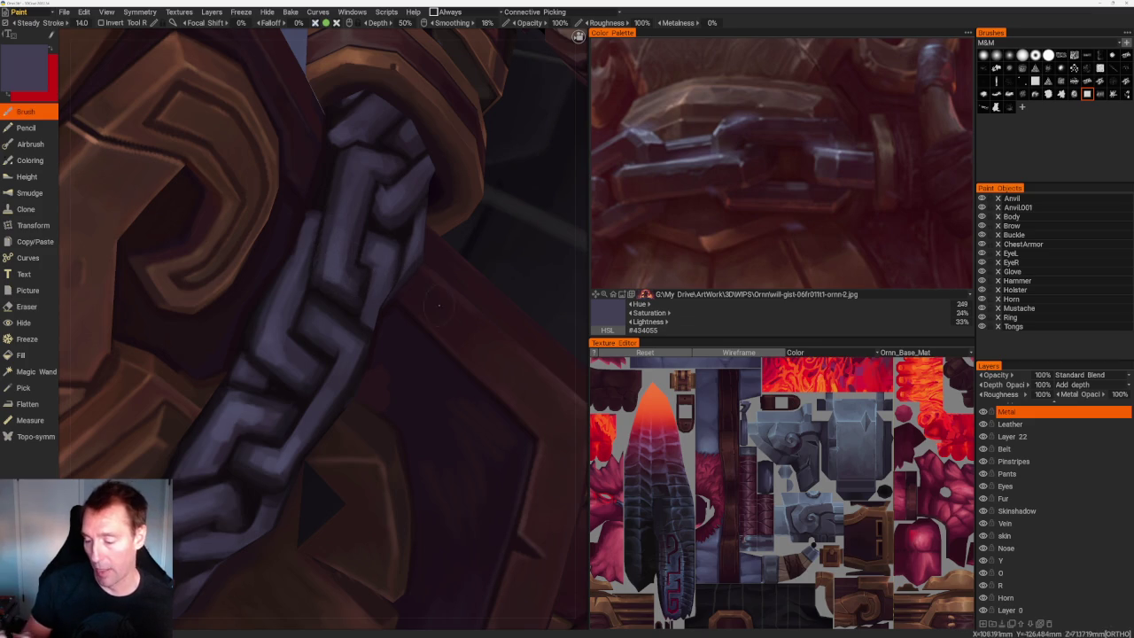
scroll(425, 287, "down", 5)
scroll(478, 386, "up", 2)
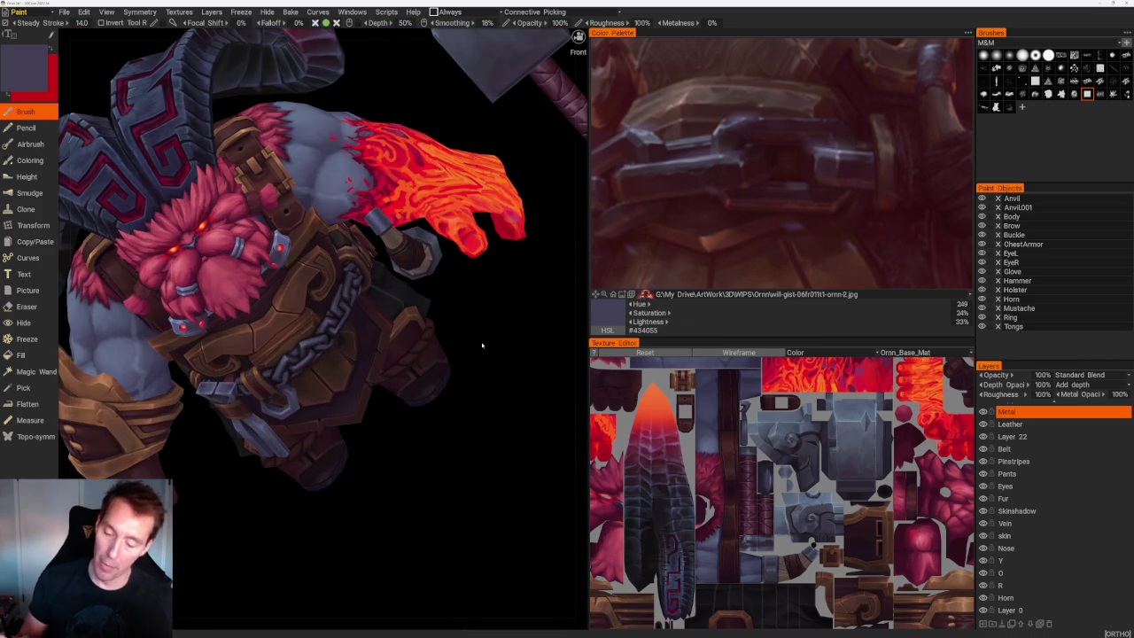
Sample a darker purple-grey and a near-black, then paint a faint dark stroke on the chain.
scroll(483, 346, "up", 2)
scroll(493, 328, "up", 3)
scroll(494, 329, "up", 2)
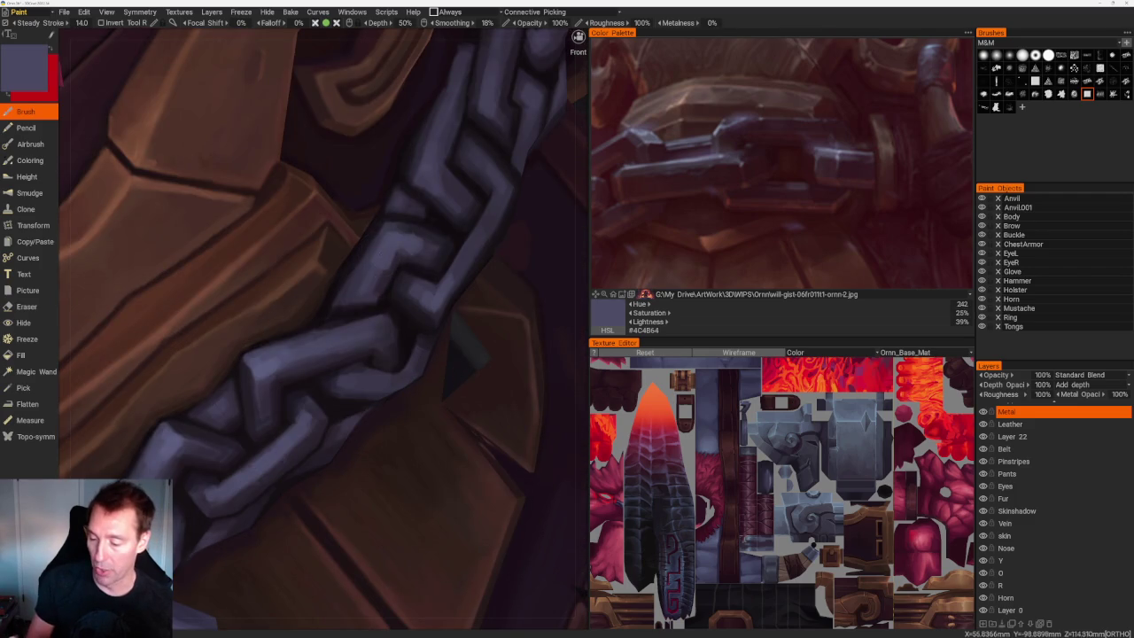
key("v")
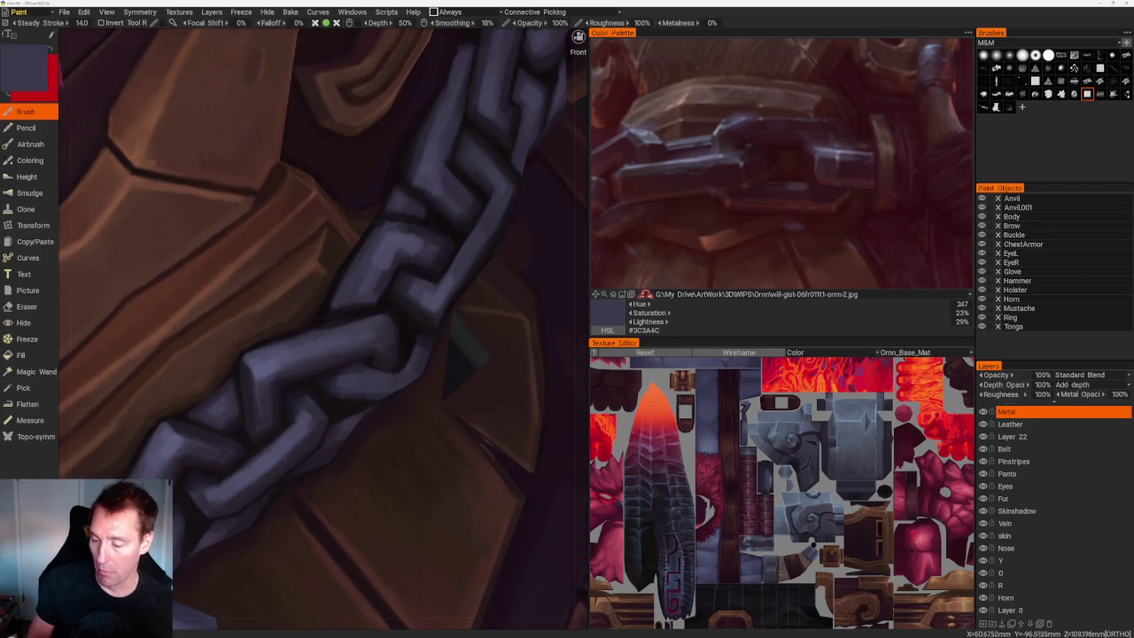
key("v")
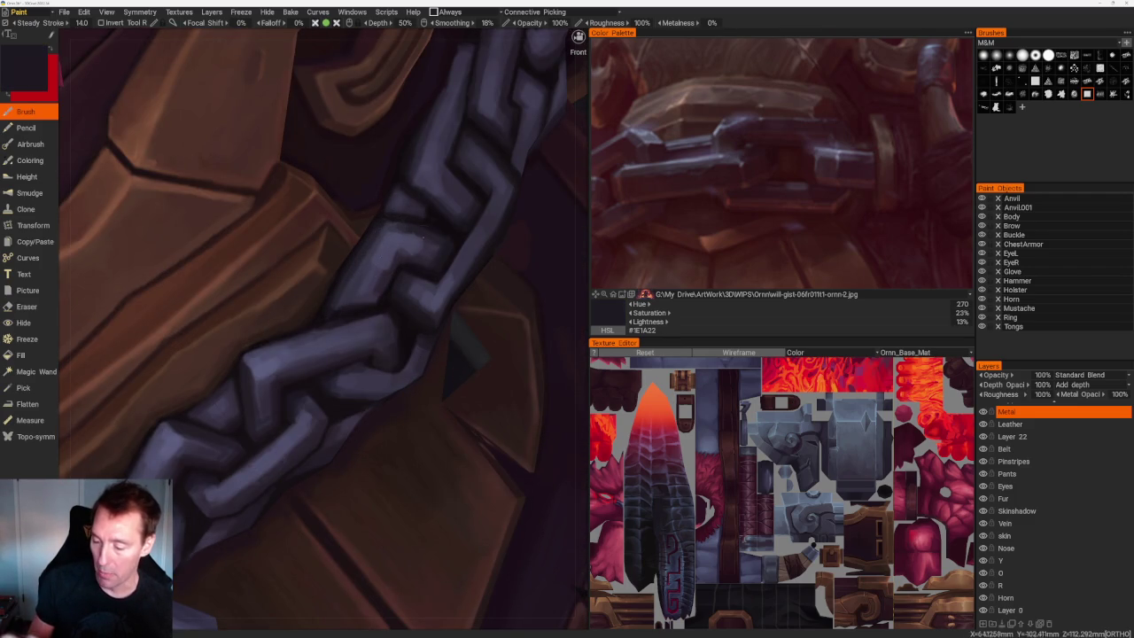
left_click_drag(397, 263, 380, 304)
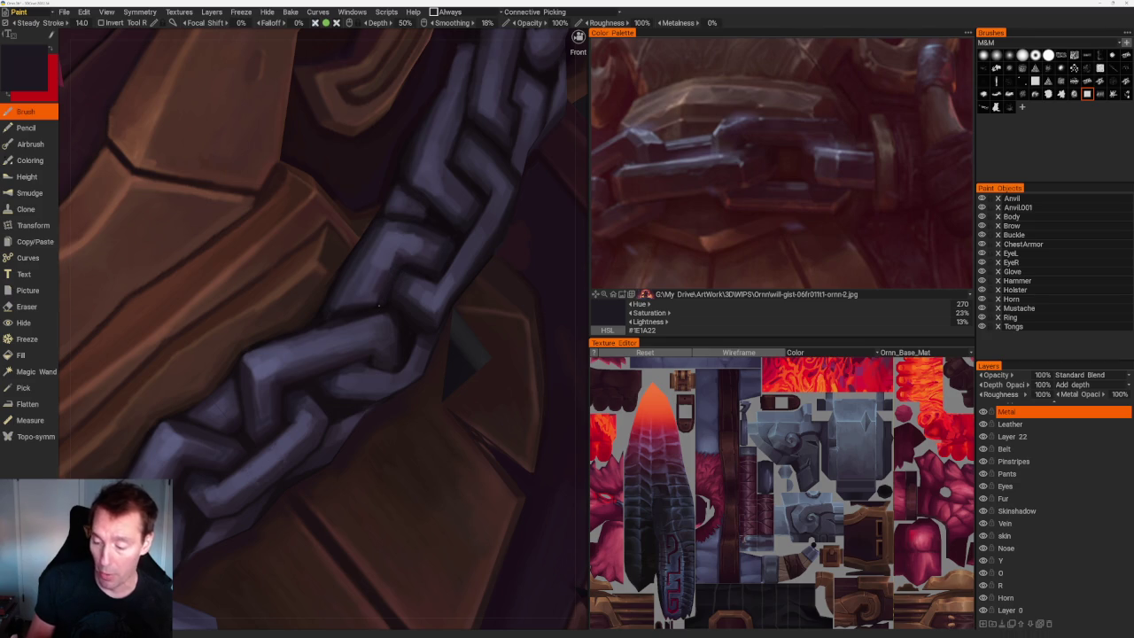
From a new angle, sample the chain's purple-grey metal and a lighter highlight tone.
scroll(392, 357, "down", 10)
left_click_drag(369, 114, 466, 309)
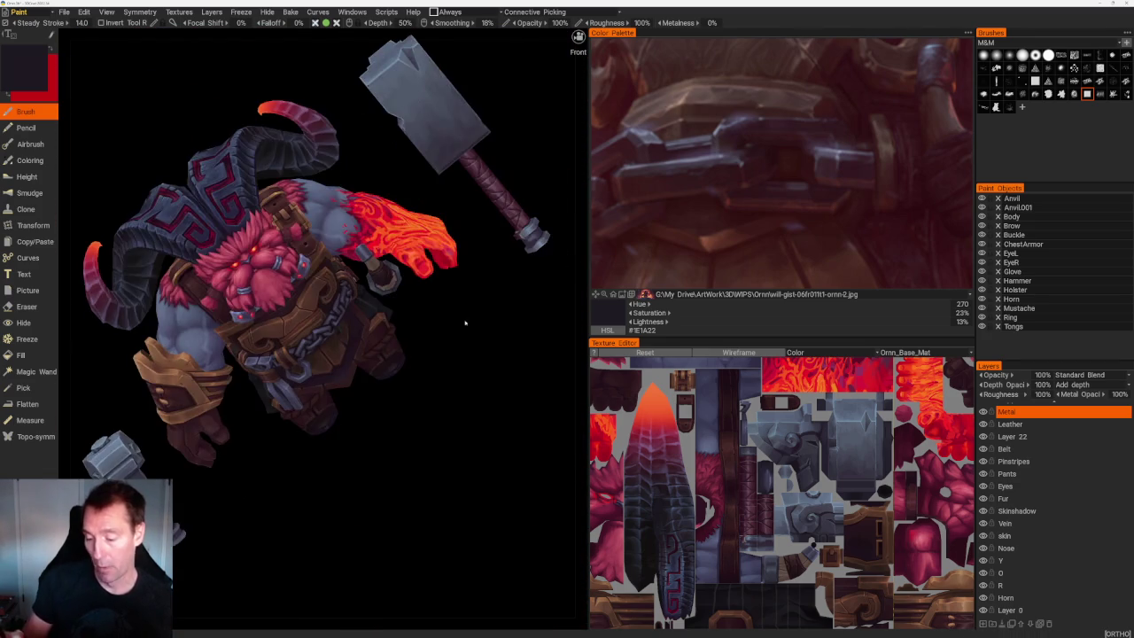
scroll(466, 310, "up", 10)
scroll(358, 257, "up", 3)
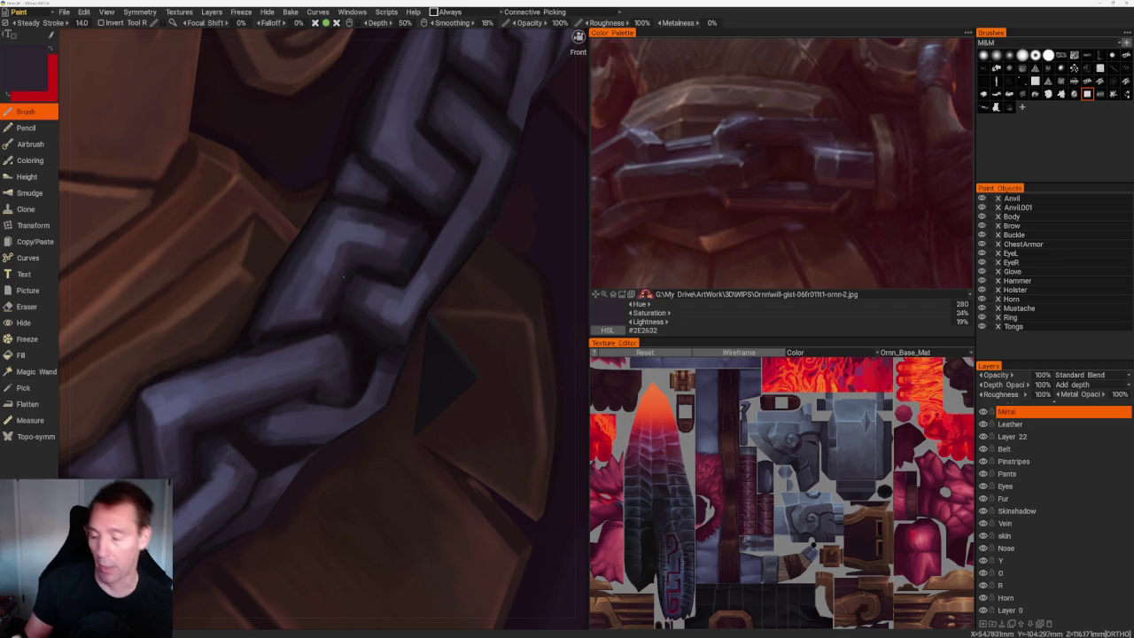
key("v")
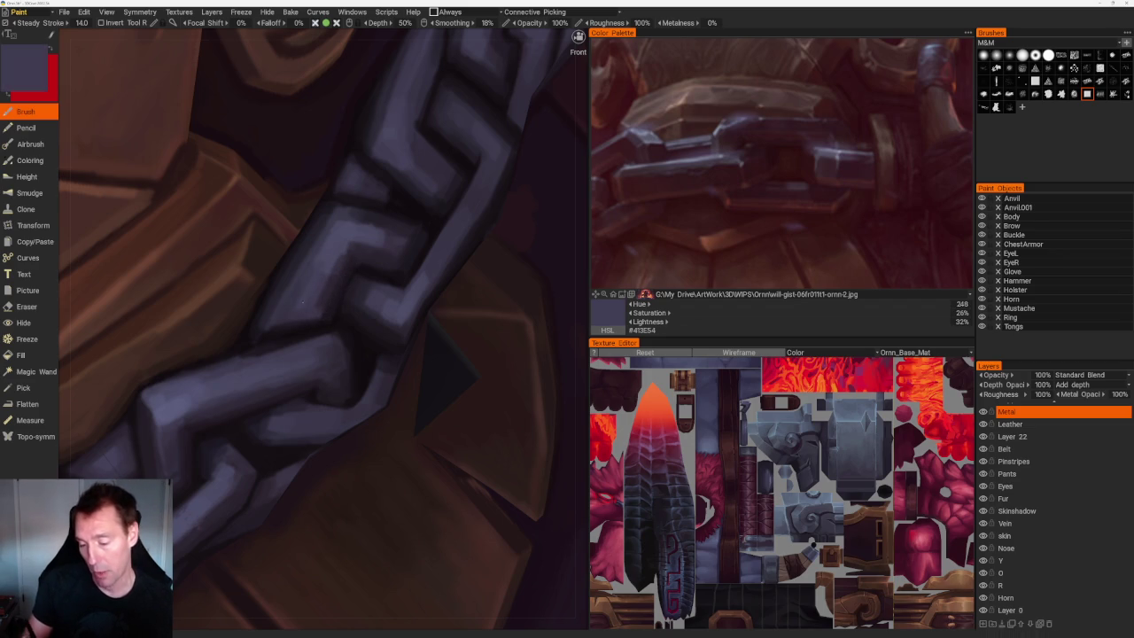
key("v")
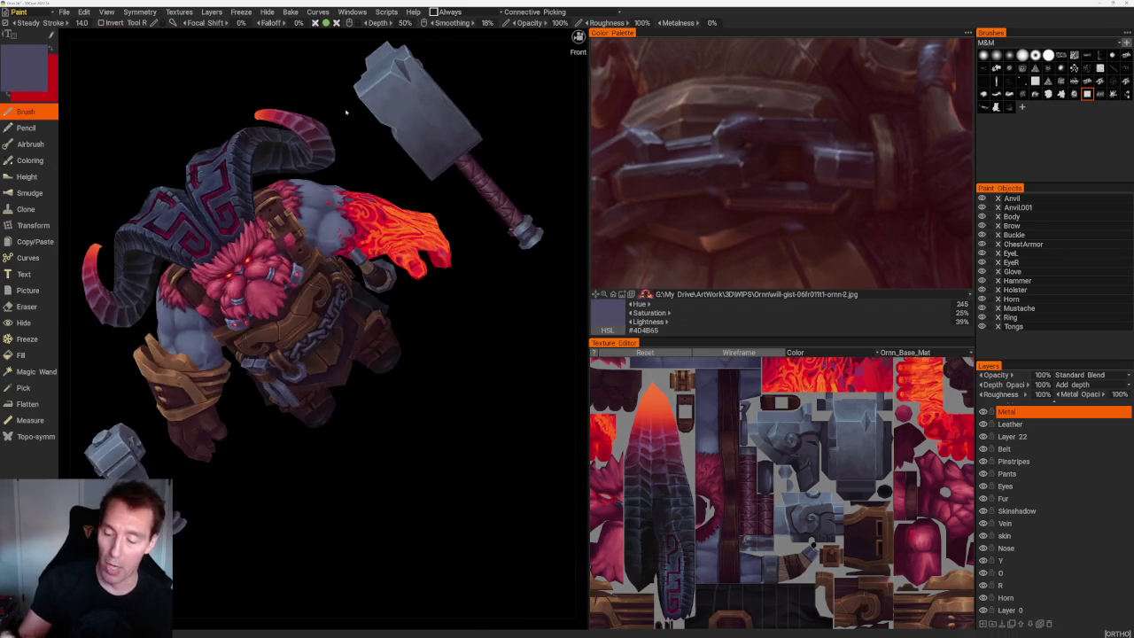
Rotate the character and sample darker, near-black shadow colours from the model.
mouse_move(355, 336)
left_mouse_down()
mouse_move(426, 351)
mouse_move(311, 302)
mouse_move(499, 236)
mouse_move(469, 222)
mouse_move(471, 263)
left_mouse_up()
scroll(434, 257, "up", 5)
scroll(319, 337, "up", 3)
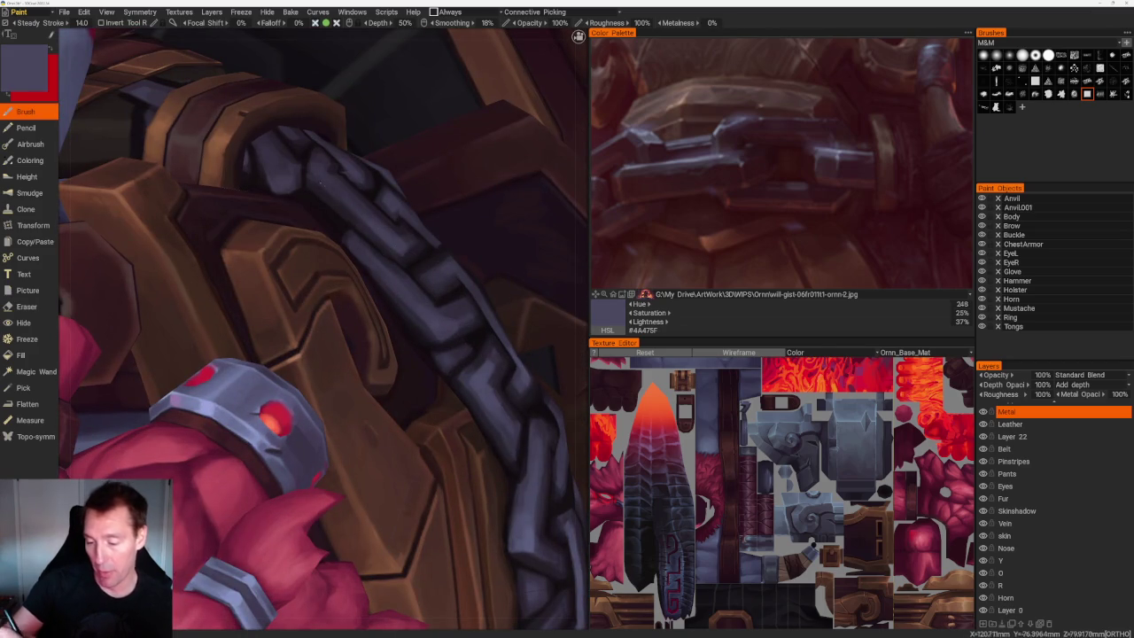
key("v")
key("v")
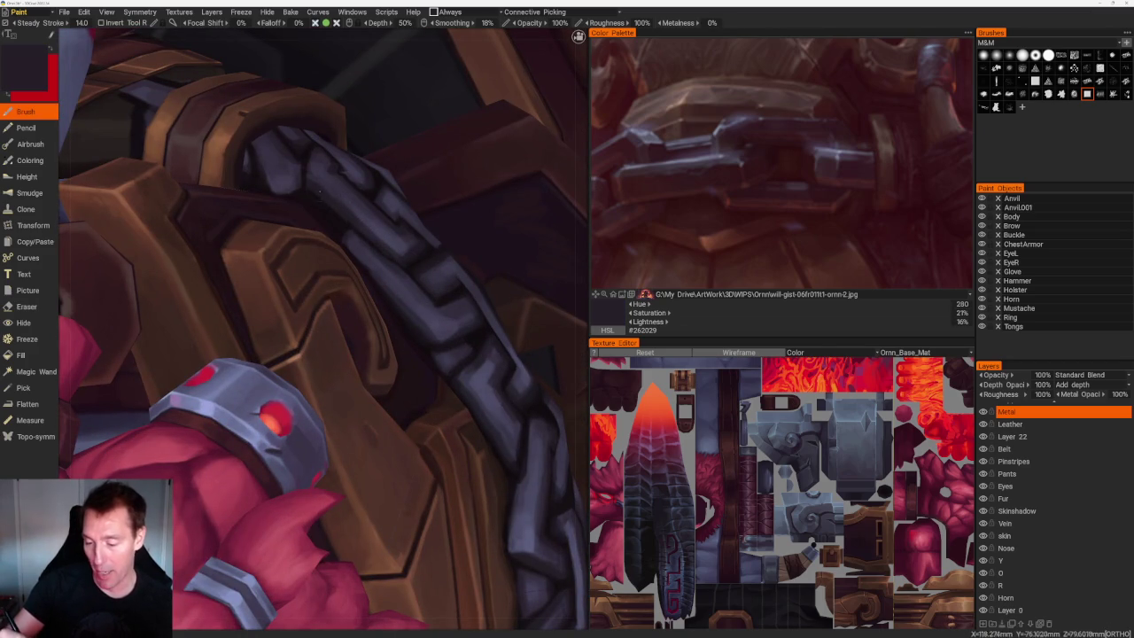
key("v")
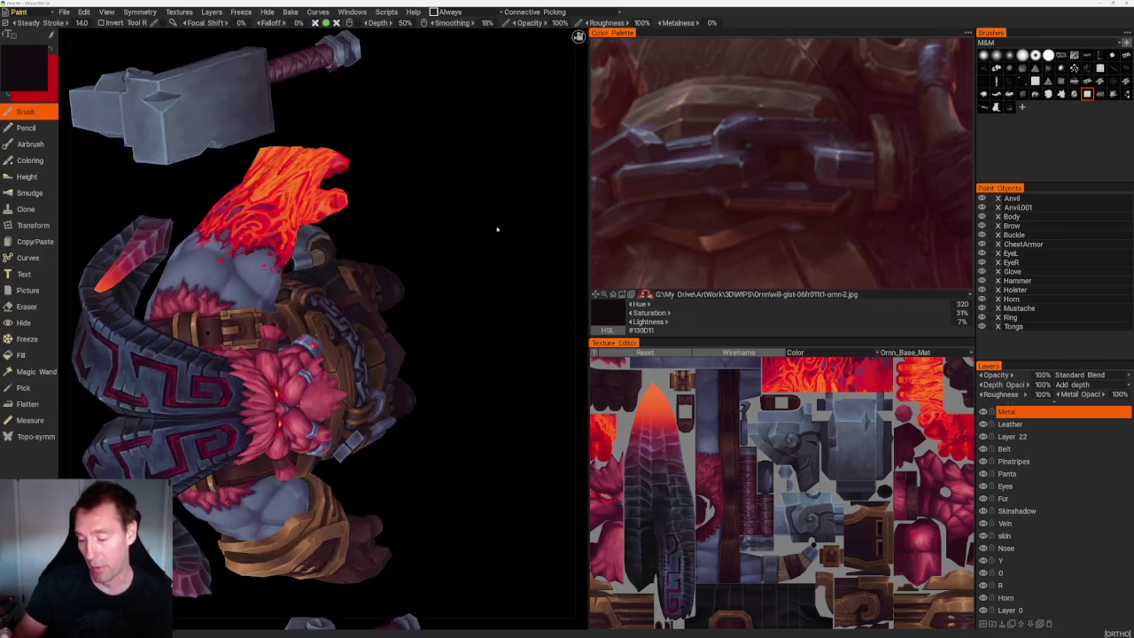
Paint a near-black stroke along the chain's left edge using sampled purple-grey tones.
right_click_drag(499, 230, 544, 185, "shift")
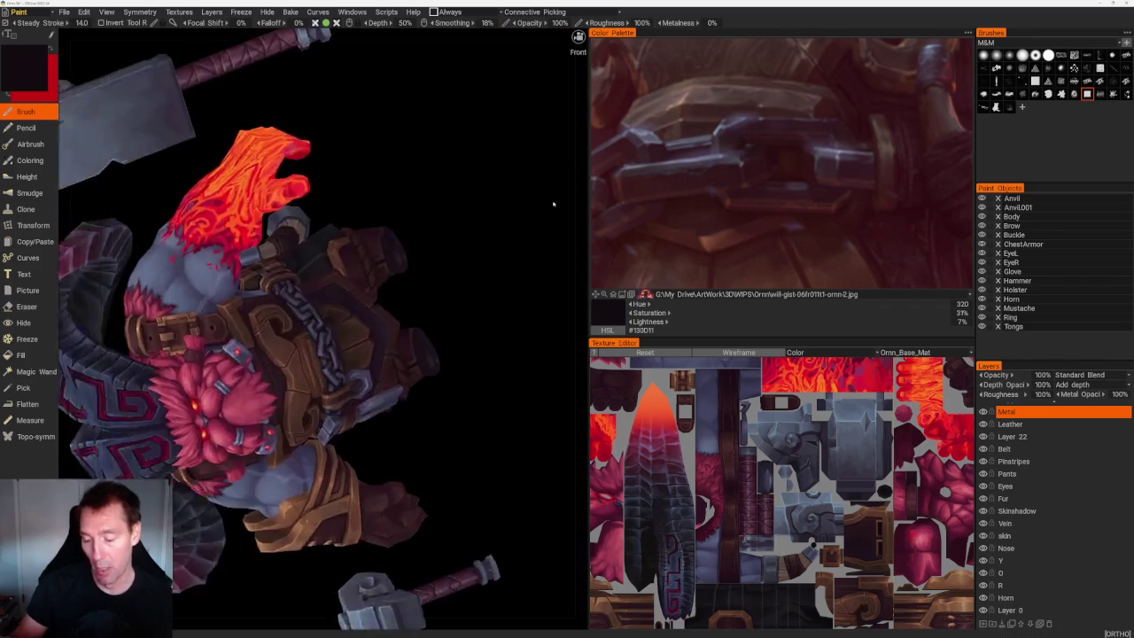
scroll(337, 306, "up", 3)
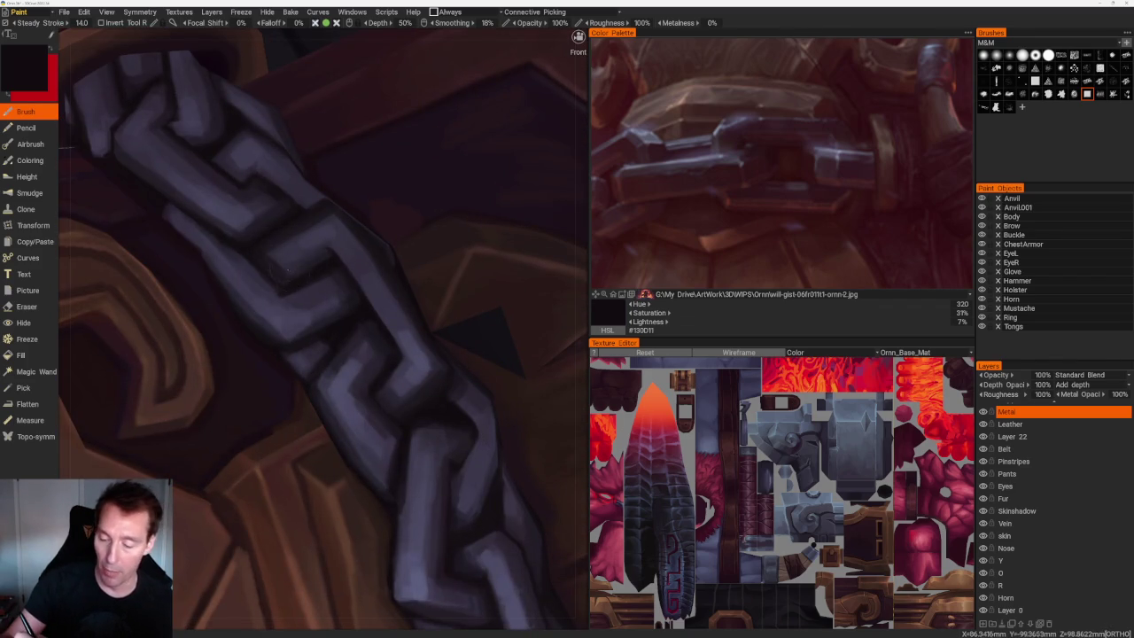
scroll(355, 222, "down", 5)
left_click_drag(380, 147, 449, 163)
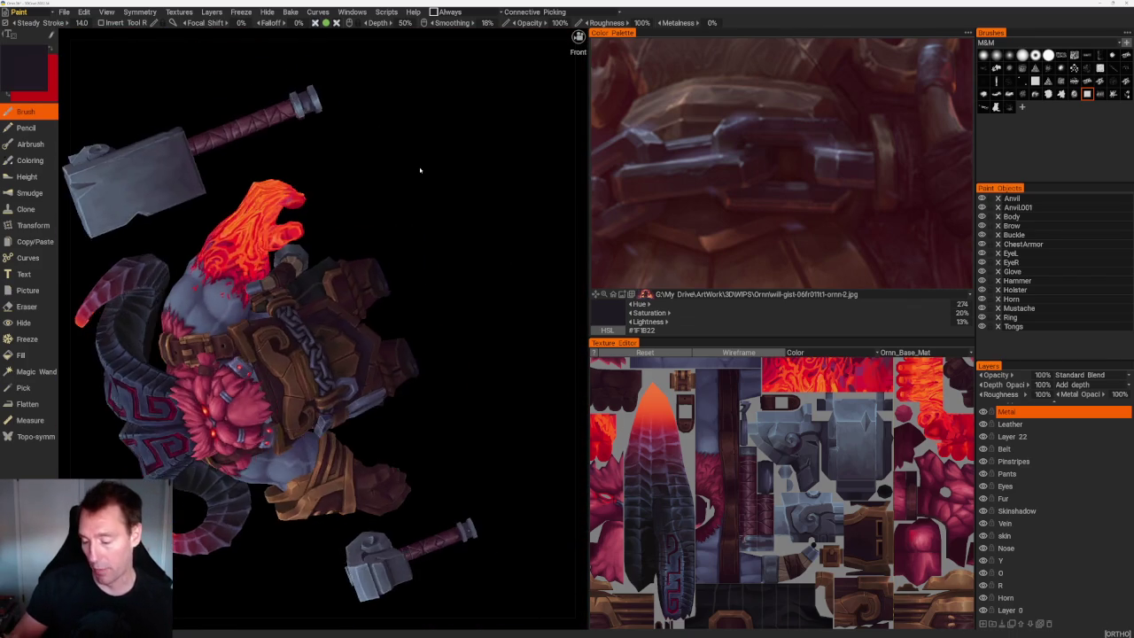
scroll(394, 342, "up", 5)
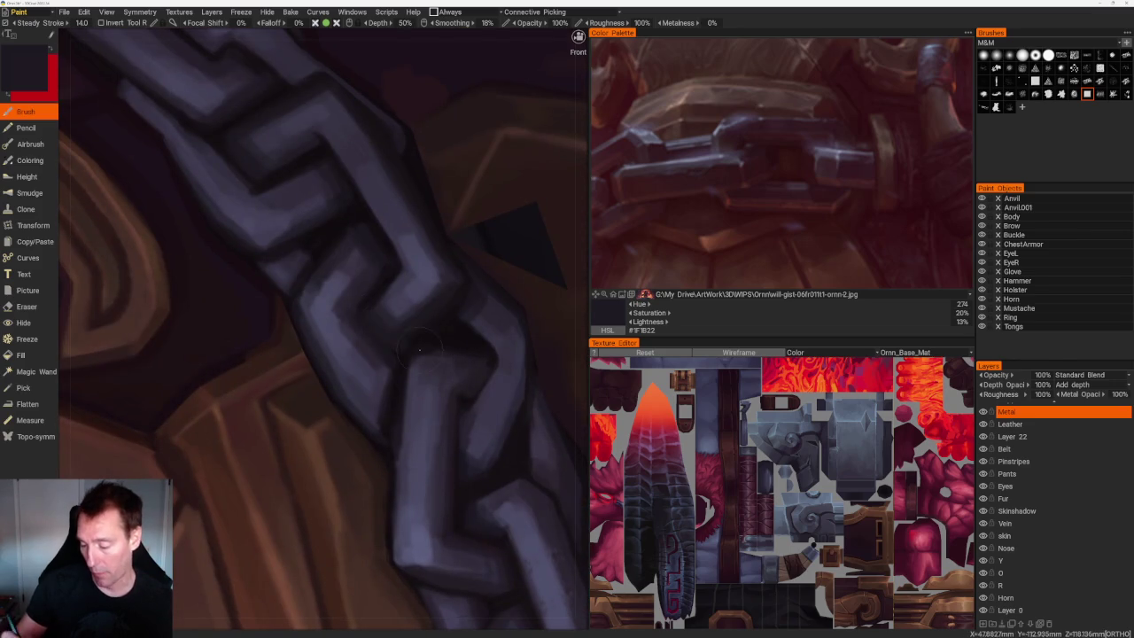
scroll(390, 155, "down", 5)
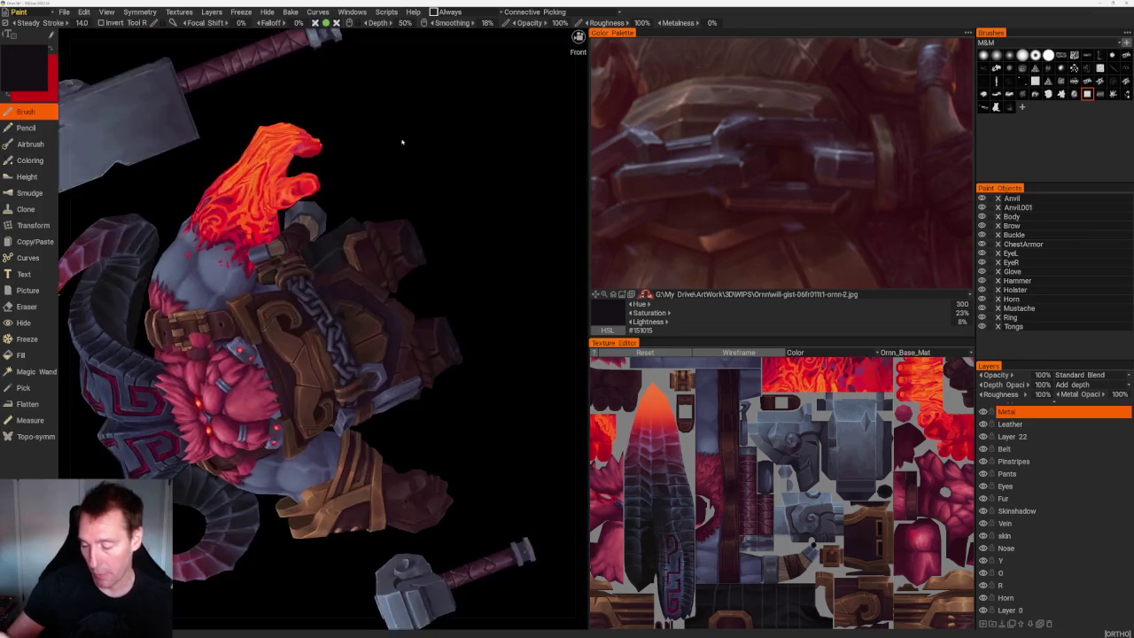
scroll(360, 280, "up", 5)
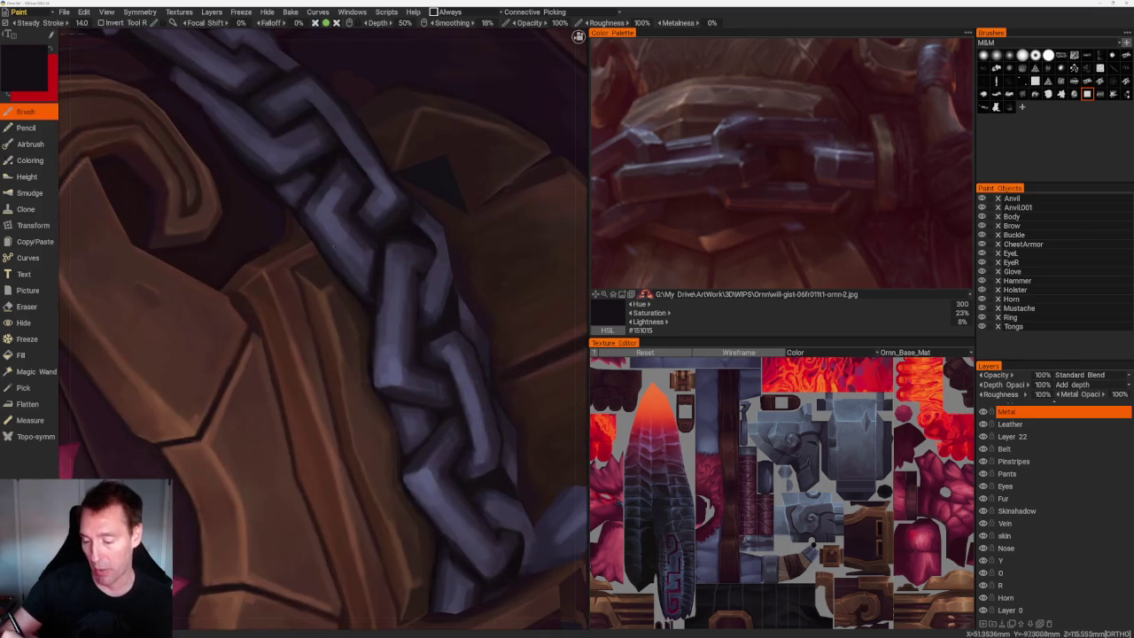
key("v")
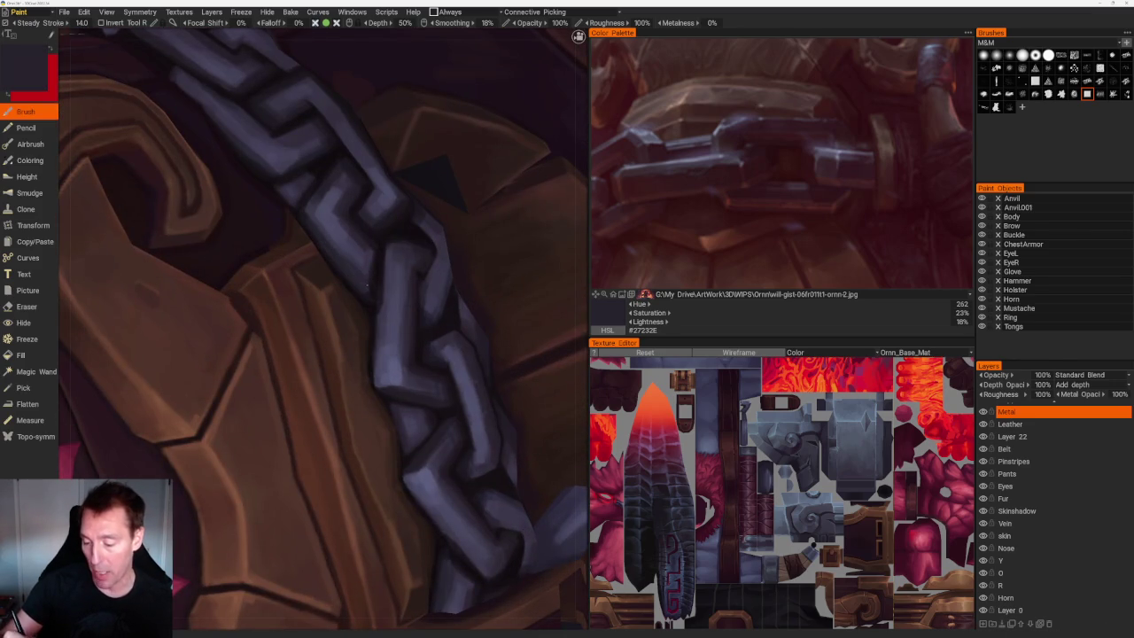
key("v")
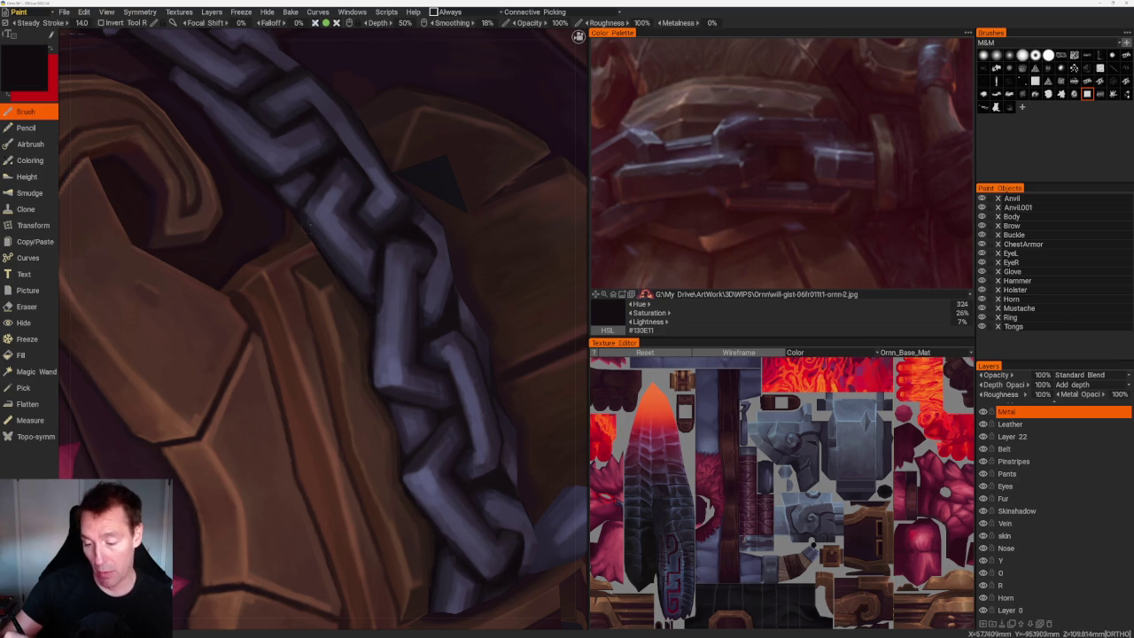
left_click_drag(309, 226, 373, 303)
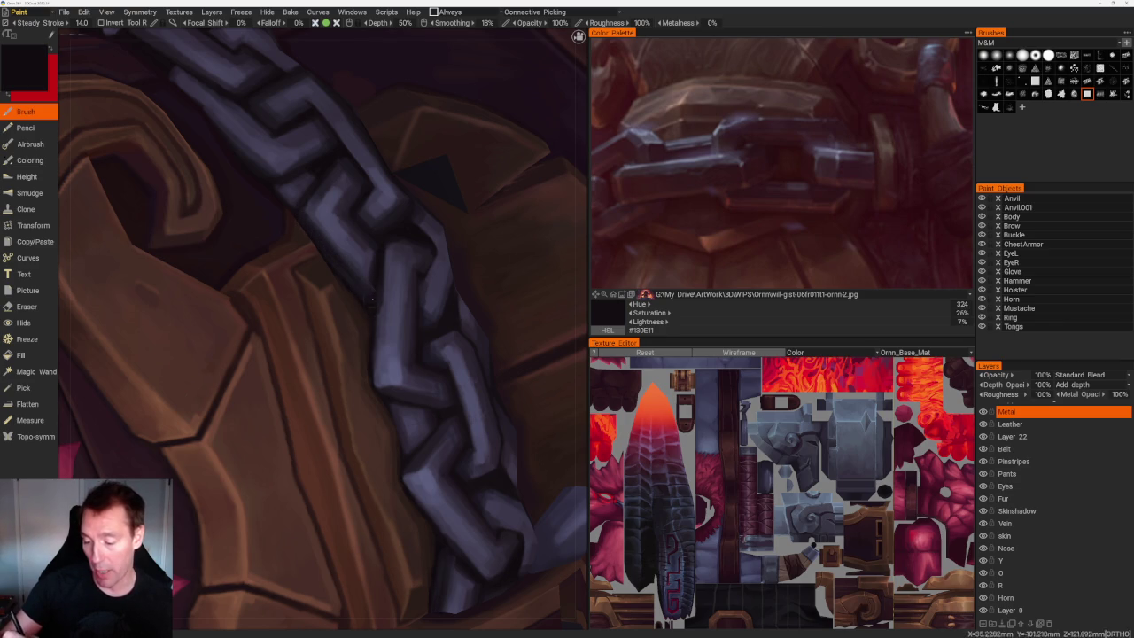
Close in on the chain and sample lighter and darker purples, ending on deep purple-black #28212B.
key("KP_1")
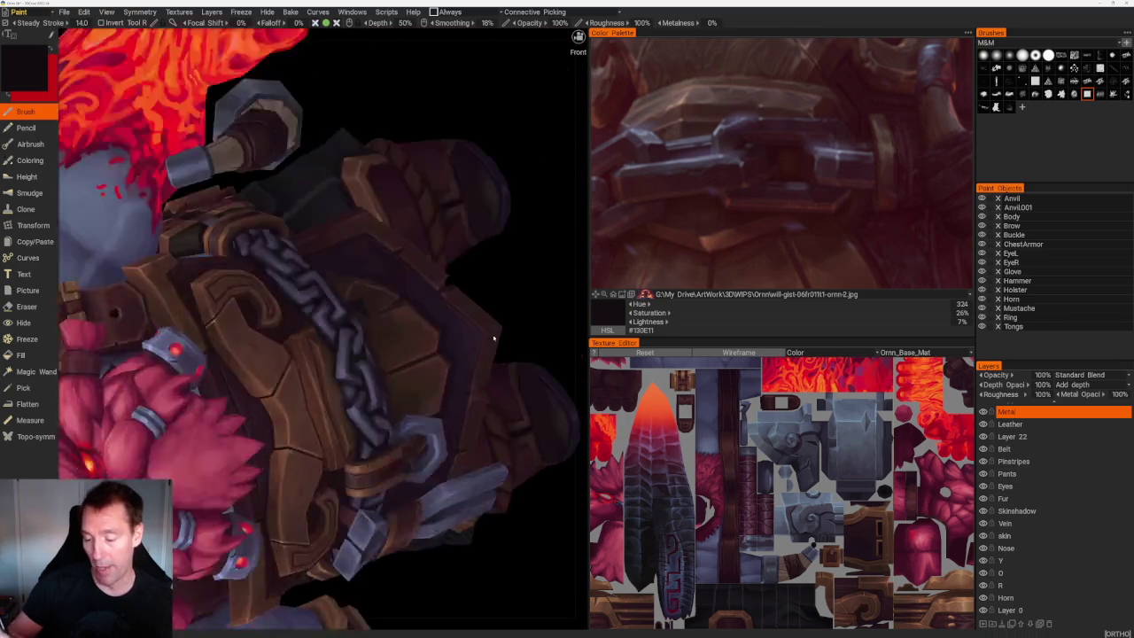
key("v")
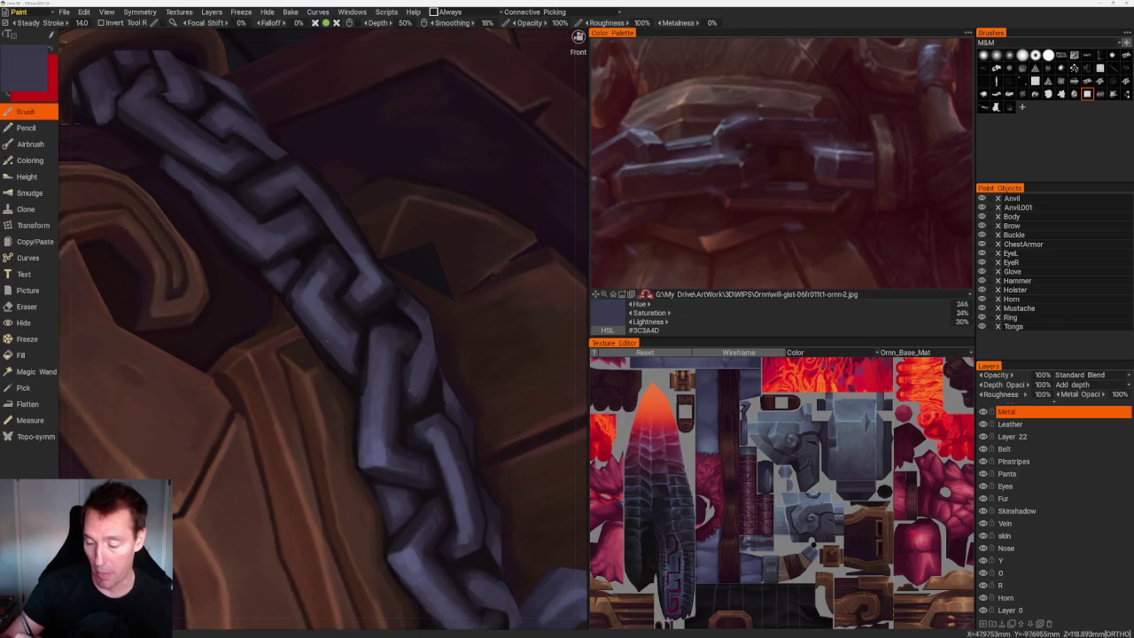
key("KP_1")
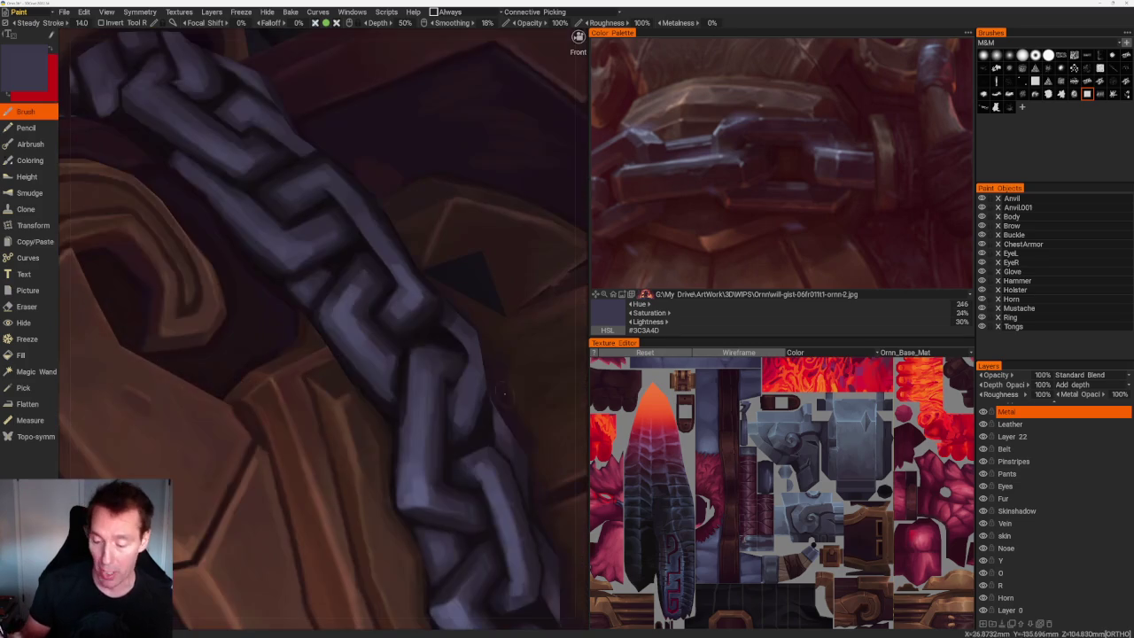
key("v")
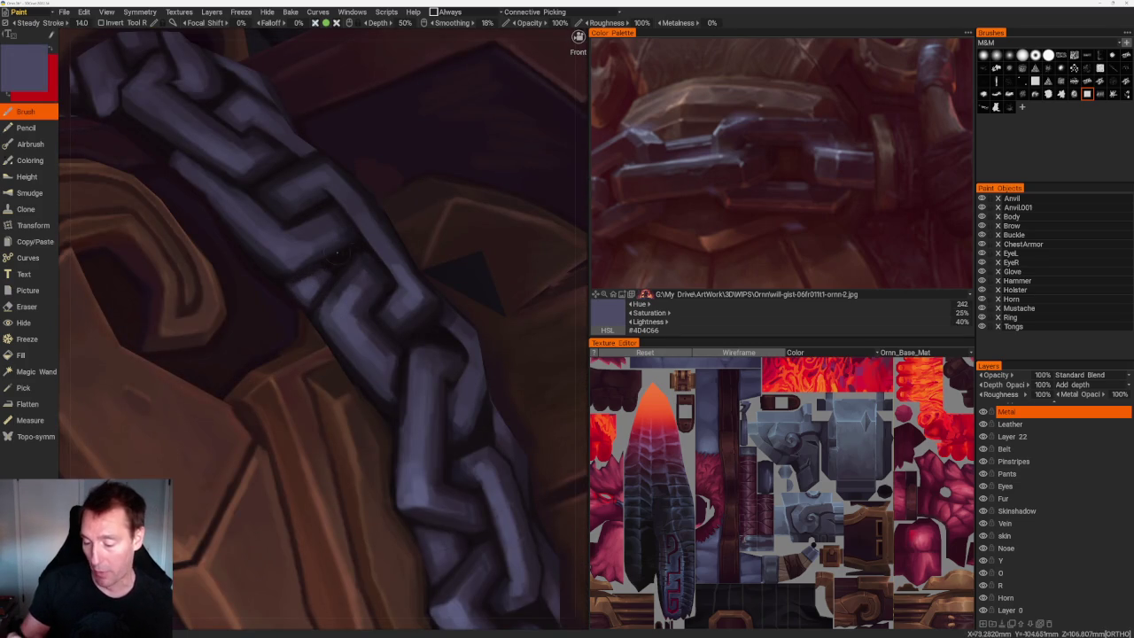
key("v")
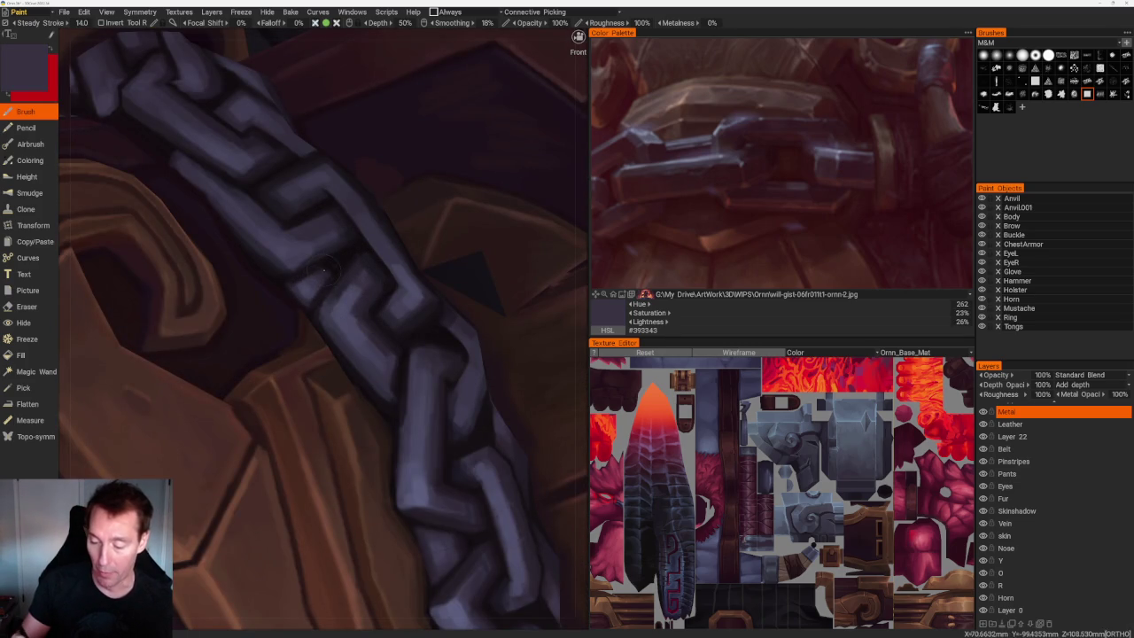
key("v")
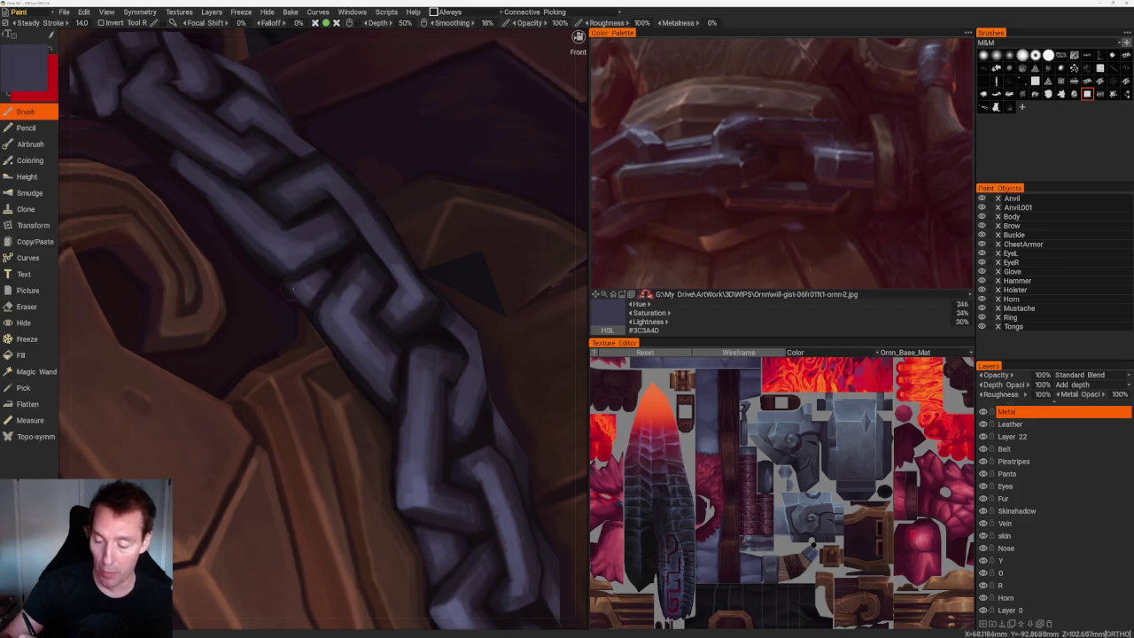
key("v")
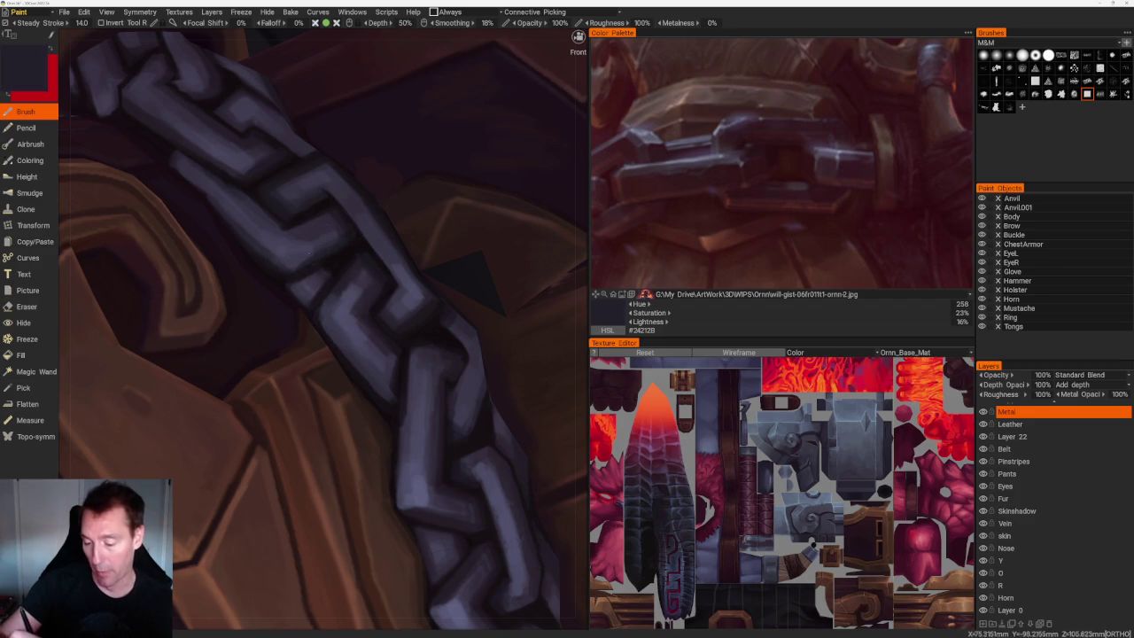
scroll(418, 147, "down", 10)
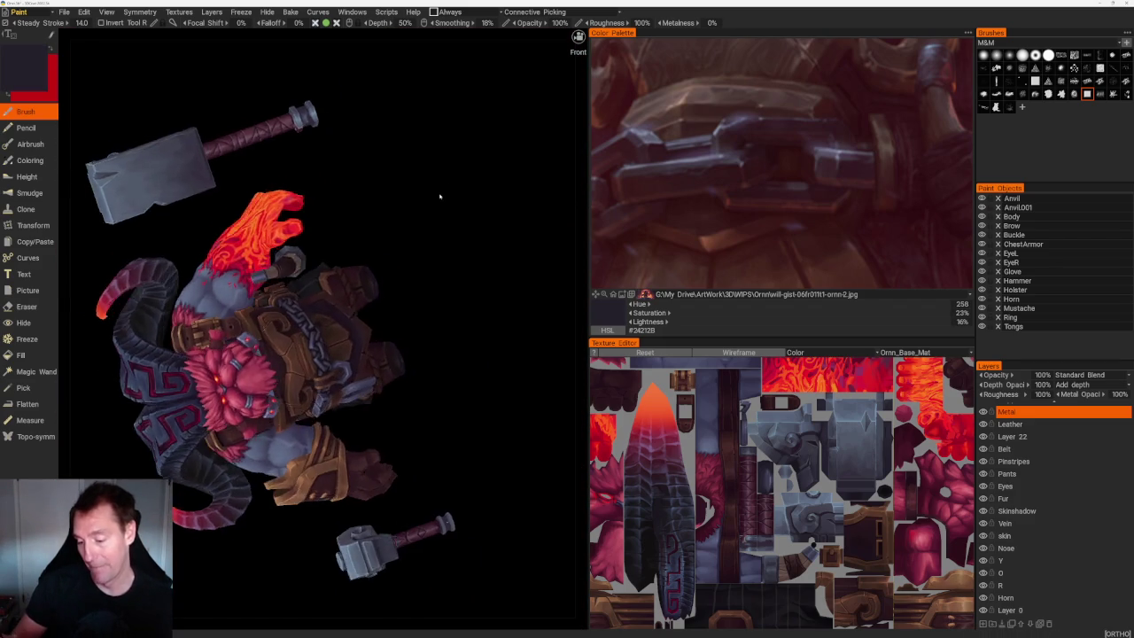
Orbit toward the chest and sample a lighter purple-grey from the chain.
left_click_drag(418, 147, 447, 191)
scroll(474, 187, "up", 2)
scroll(474, 187, "up", 5)
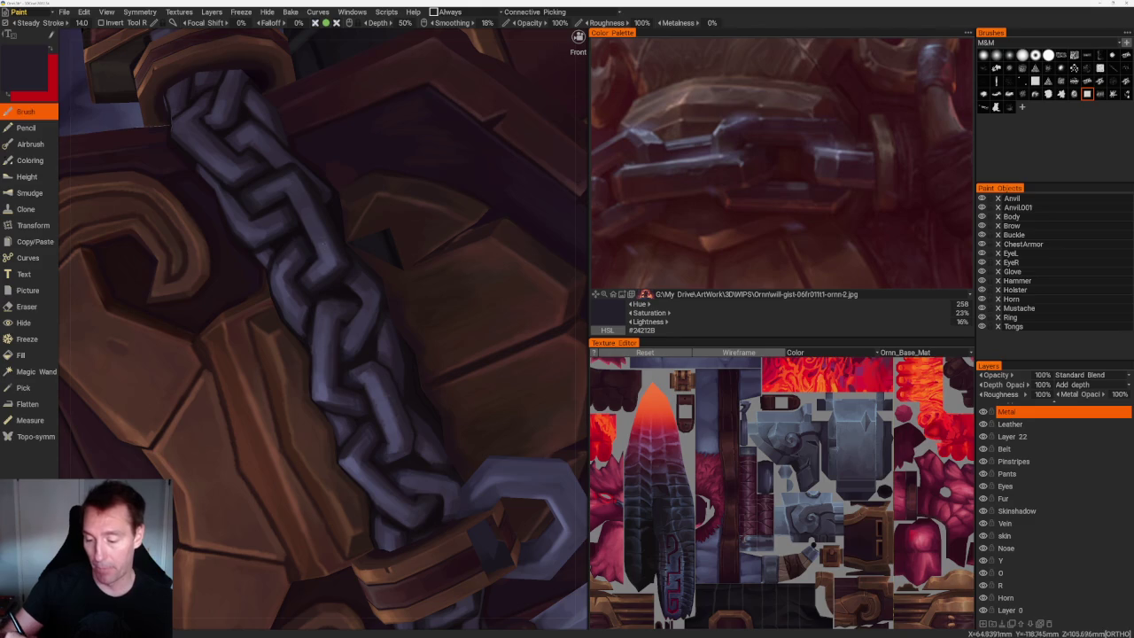
key("v")
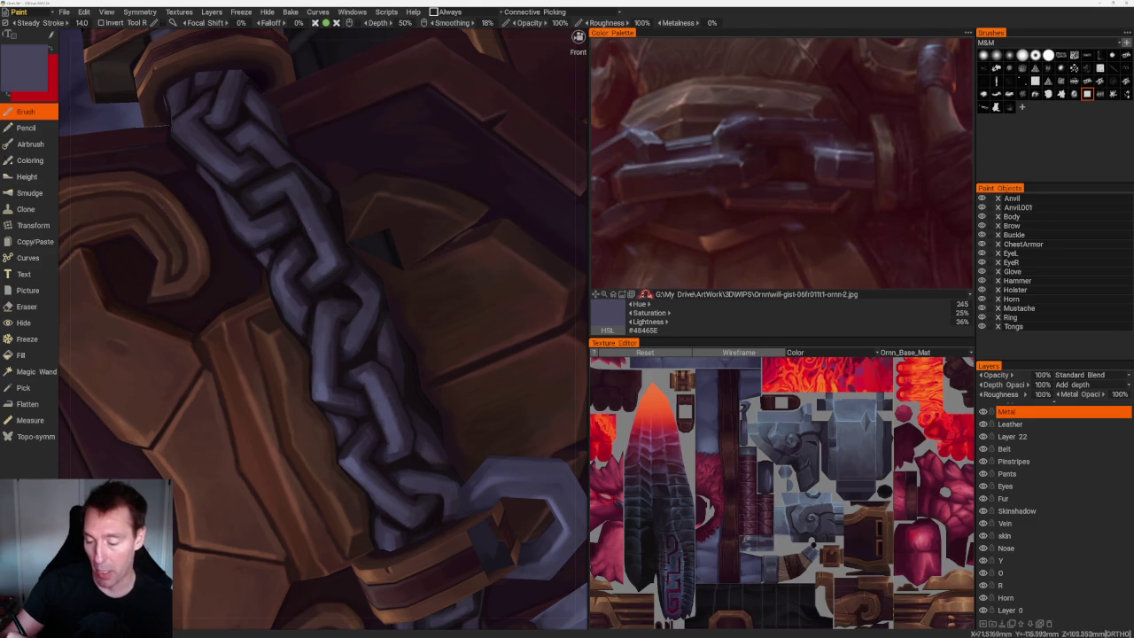
scroll(418, 114, "down", 5)
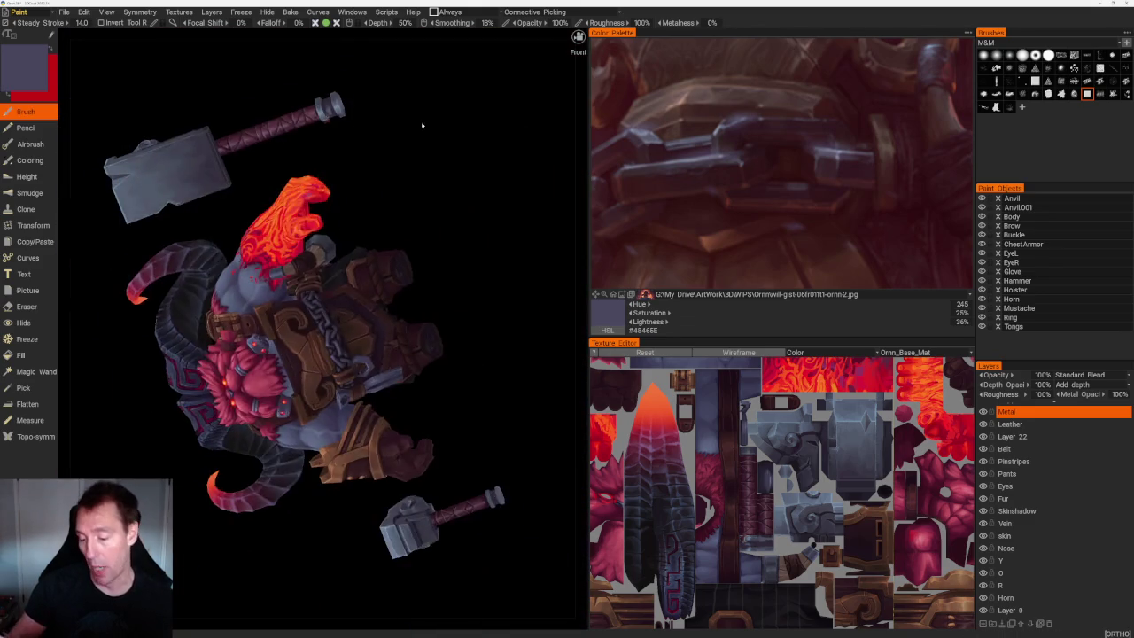
middle_click_drag(418, 114, 464, 145)
scroll(481, 220, "up", 2)
scroll(471, 225, "up", 2)
scroll(471, 224, "up", 1)
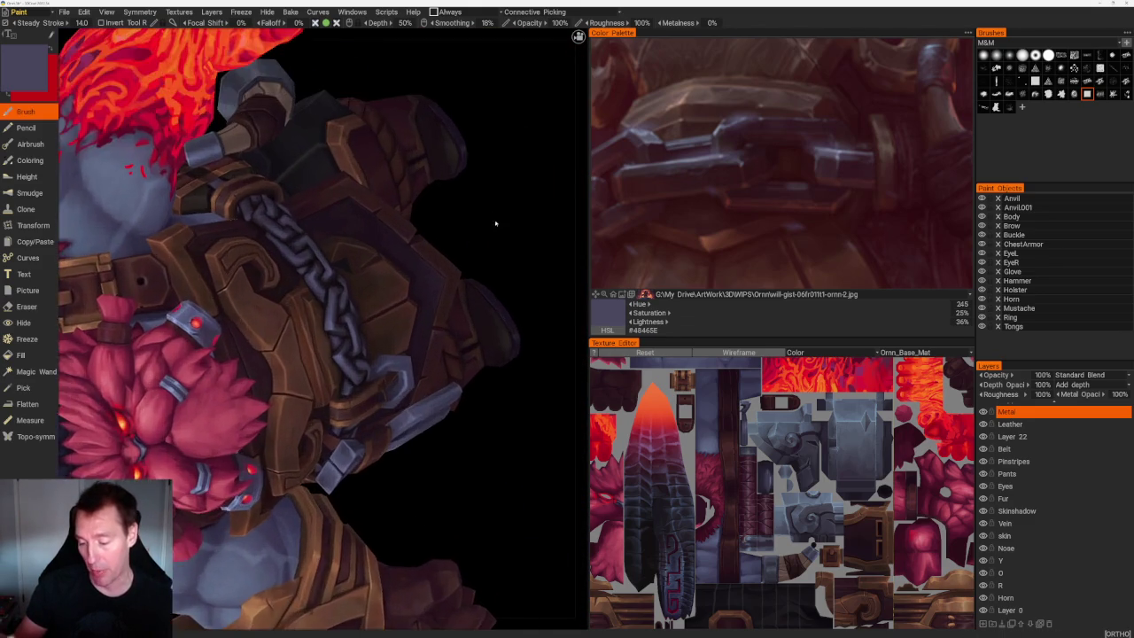
scroll(499, 231, "up", 3)
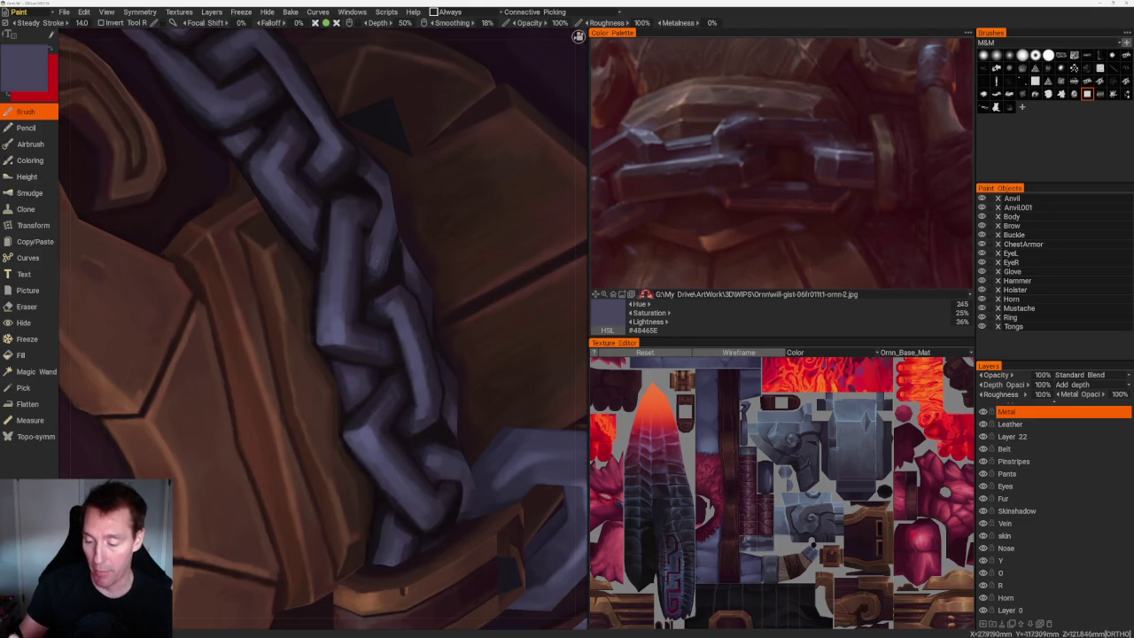
scroll(433, 169, "down", 5)
mouse_move(433, 170)
middle_mouse_down()
mouse_move(426, 180)
mouse_move(420, 157)
middle_mouse_up()
scroll(420, 157, "up", 2)
scroll(238, 112, "down", 4)
Zoom in on the chain and eyedrop progressively darker purples down to near-black #141015.
mouse_move(238, 112)
middle_mouse_down()
mouse_move(304, 187)
mouse_move(309, 126)
mouse_move(431, 153)
middle_mouse_up()
scroll(431, 153, "up", 1)
scroll(431, 152, "up", 5)
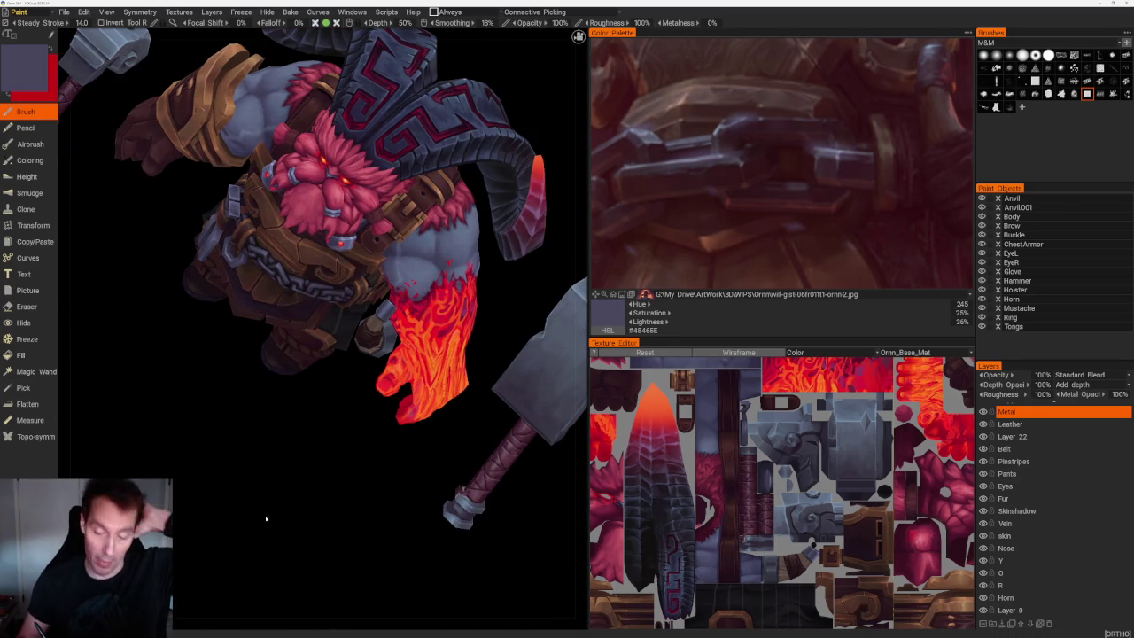
scroll(324, 527, "up", 3)
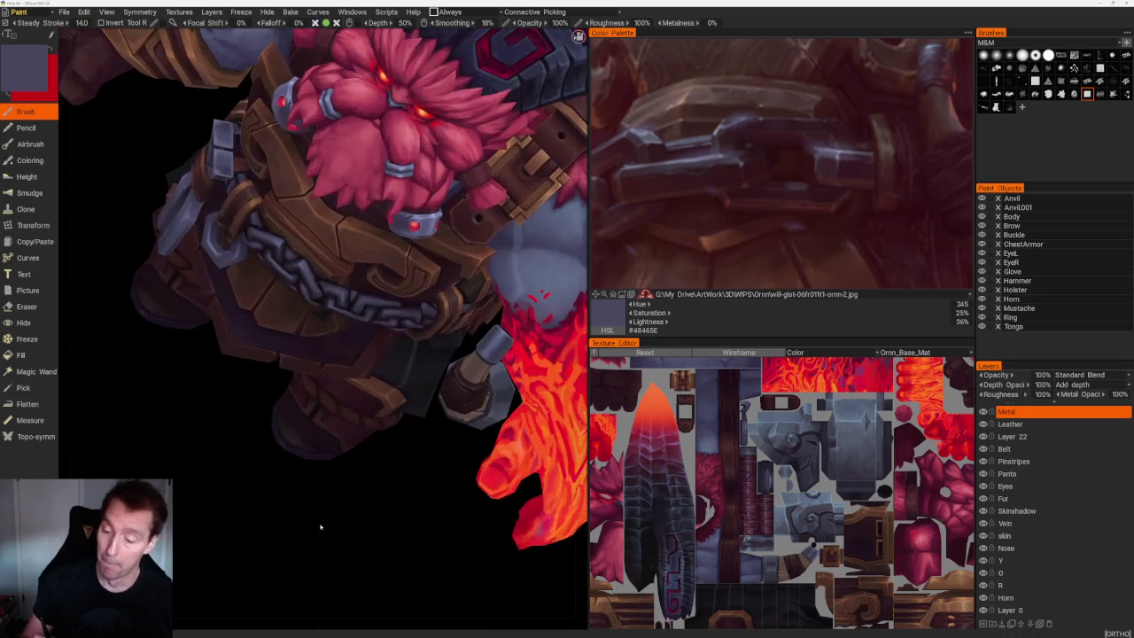
scroll(369, 560, "up", 2)
scroll(369, 560, "up", 2)
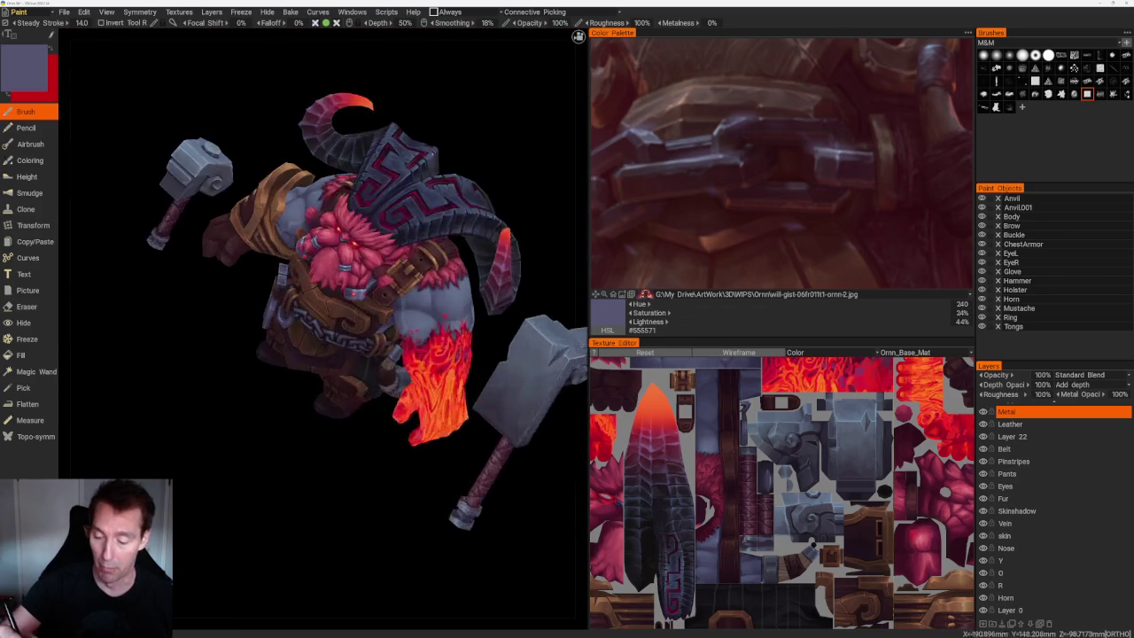
key("v")
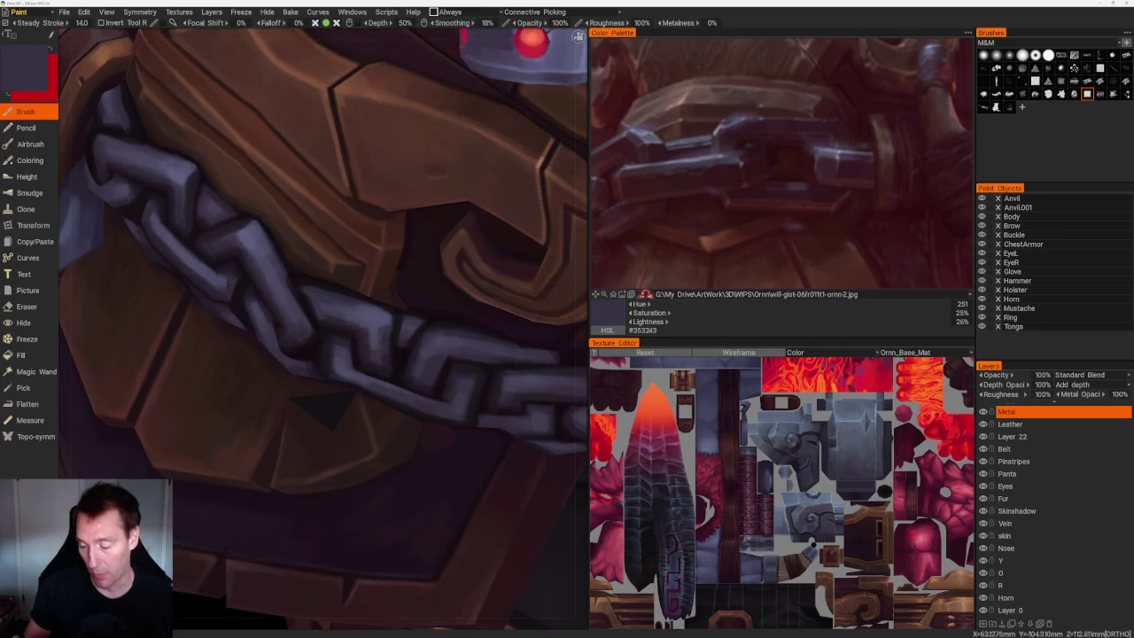
key("v")
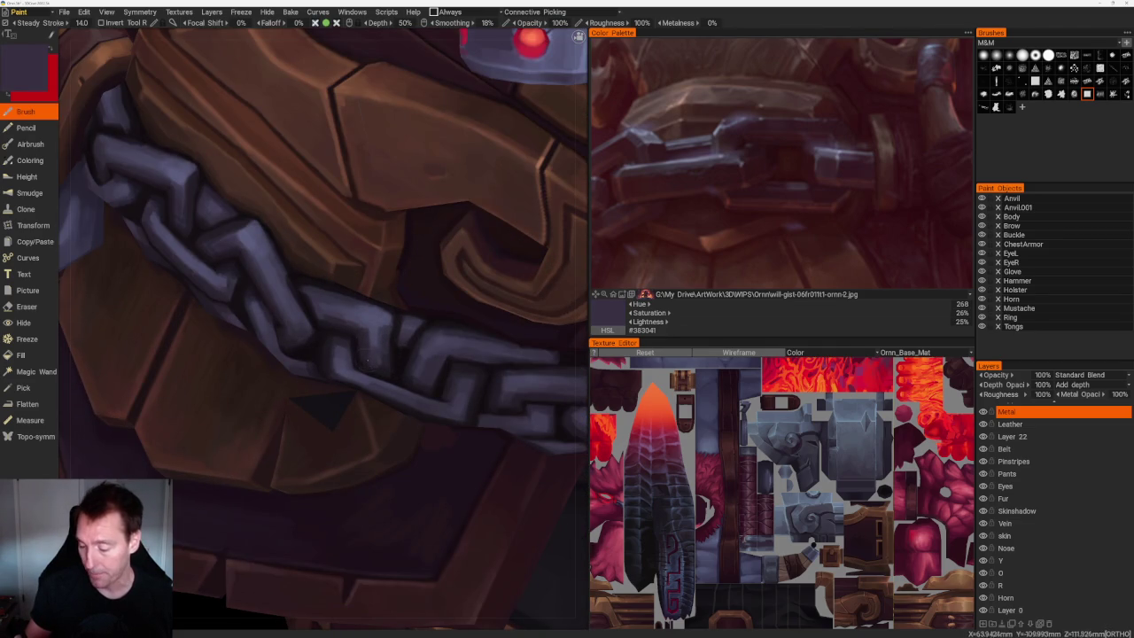
key("v")
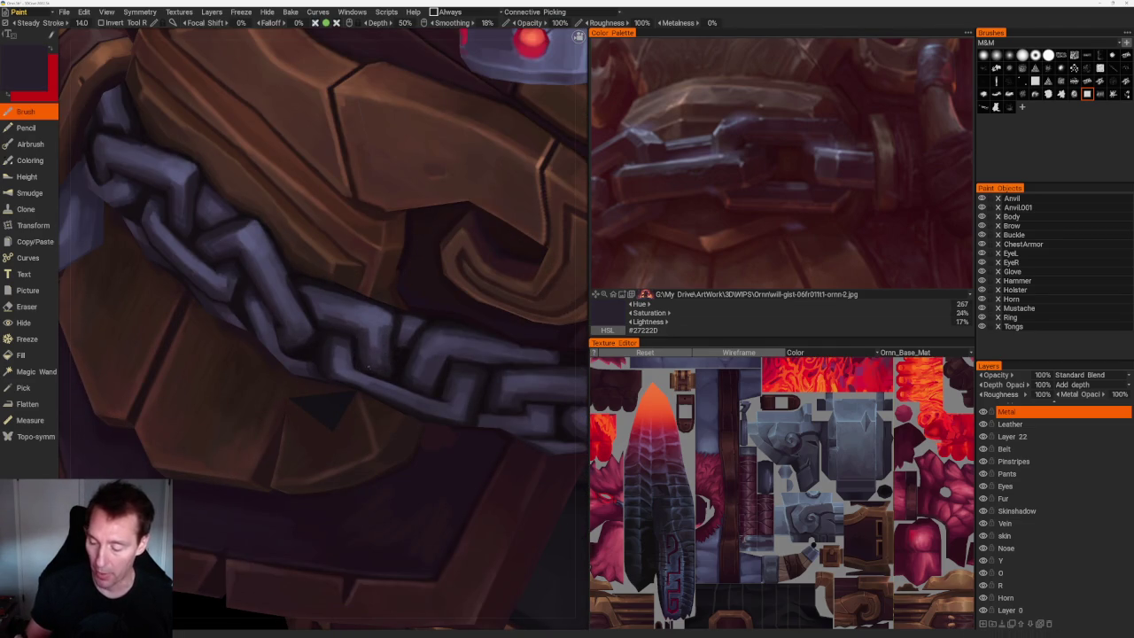
key("v")
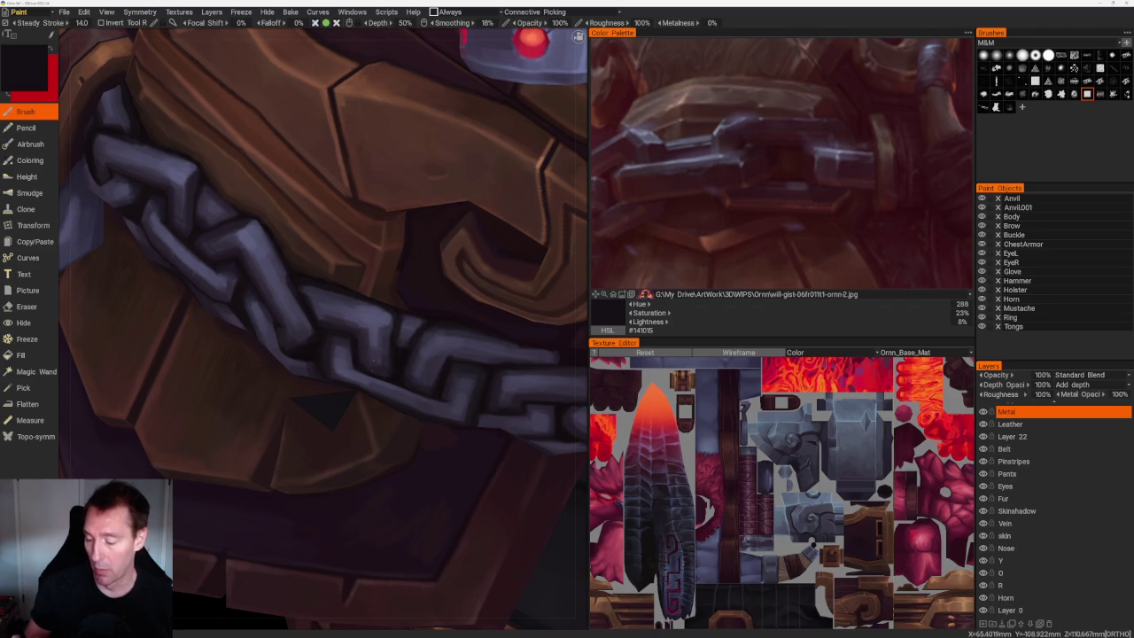
key("Home")
mouse_move(364, 103)
left_mouse_down()
mouse_move(352, 79)
mouse_move(517, 183)
left_mouse_up()
Sample dark purples #2C2836, #1C1720 and #151014 to shadow the links against the chest armor.
scroll(491, 273, "up", 3)
scroll(491, 274, "up", 2)
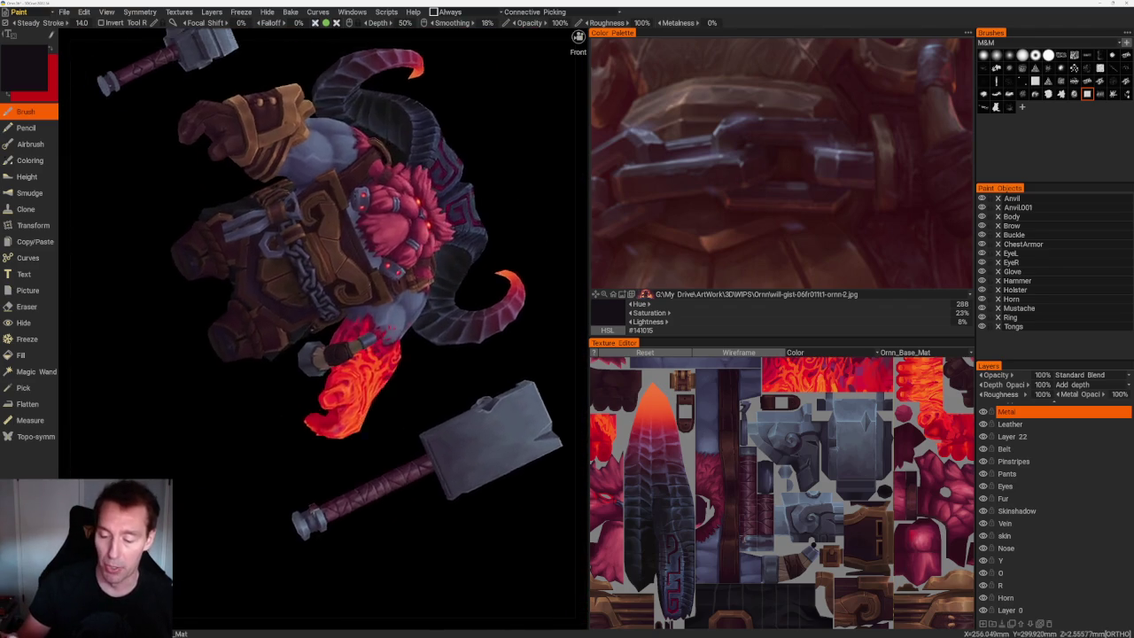
scroll(357, 215, "up", 3)
scroll(356, 214, "up", 3)
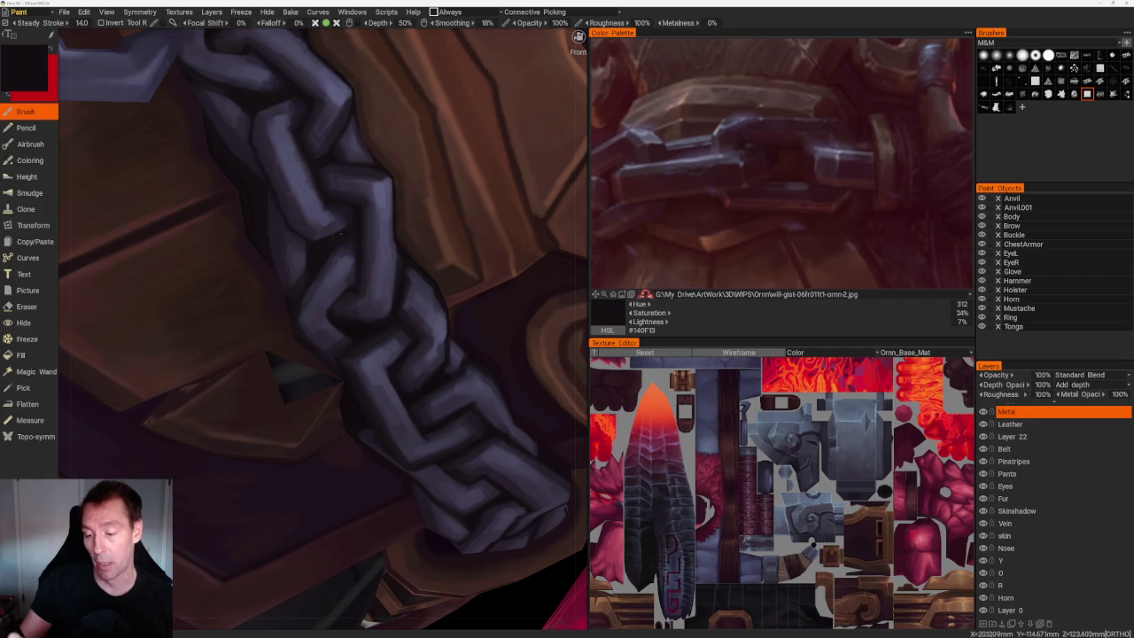
key("v")
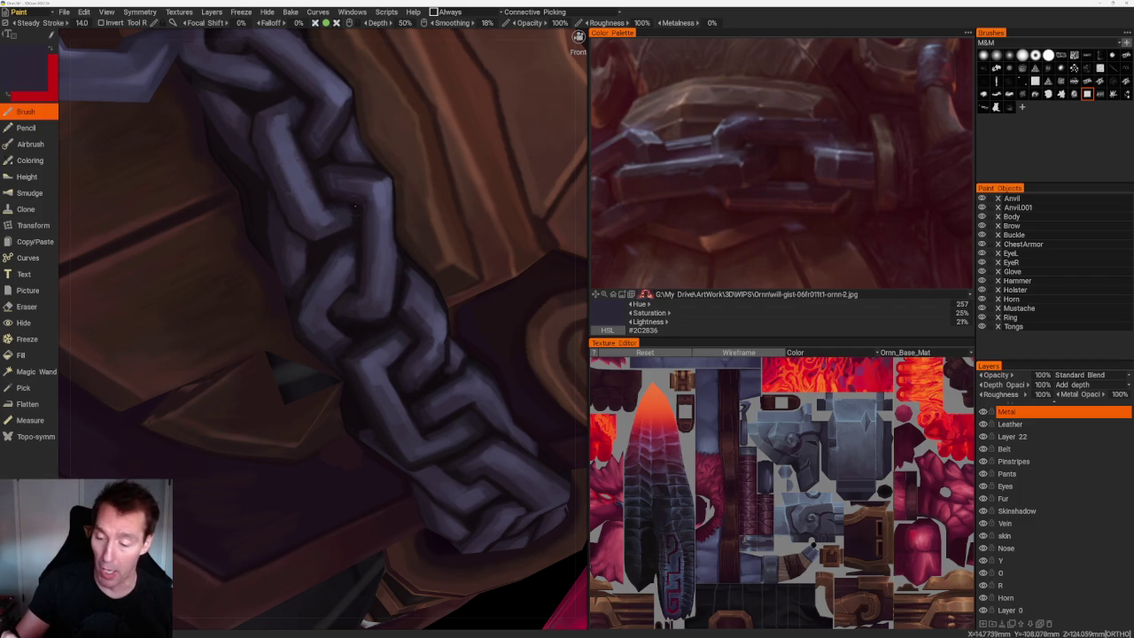
key("v")
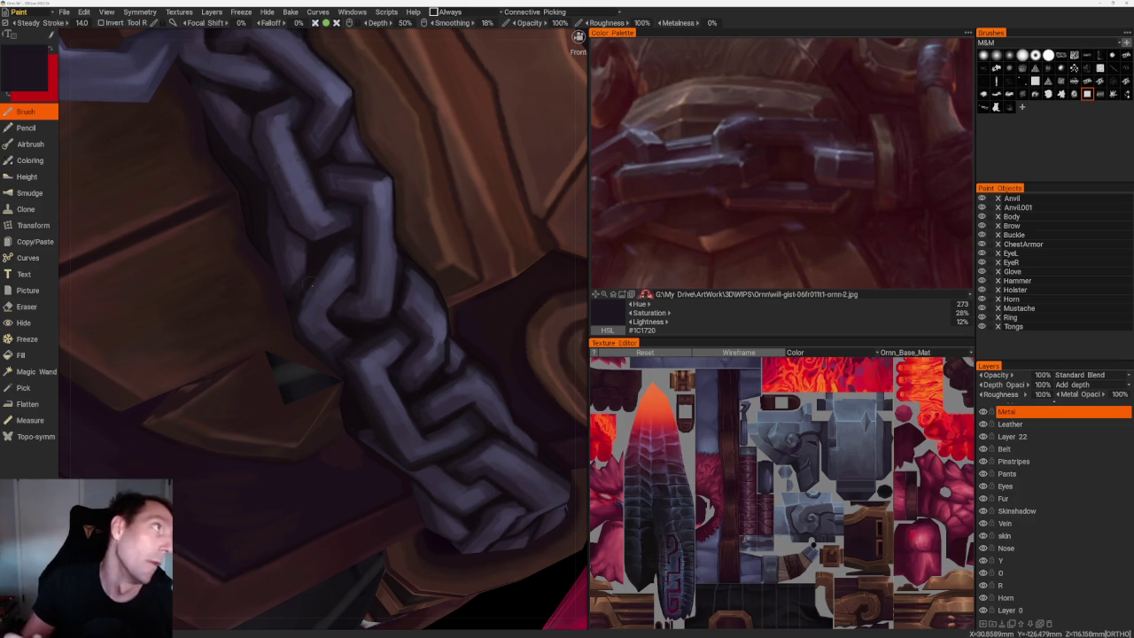
key("v")
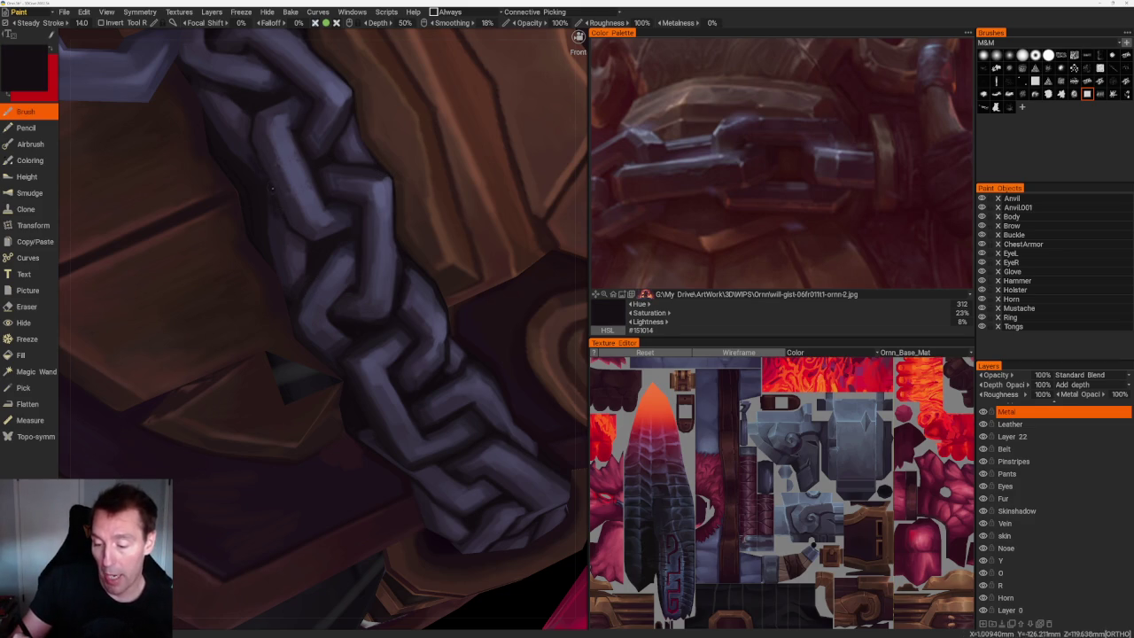
scroll(273, 189, "down", 10)
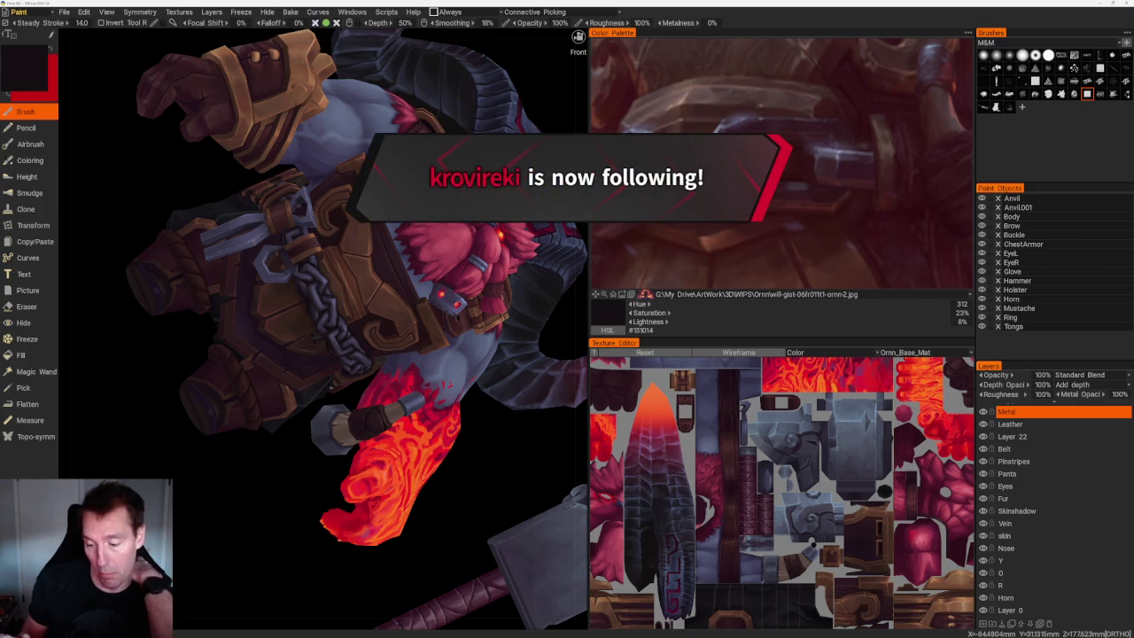
left_click_drag(207, 496, 190, 496)
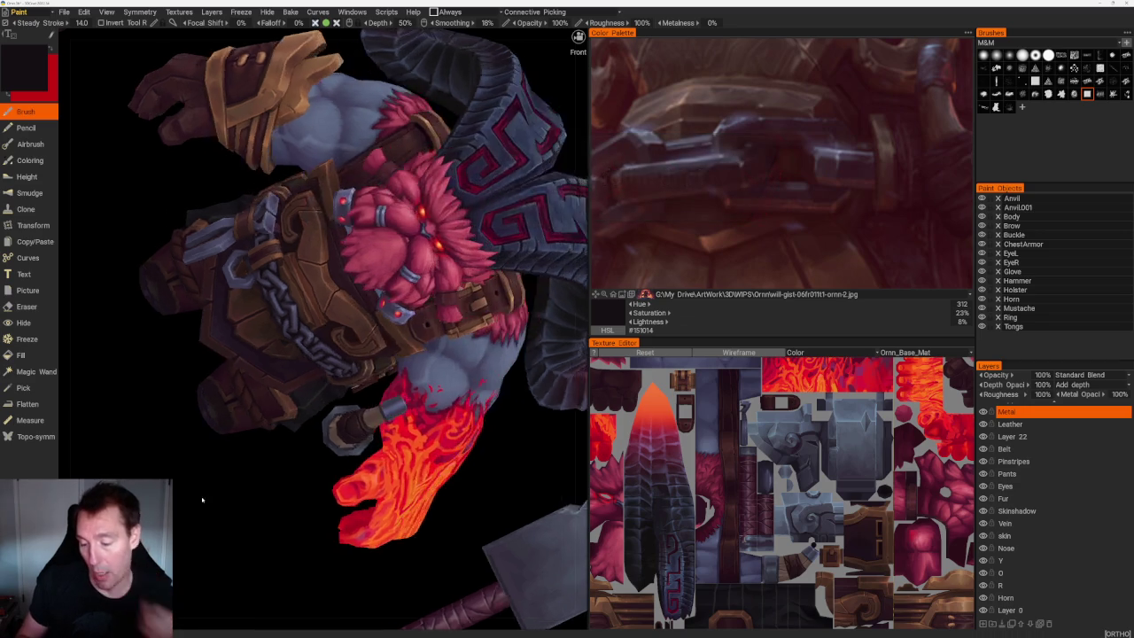
Shade the chest chain links with a sampled dark purple-grey and near-black shadows.
scroll(351, 597, "up", 5)
scroll(325, 218, "up", 3)
scroll(325, 218, "up", 2)
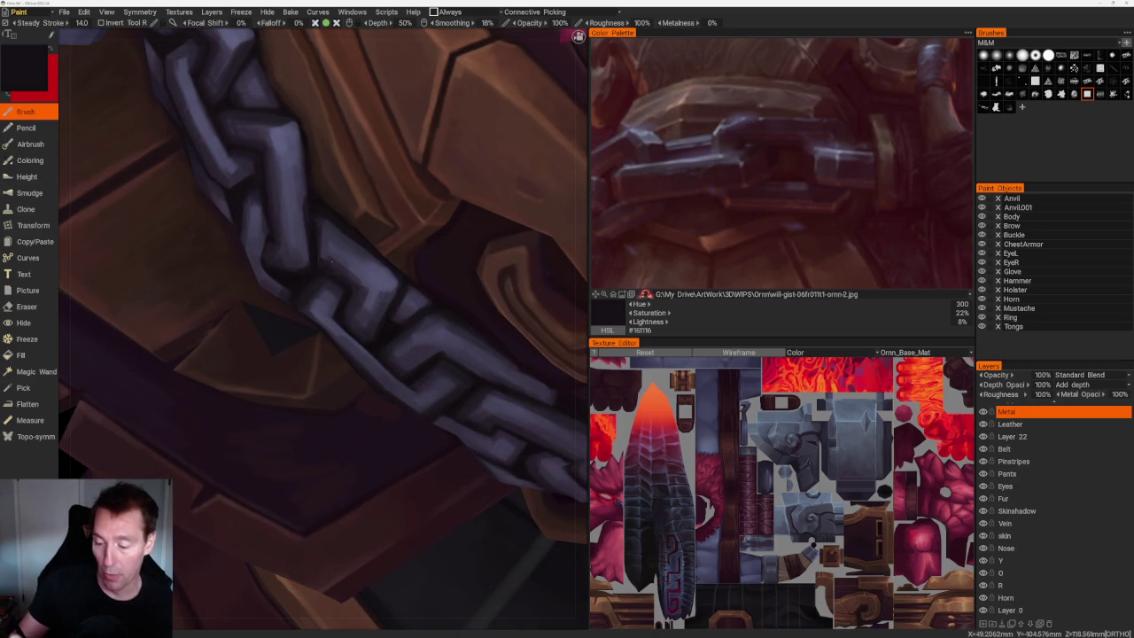
key("v")
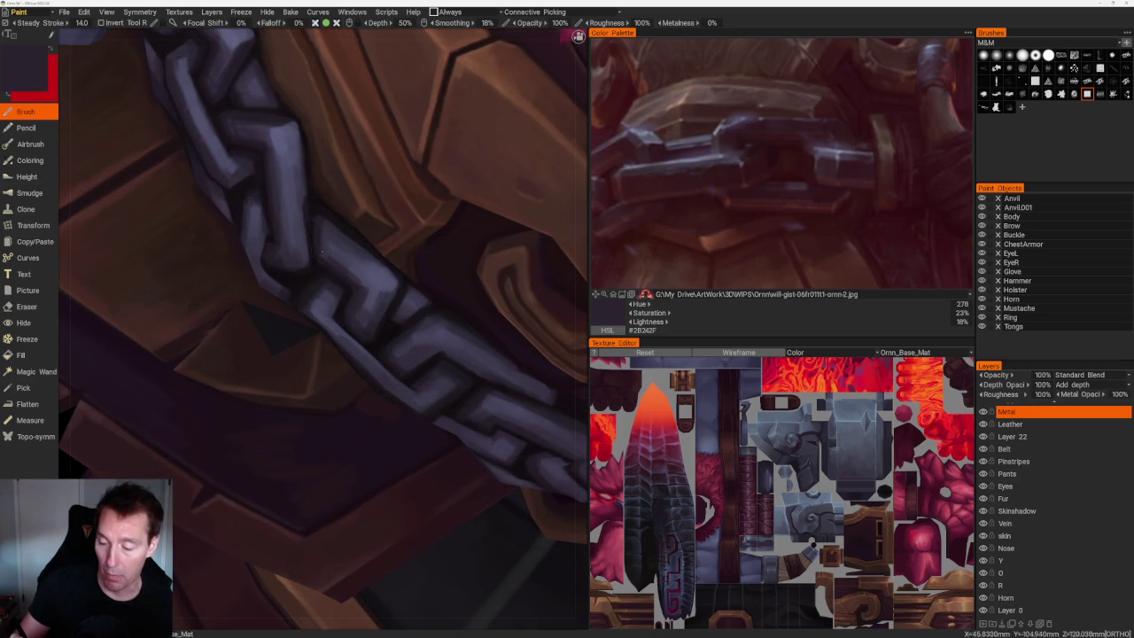
middle_click_drag(316, 239, 292, 266)
scroll(271, 480, "down", 5)
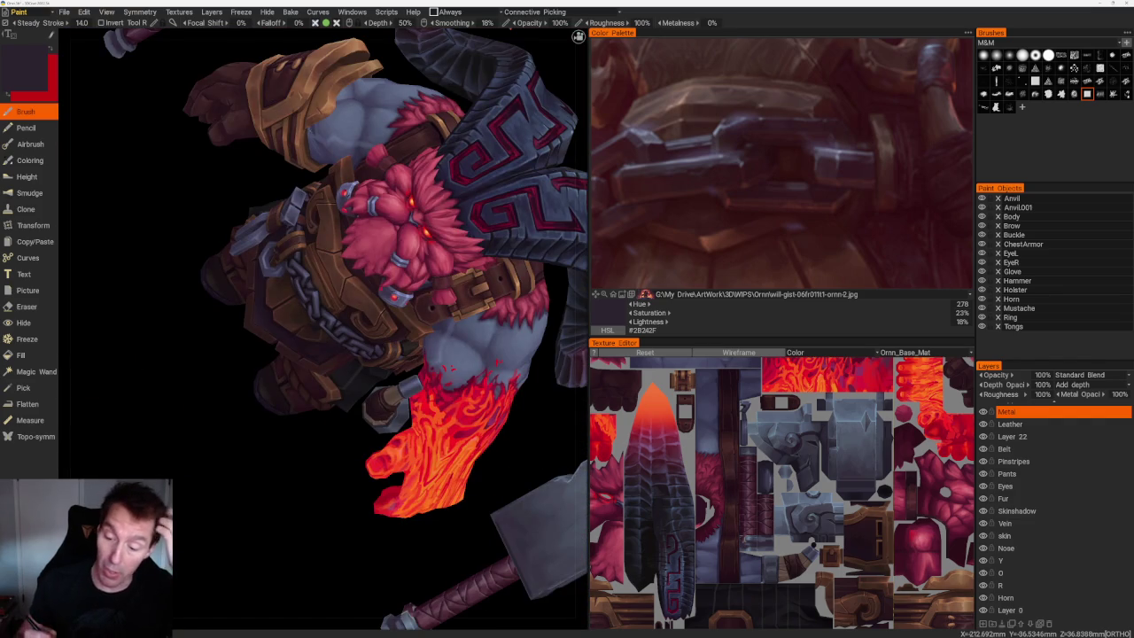
scroll(282, 475, "up", 2)
scroll(301, 373, "up", 3)
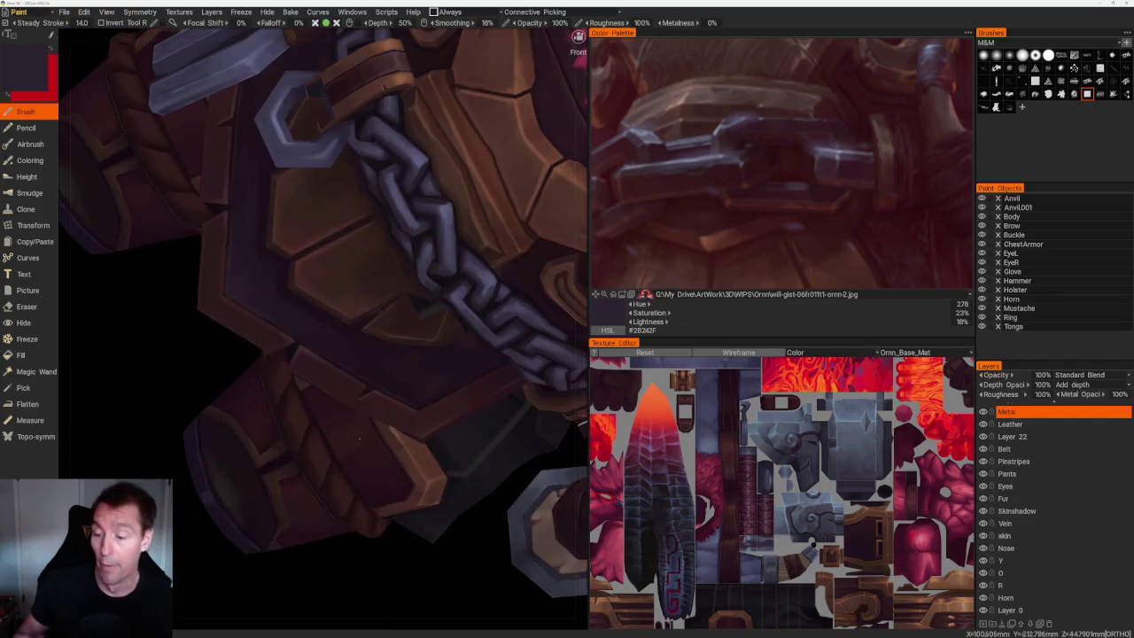
scroll(323, 212, "up", 3)
scroll(328, 187, "up", 3)
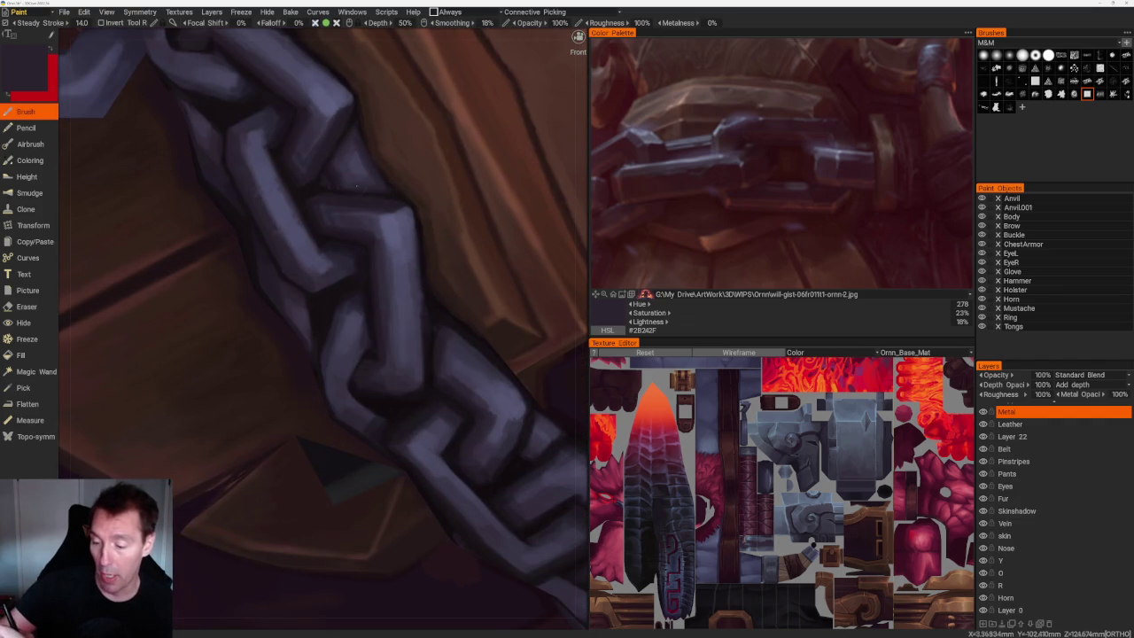
key("v")
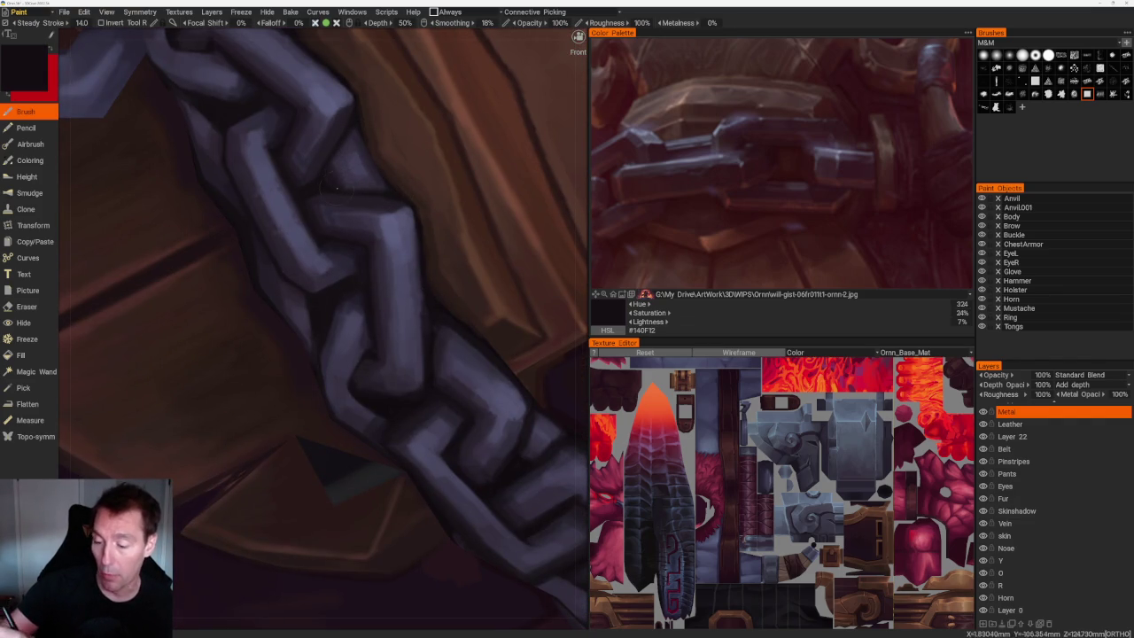
Add lighter purple link highlights and very dark shadows, ending on dark purple #221D26.
scroll(396, 189, "down", 2)
scroll(266, 481, "down", 4)
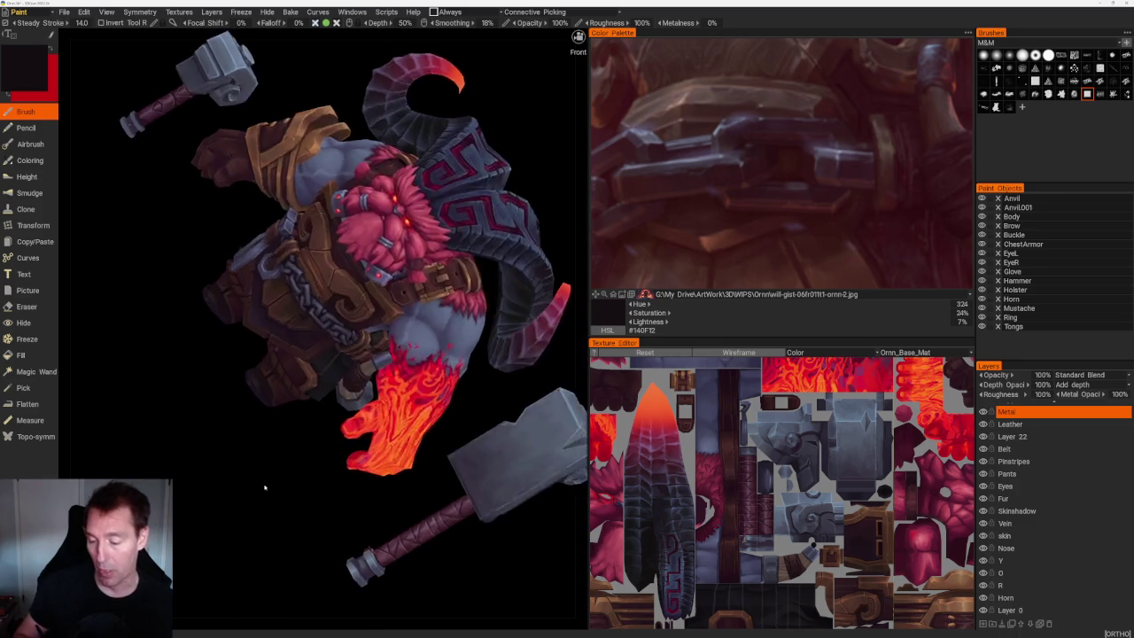
scroll(279, 534, "up", 4)
scroll(280, 535, "up", 3)
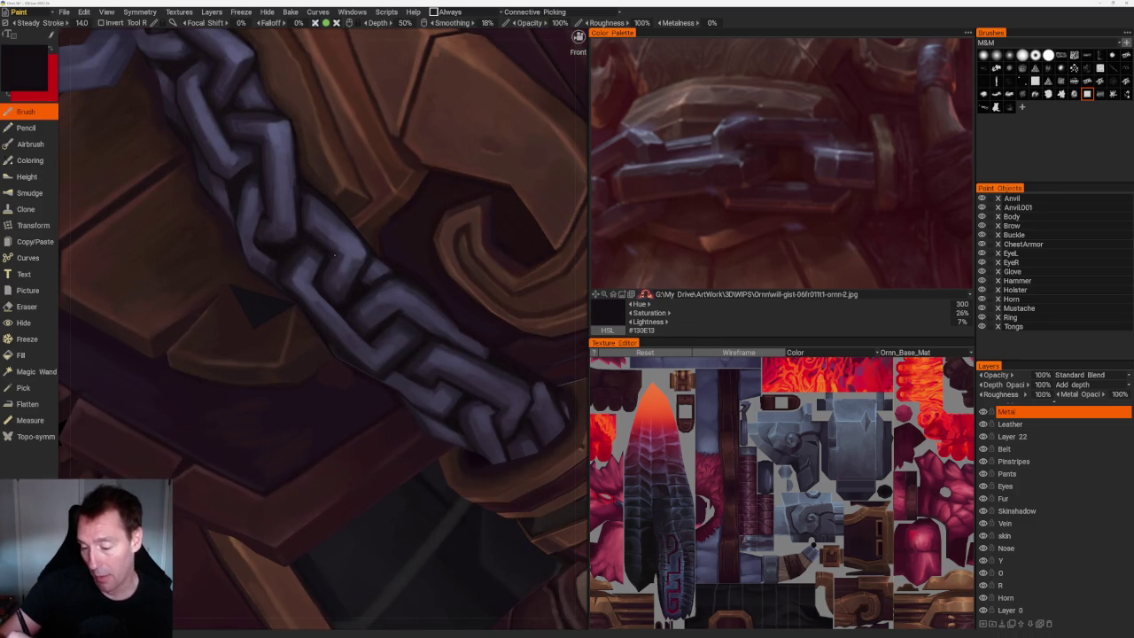
scroll(263, 95, "down", 5)
scroll(304, 114, "up", 4)
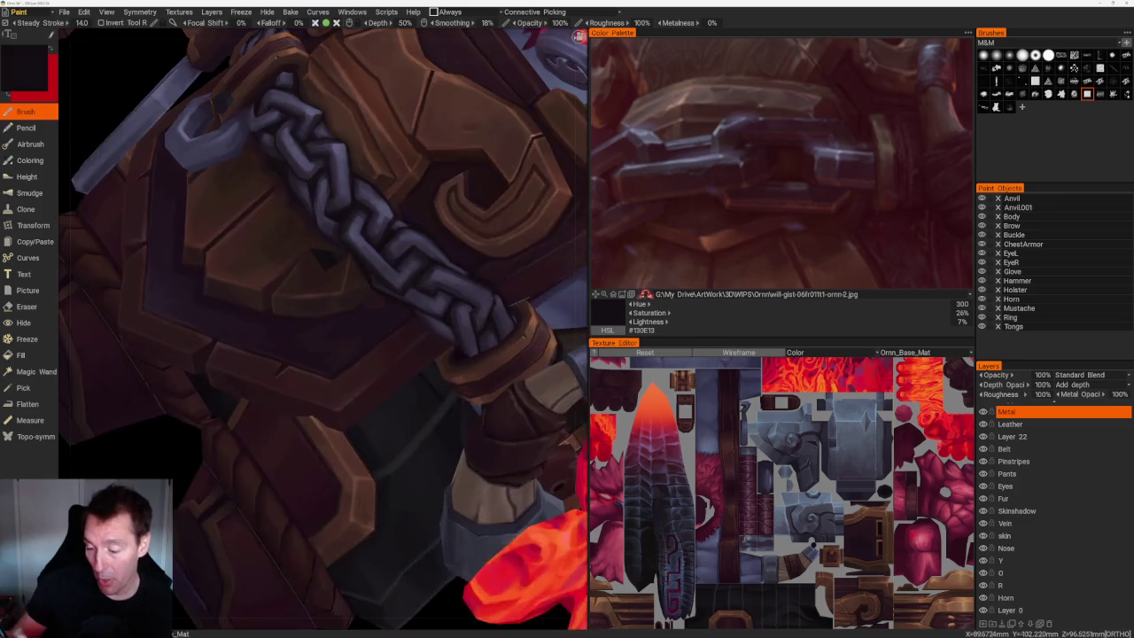
scroll(304, 114, "up", 3)
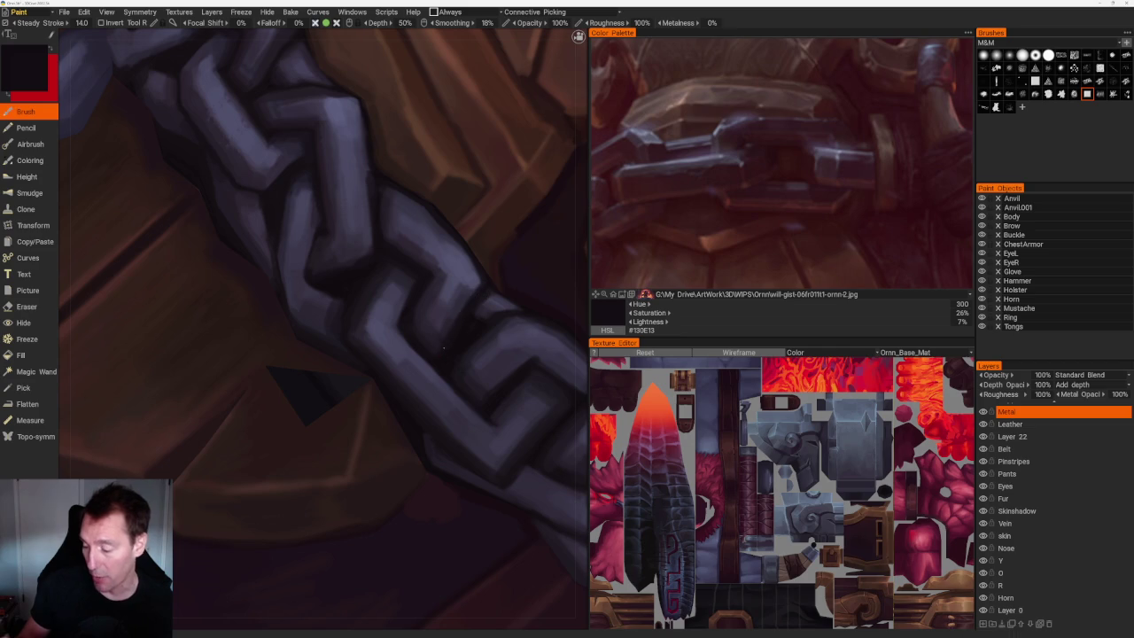
key("v")
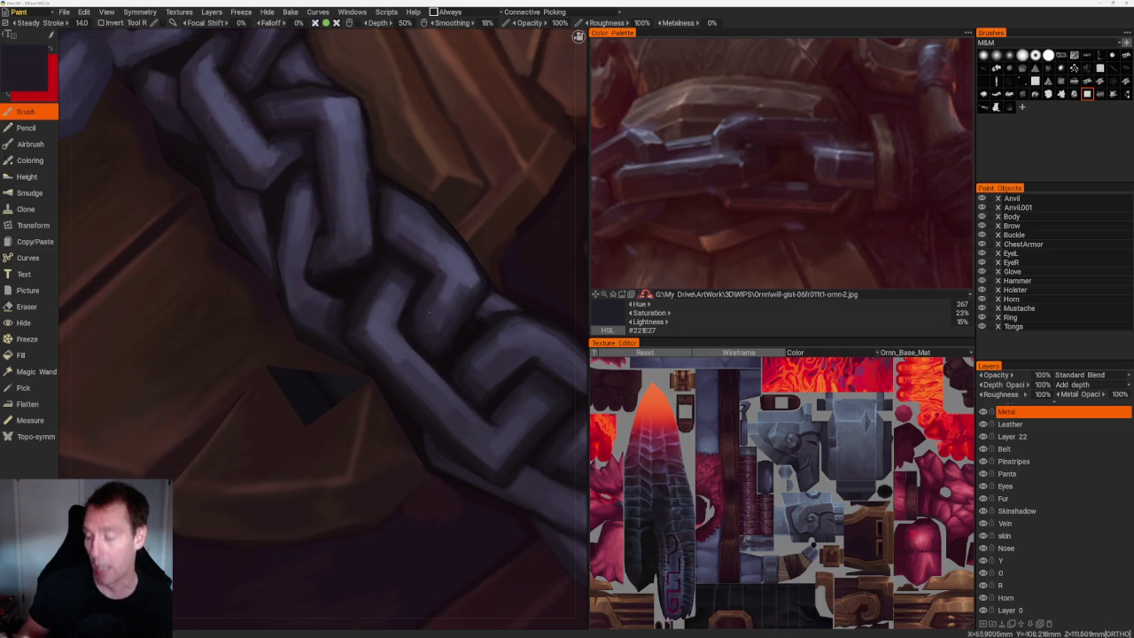
scroll(396, 139, "down", 7)
scroll(478, 356, "up", 7)
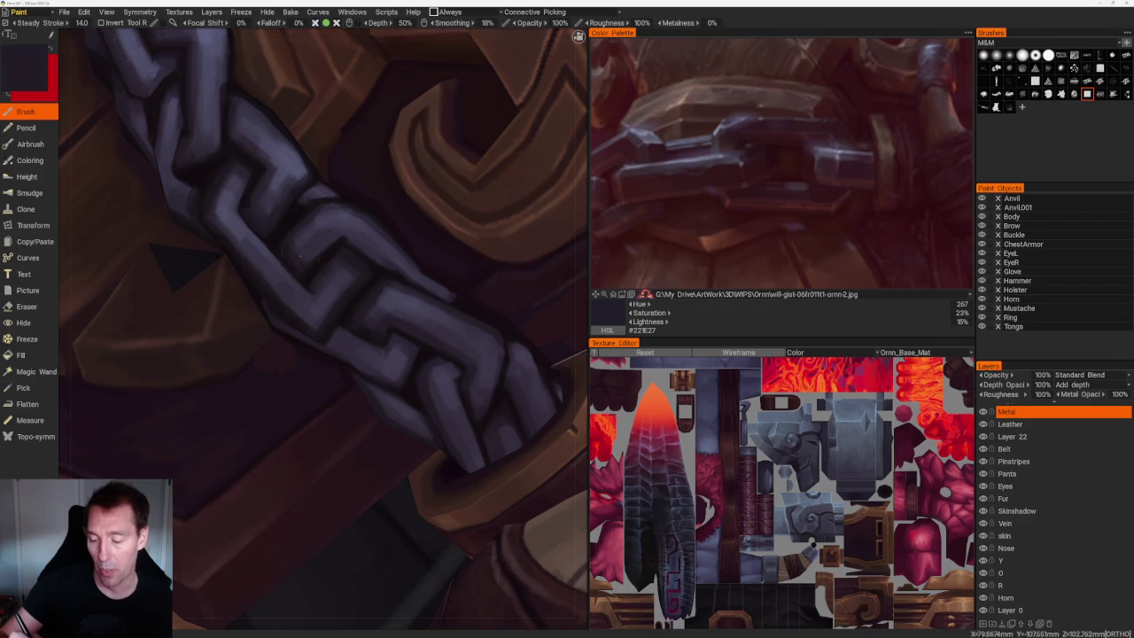
key("v")
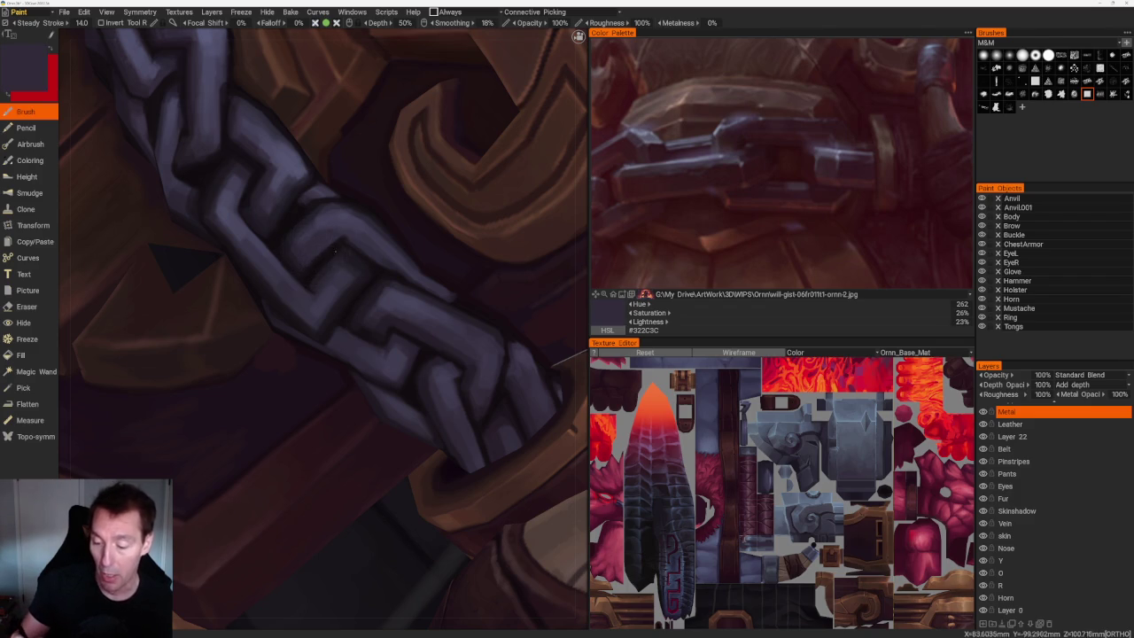
key("v")
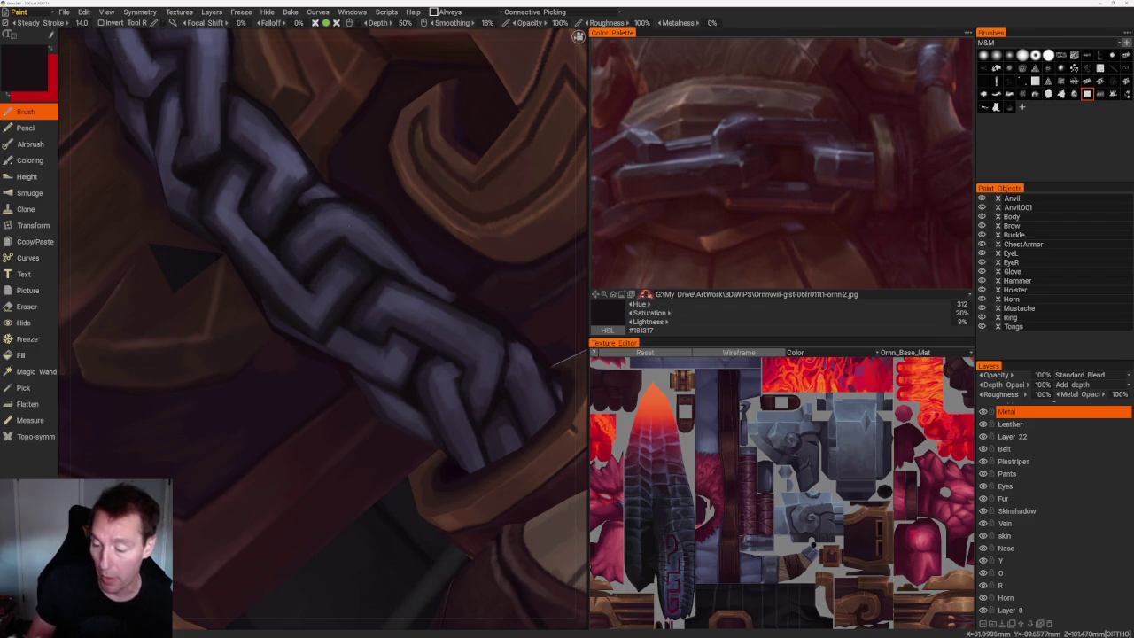
key("v")
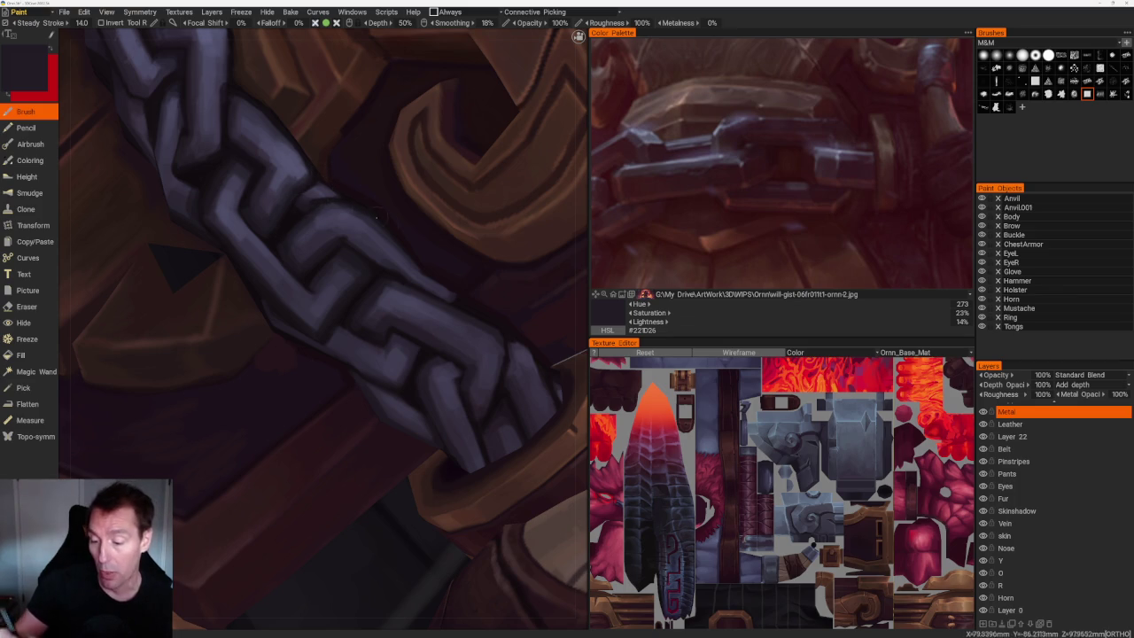
scroll(363, 207, "down", 10)
left_click_drag(405, 145, 461, 146)
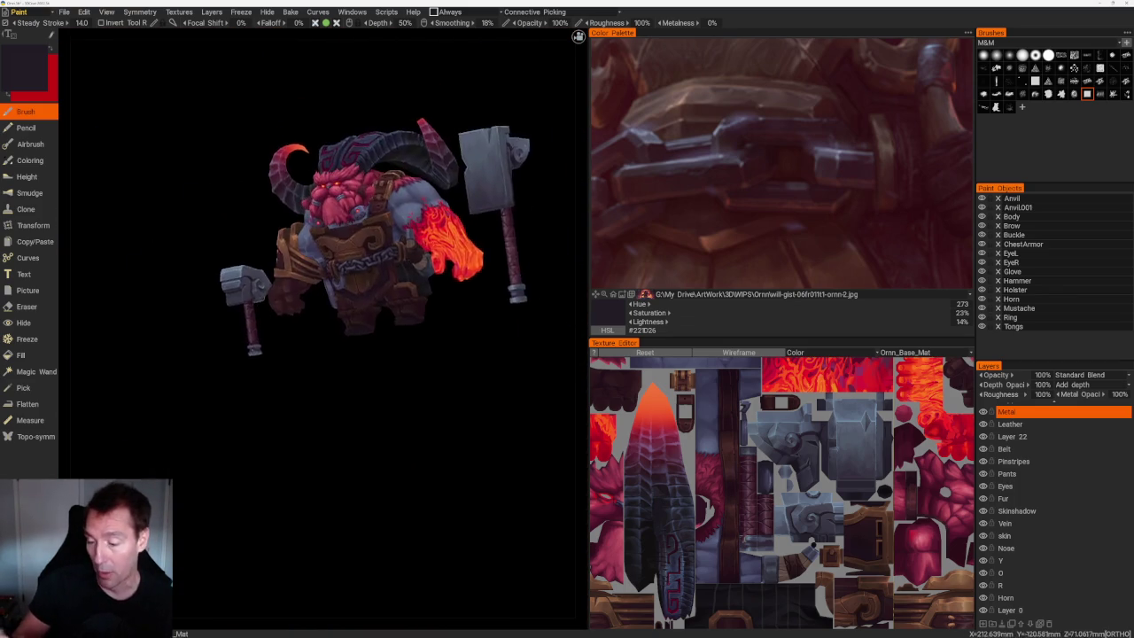
Sample light purple-grey highlights and deeper shadows for the links, ending on slate purple #383445.
scroll(463, 435, "up", 5)
scroll(455, 501, "up", 5)
scroll(455, 501, "up", 4)
scroll(348, 236, "up", 4)
key("v")
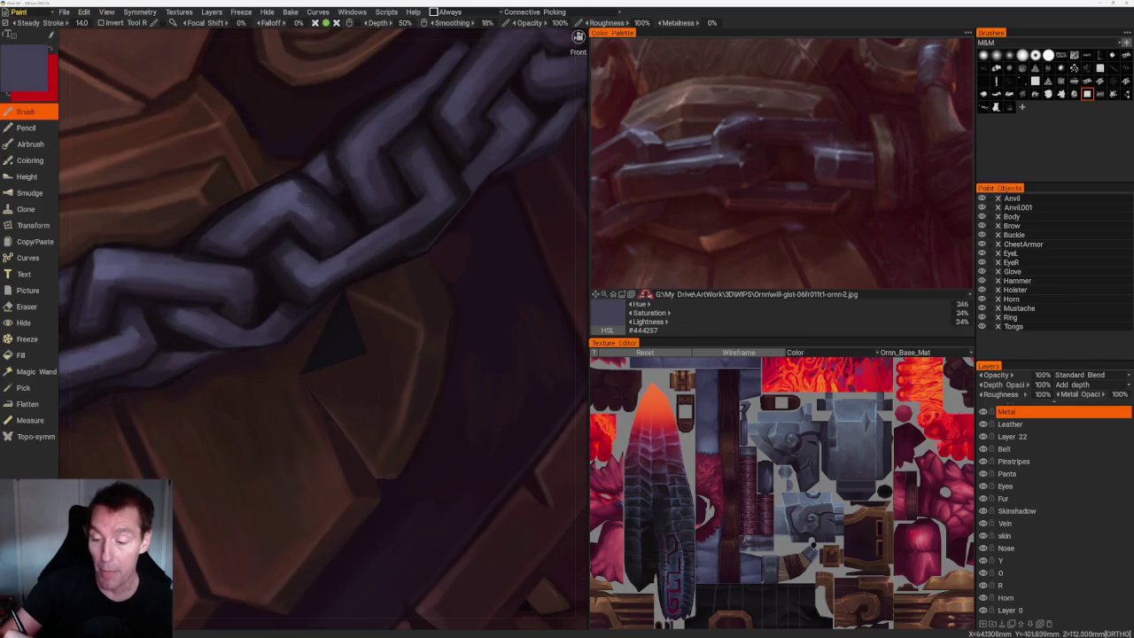
key("v")
key("v")
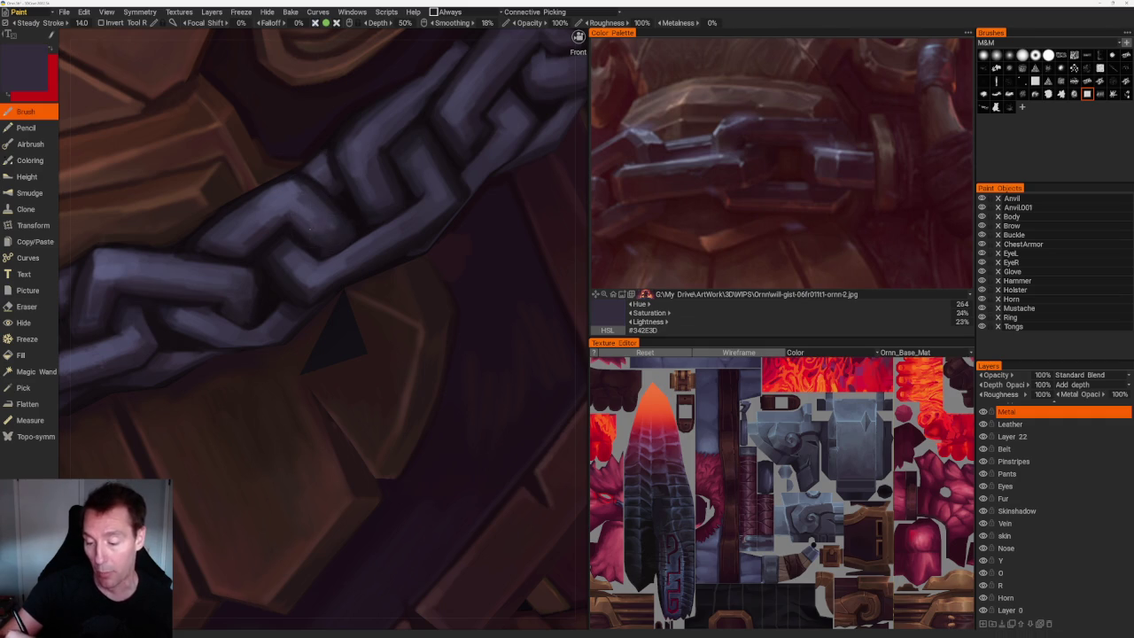
key("v")
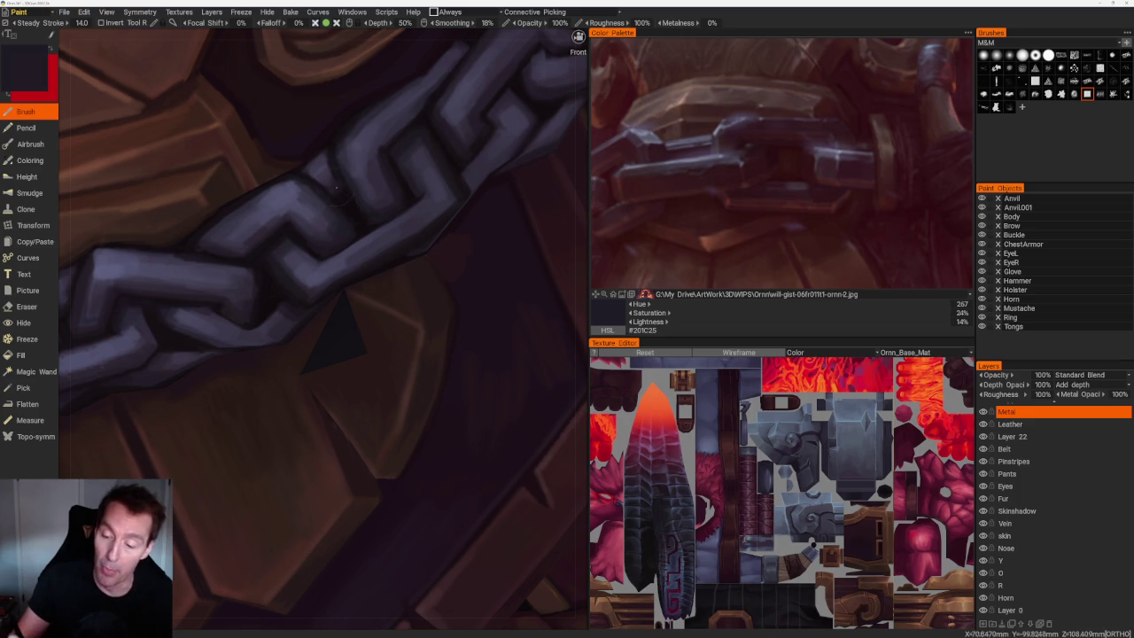
key("v")
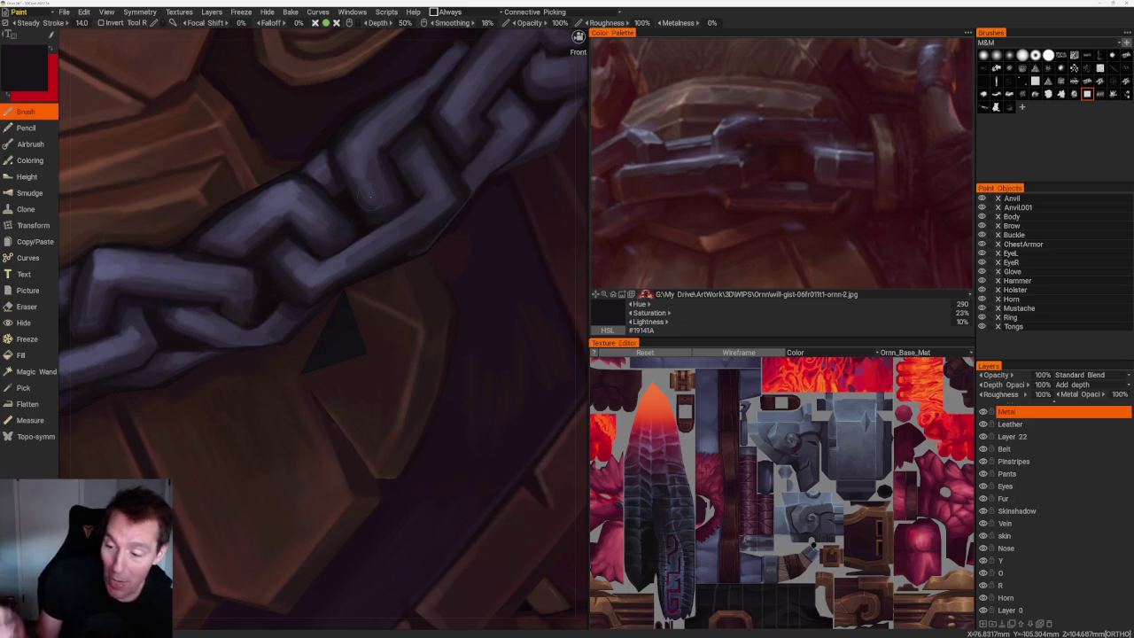
key("v")
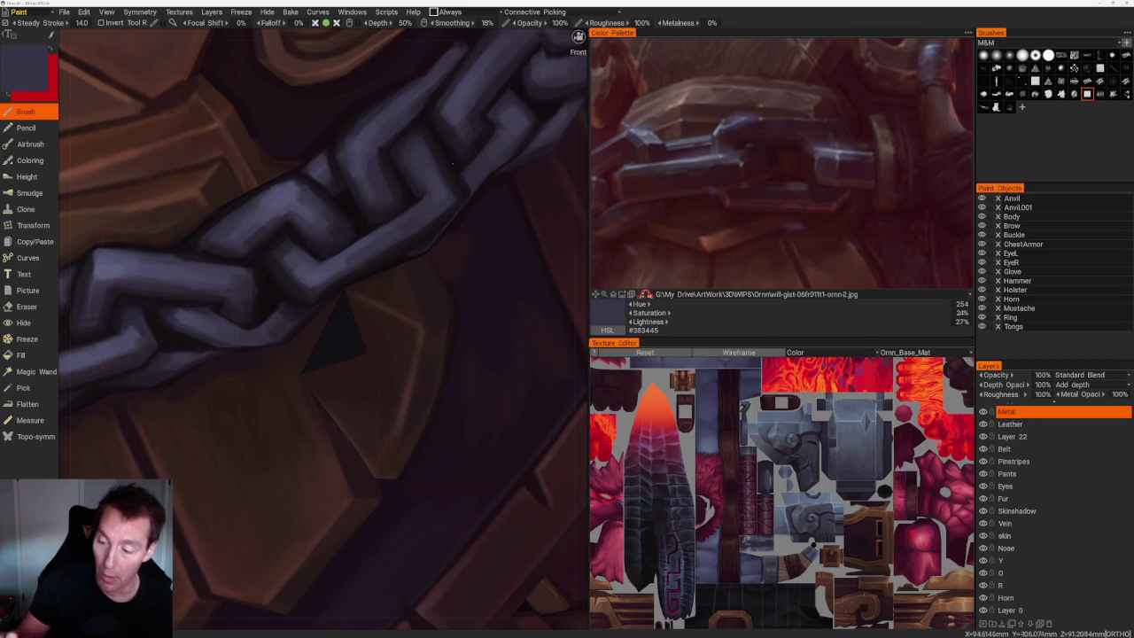
scroll(440, 157, "down", 5)
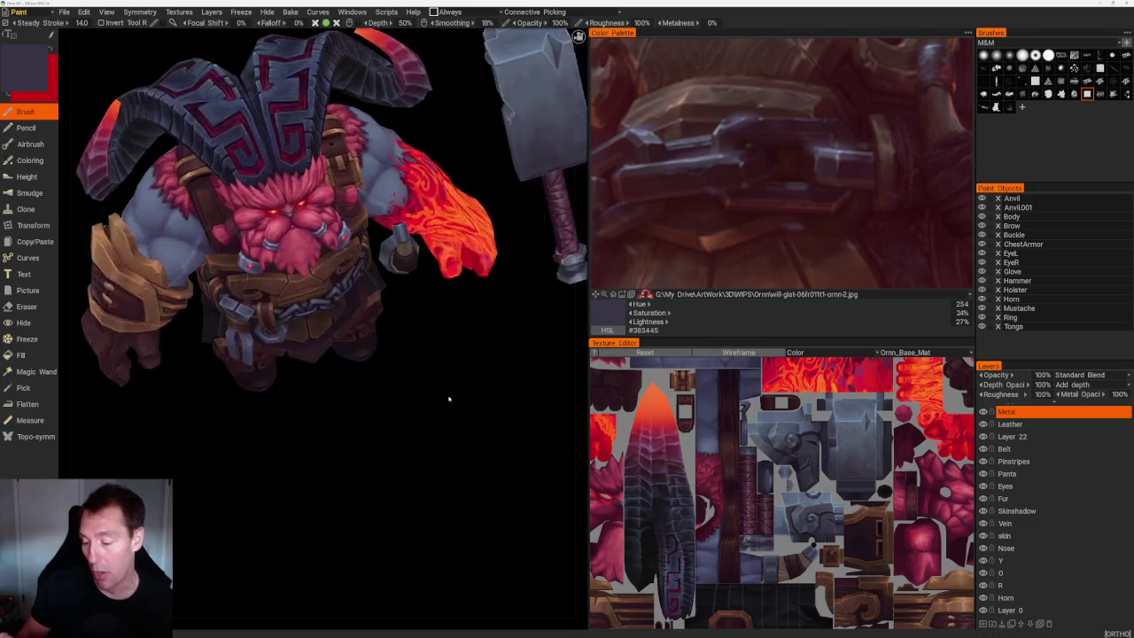
Zoom into the side chain section and shade it with sampled purple-grey tones.
scroll(445, 381, "up", 3)
scroll(445, 381, "up", 3)
scroll(398, 141, "down", 2)
scroll(399, 142, "down", 5)
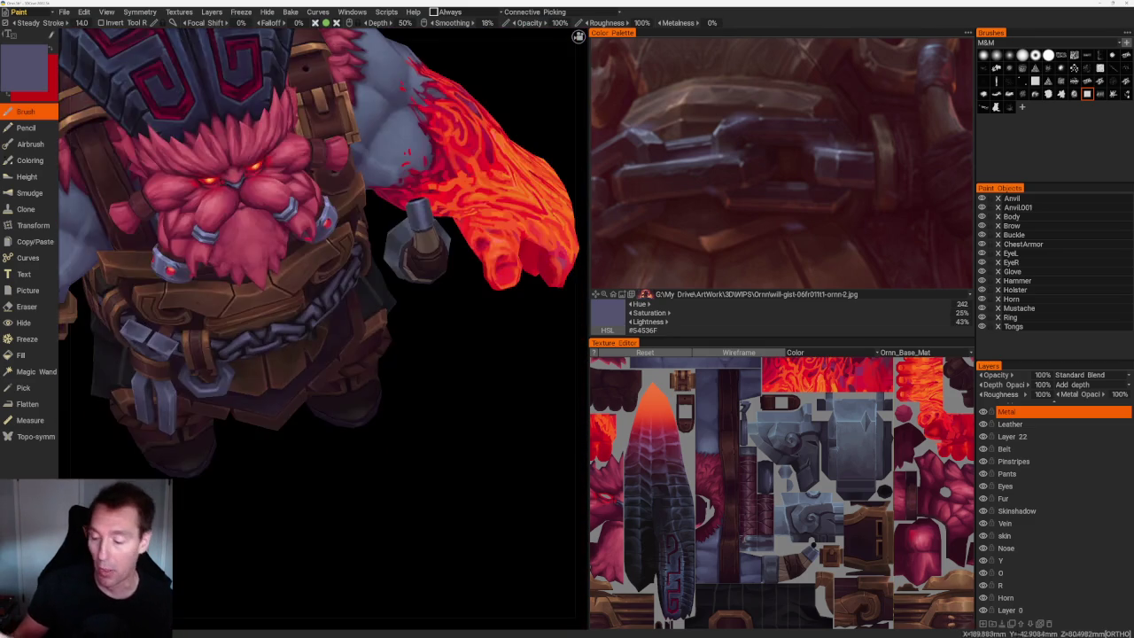
scroll(458, 342, "up", 2)
scroll(458, 342, "up", 3)
scroll(448, 292, "up", 3)
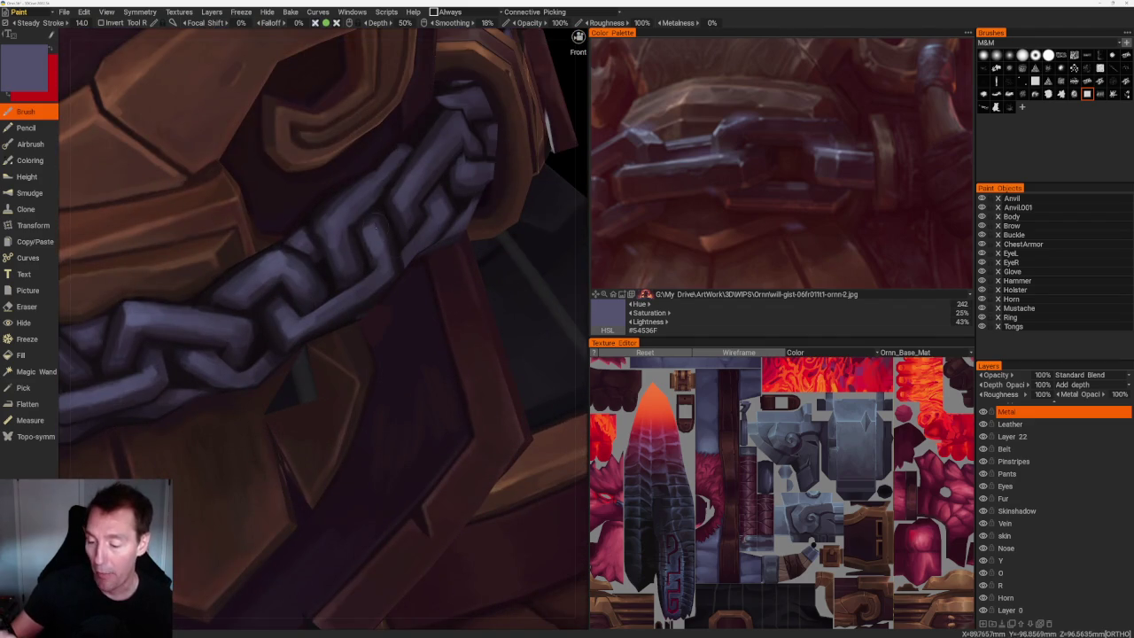
key("v")
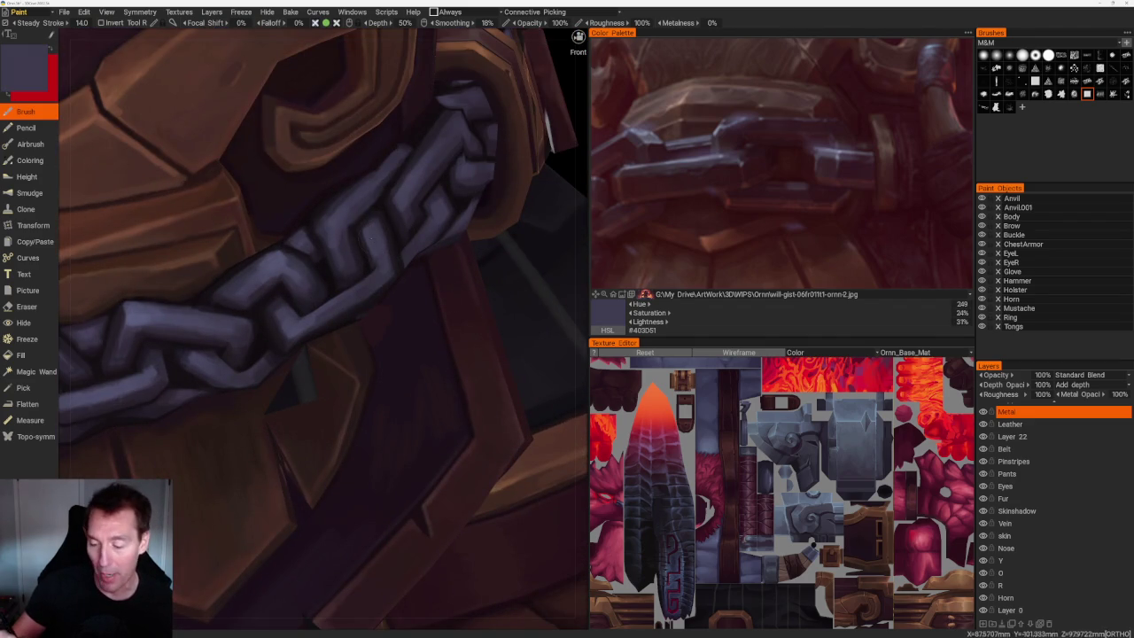
key("v")
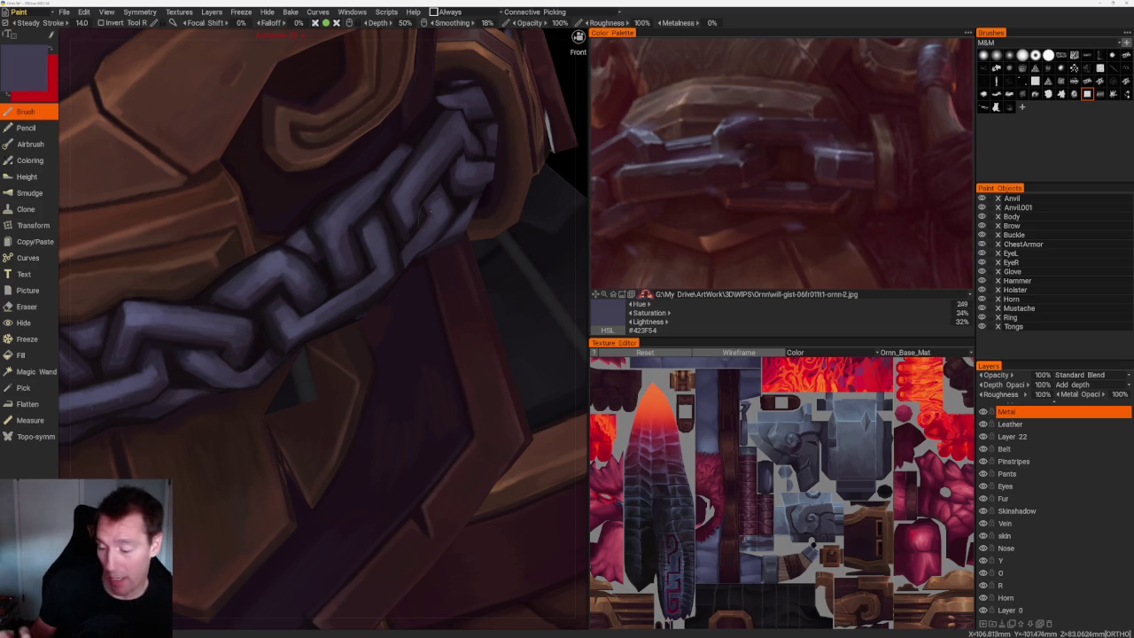
Orbit around to view the character's other side, with slate purple #423F54 as the colour.
scroll(324, 239, "up", 1)
scroll(441, 392, "down", 5)
left_click_drag(440, 393, 440, 375)
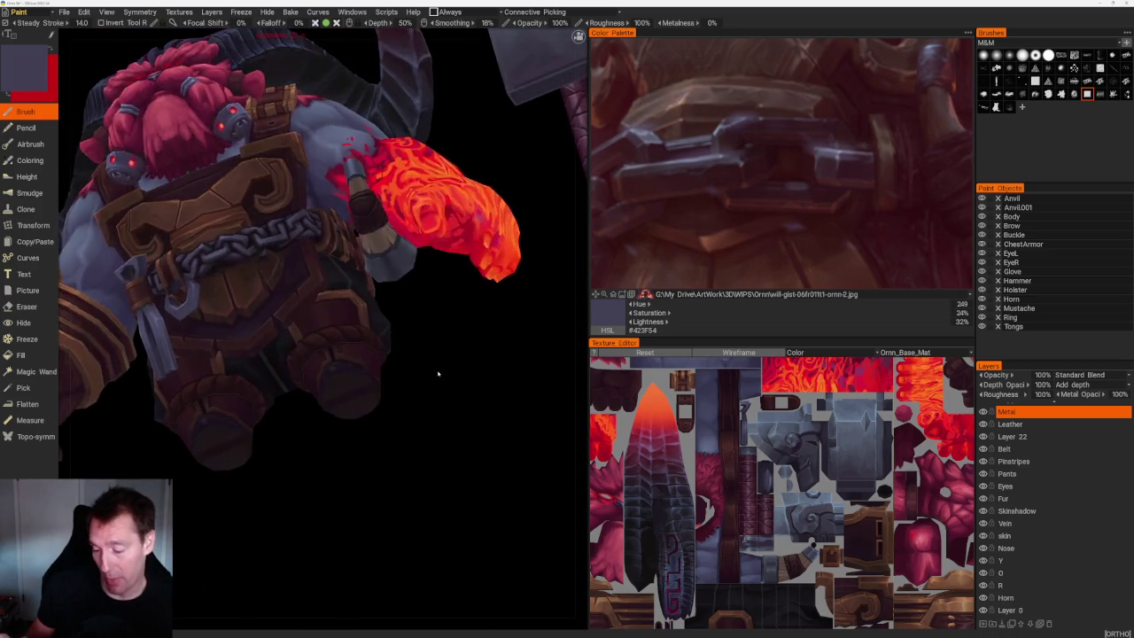
scroll(475, 454, "up", 5)
scroll(479, 434, "up", 2)
scroll(488, 399, "up", 2)
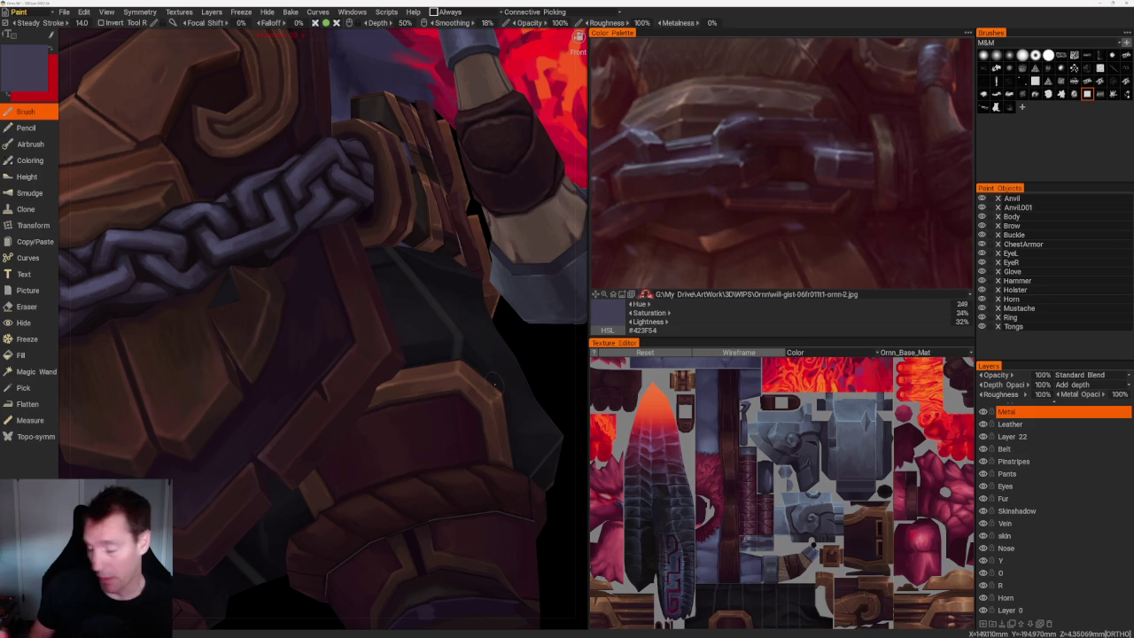
Switch to the Leather layer and sample a dark leather shadow colour near the belly chain.
left_click(1010, 424)
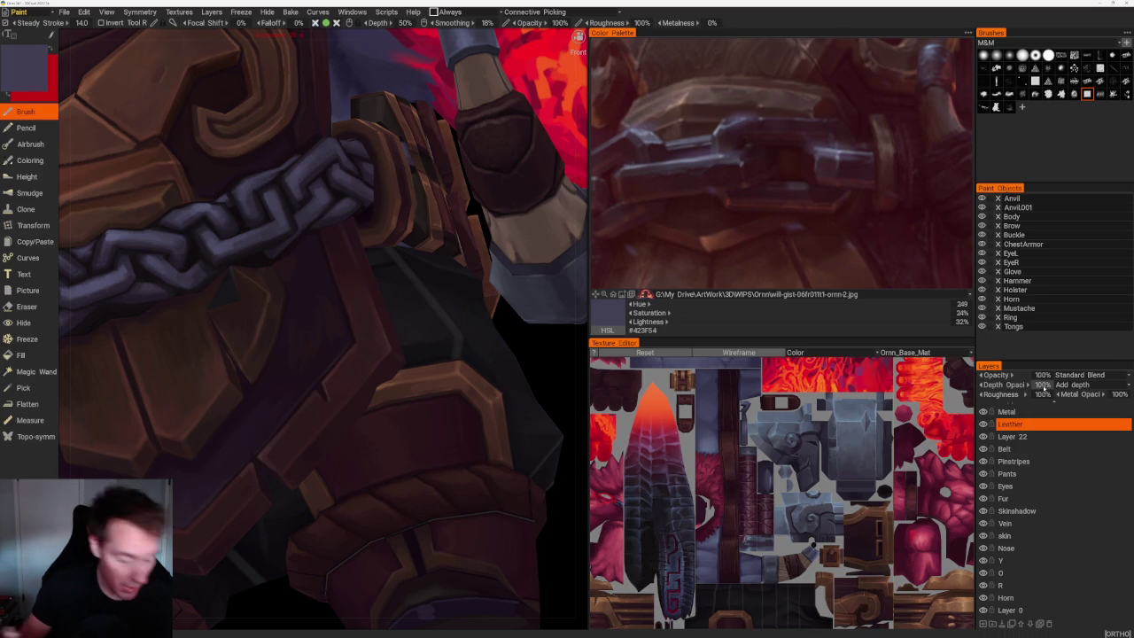
scroll(237, 100, "up", 1)
scroll(222, 142, "up", 1)
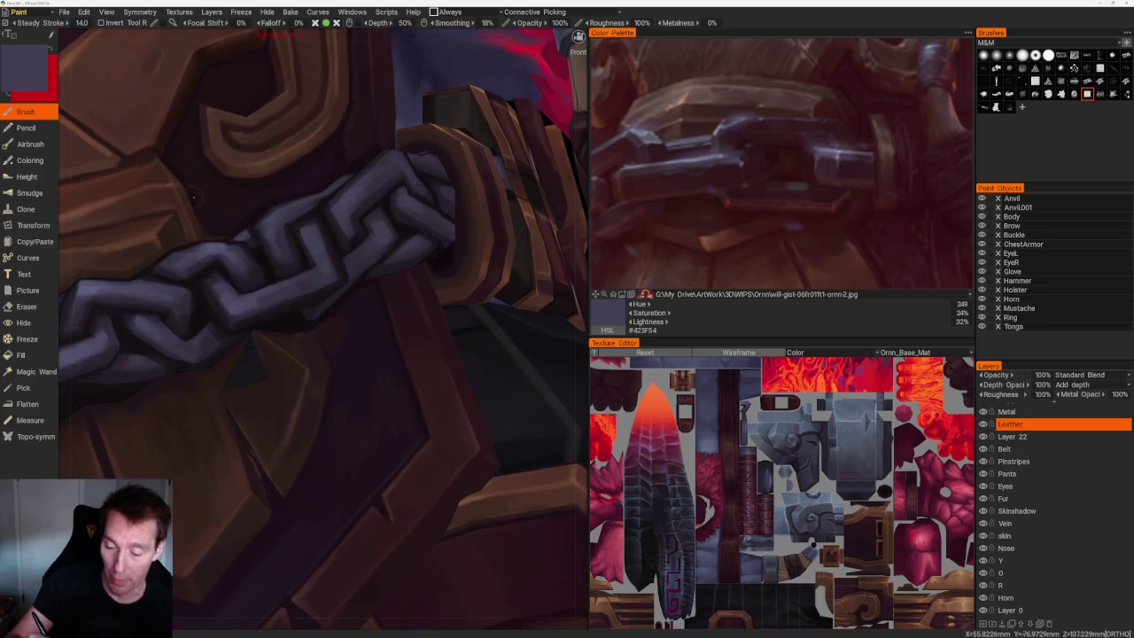
key("v")
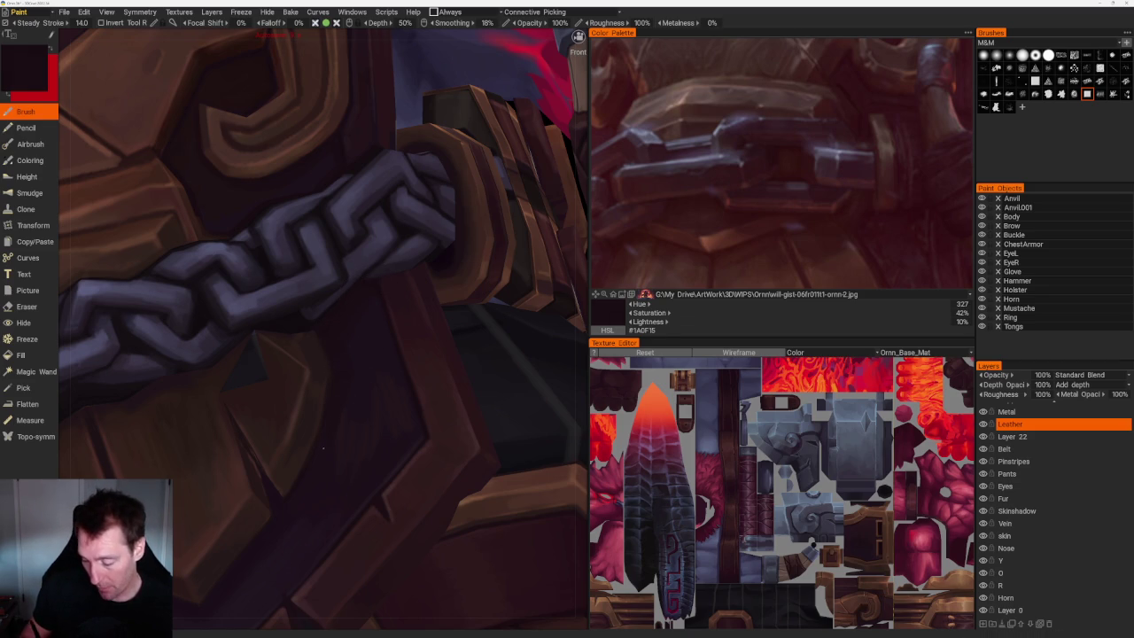
scroll(283, 510, "down", 3)
scroll(416, 374, "down", 5)
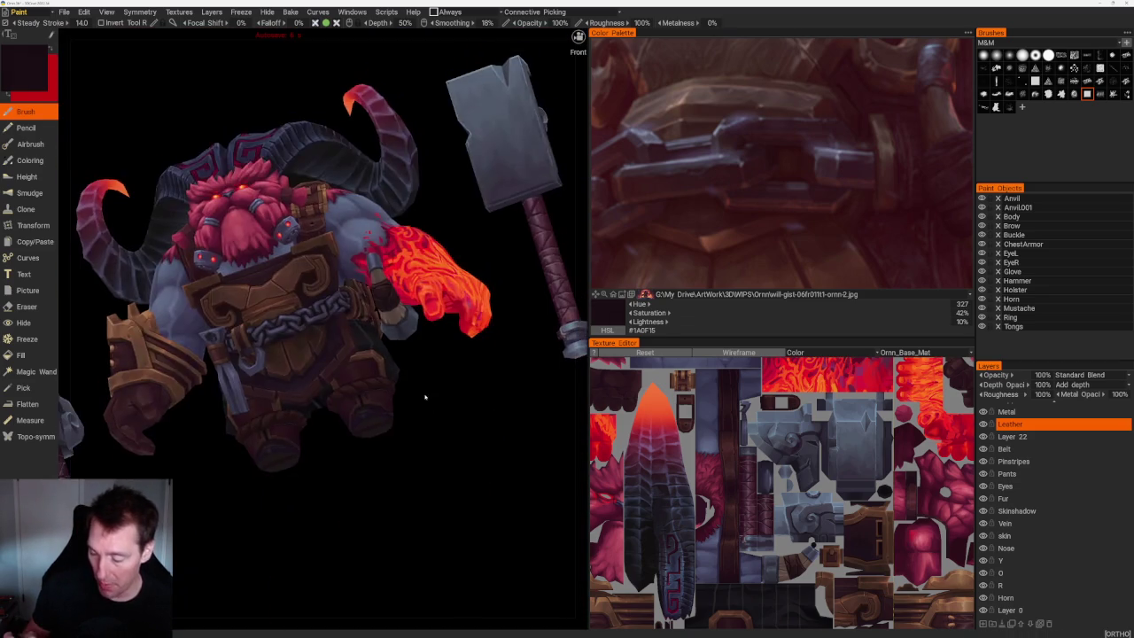
scroll(509, 401, "up", 8)
scroll(509, 401, "up", 3)
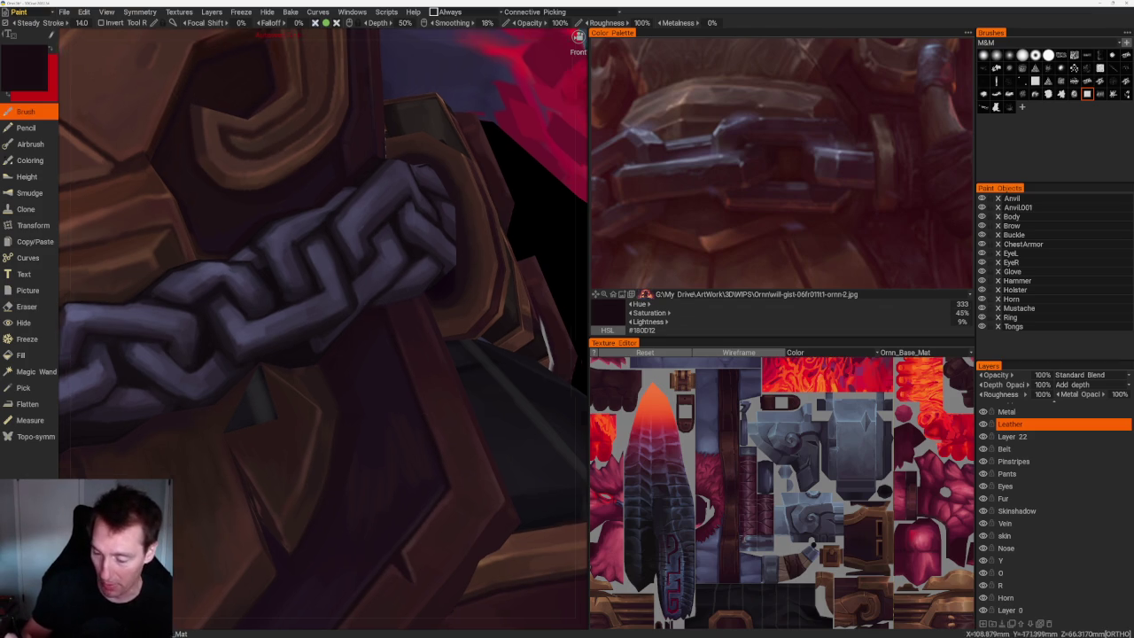
scroll(430, 190, "down", 10)
left_click_drag(430, 189, 481, 210)
scroll(503, 437, "up", 10)
scroll(503, 437, "up", 2)
scroll(481, 384, "up", 4)
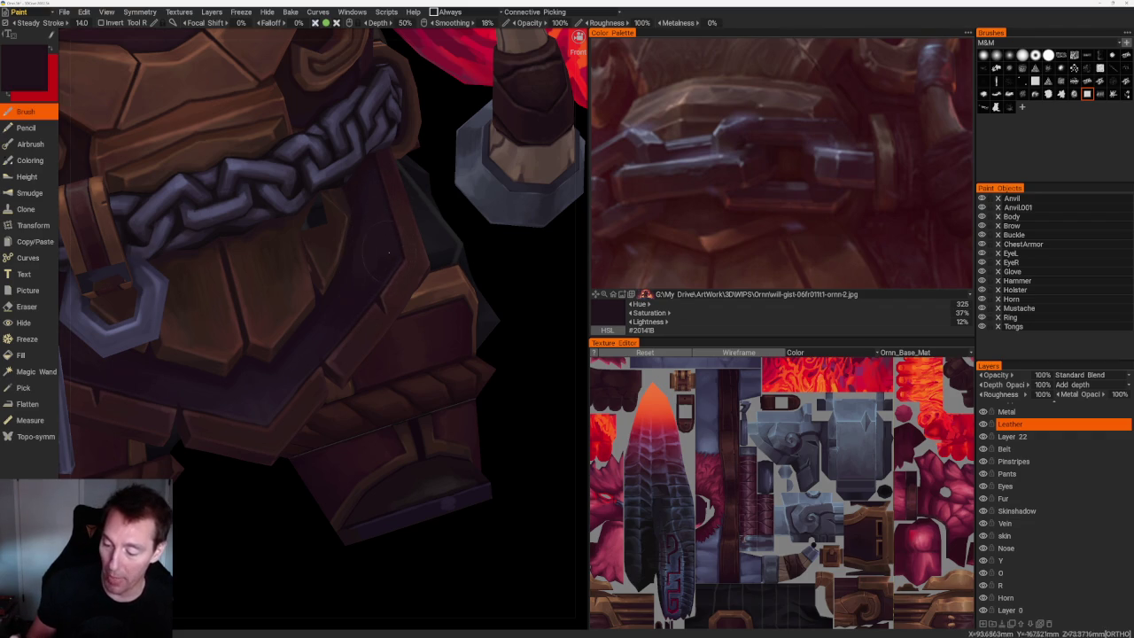
Sample dark purple shades, including near-black maroon #180D12, to shade the chain links, then target the Copper layer.
key("v")
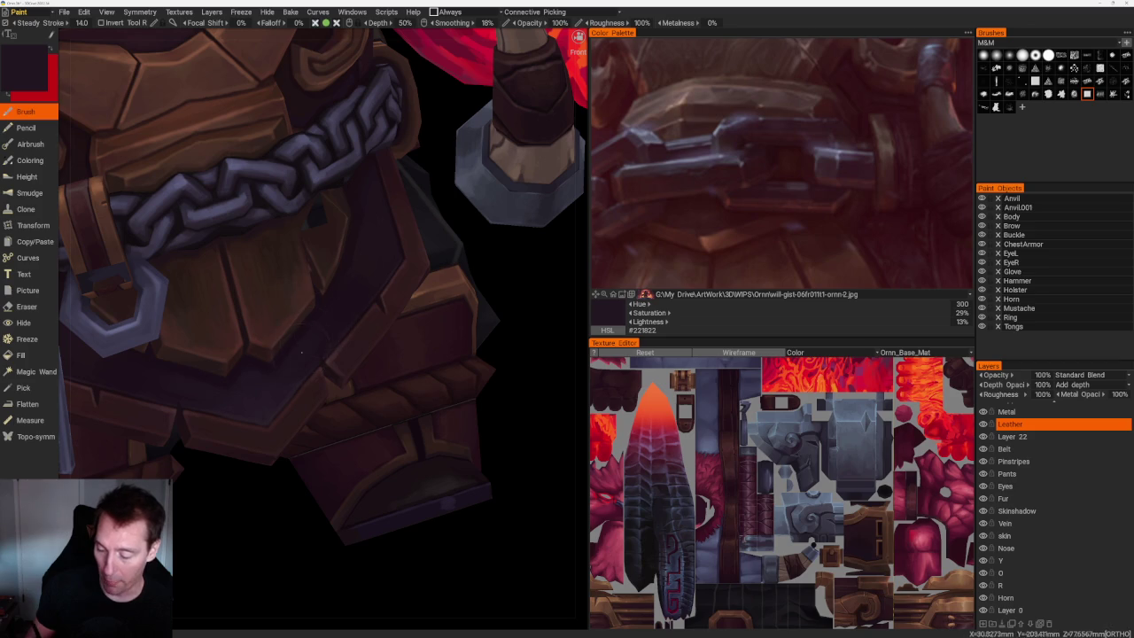
key("v")
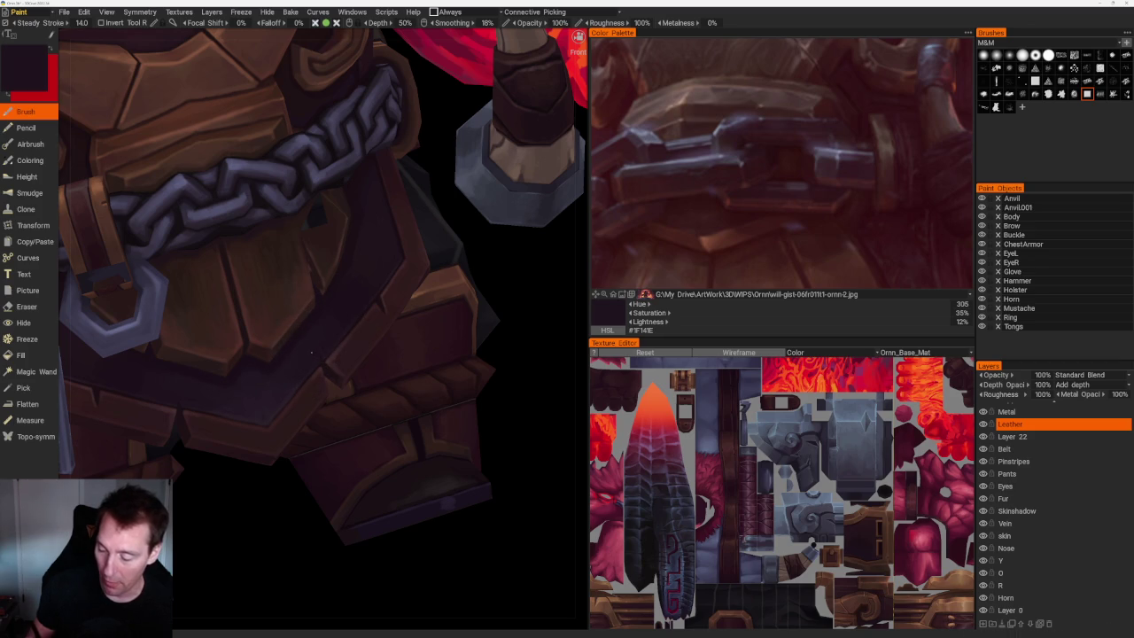
key("v")
scroll(390, 196, "down", 5)
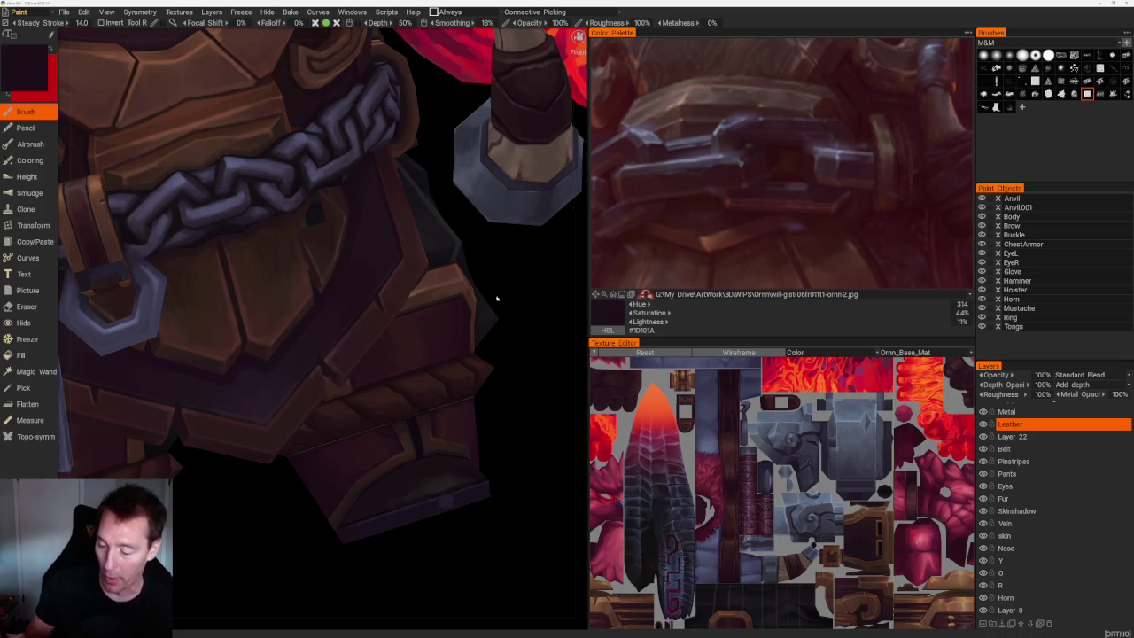
scroll(274, 371, "down", 5)
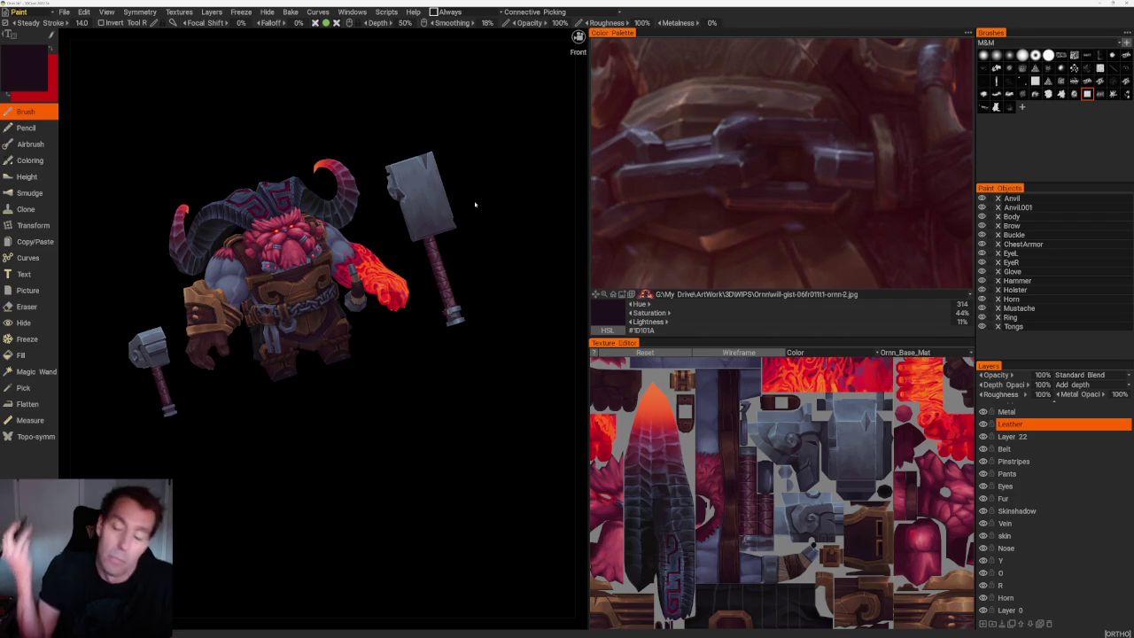
left_click_drag(475, 205, 375, 435)
scroll(375, 435, "up", 5)
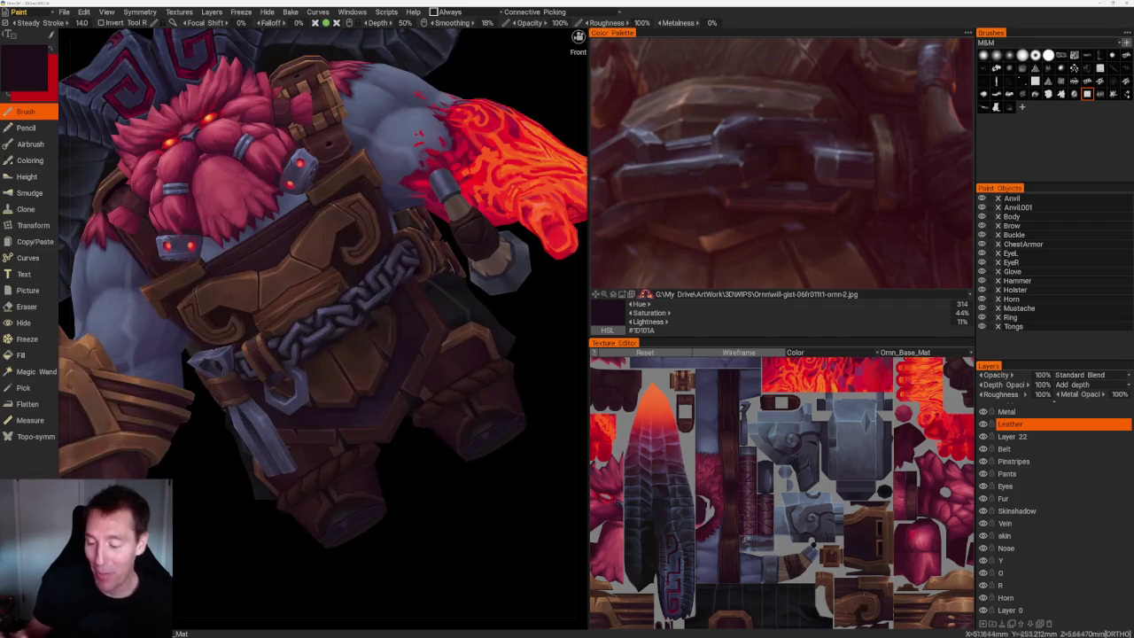
scroll(471, 408, "up", 2)
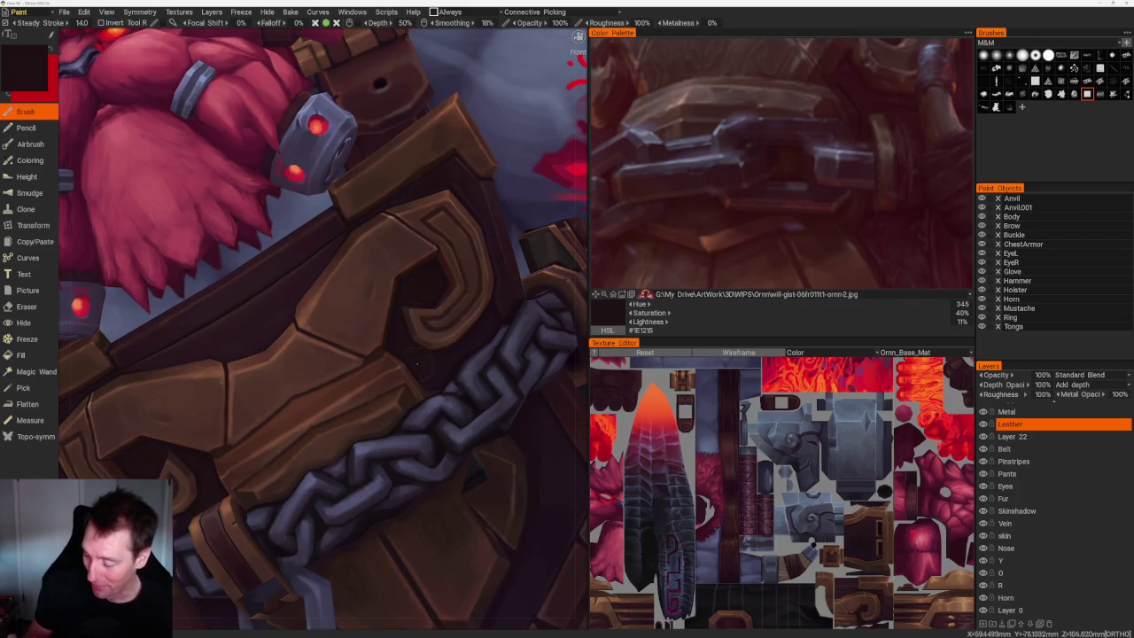
scroll(436, 377, "up", 3)
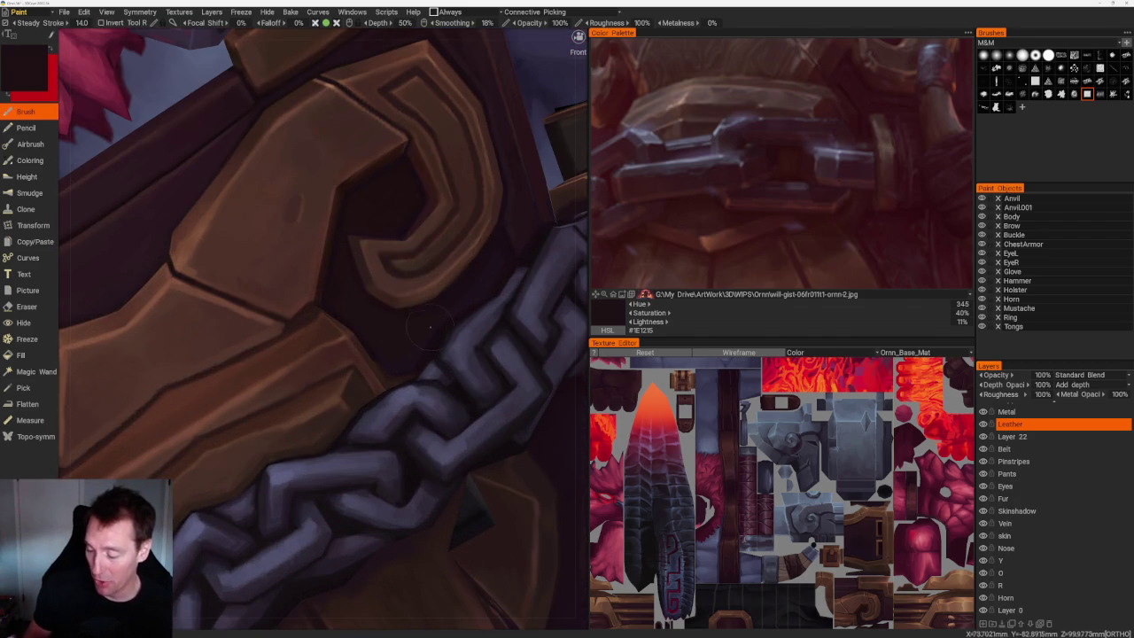
scroll(296, 315, "up", 3)
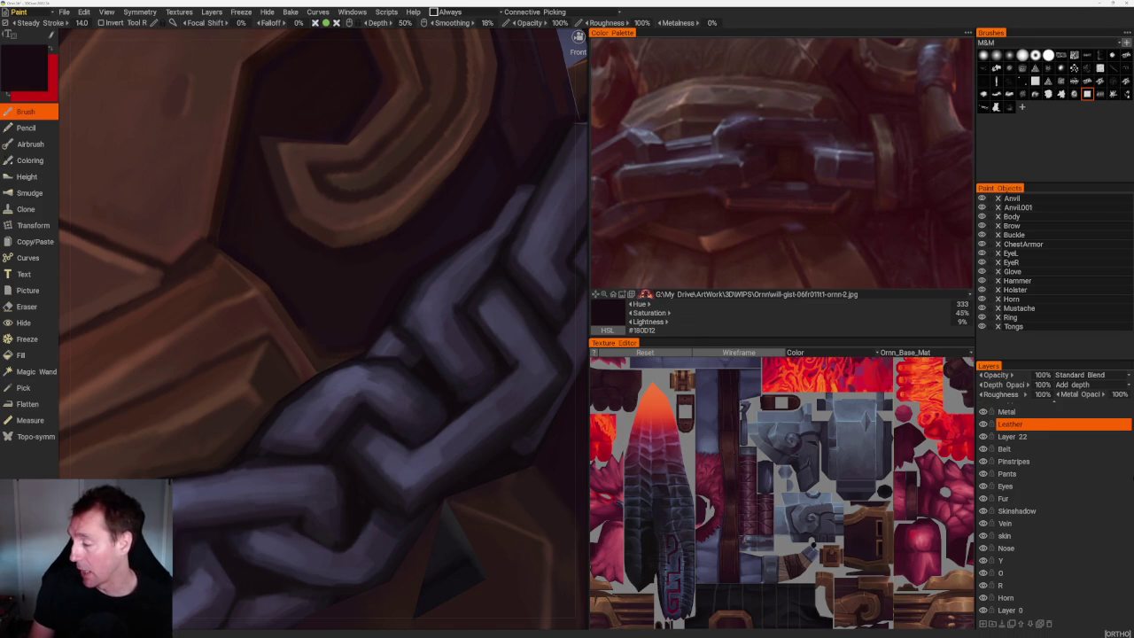
scroll(1037, 532, "up", 2)
left_click(1036, 433)
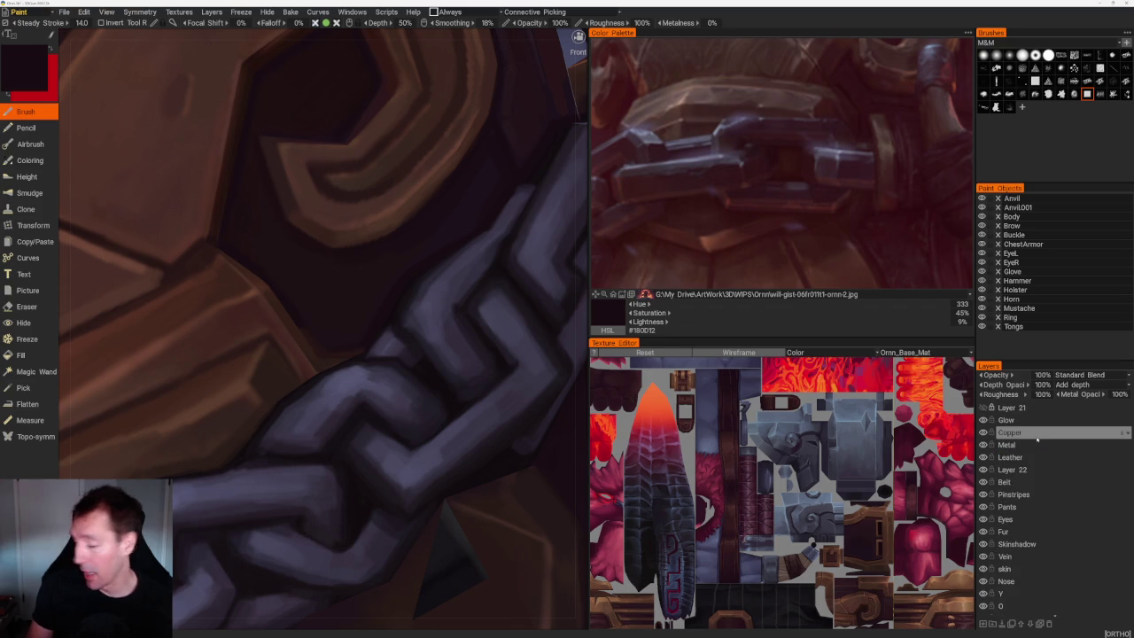
Switch to erasing on the Copper layer while orbiting around the chain close-up.
mouse_move(496, 266)
middle_mouse_down()
mouse_move(565, 155)
mouse_move(354, 266)
middle_mouse_up()
scroll(292, 322, "up", 3)
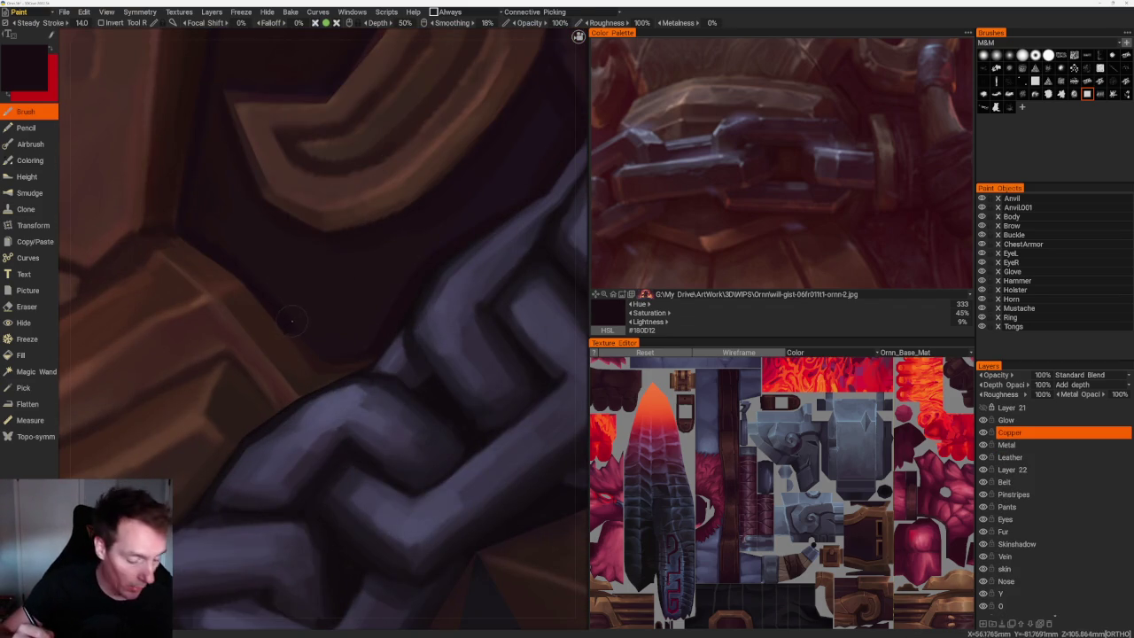
key("e")
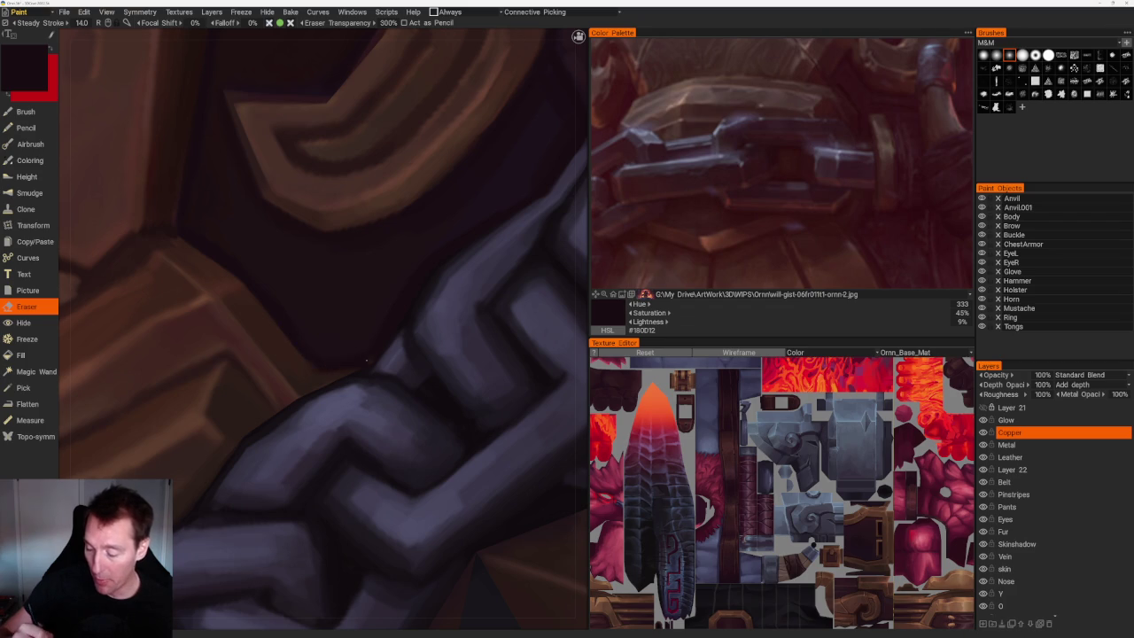
scroll(352, 360, "down", 3)
scroll(399, 399, "down", 3)
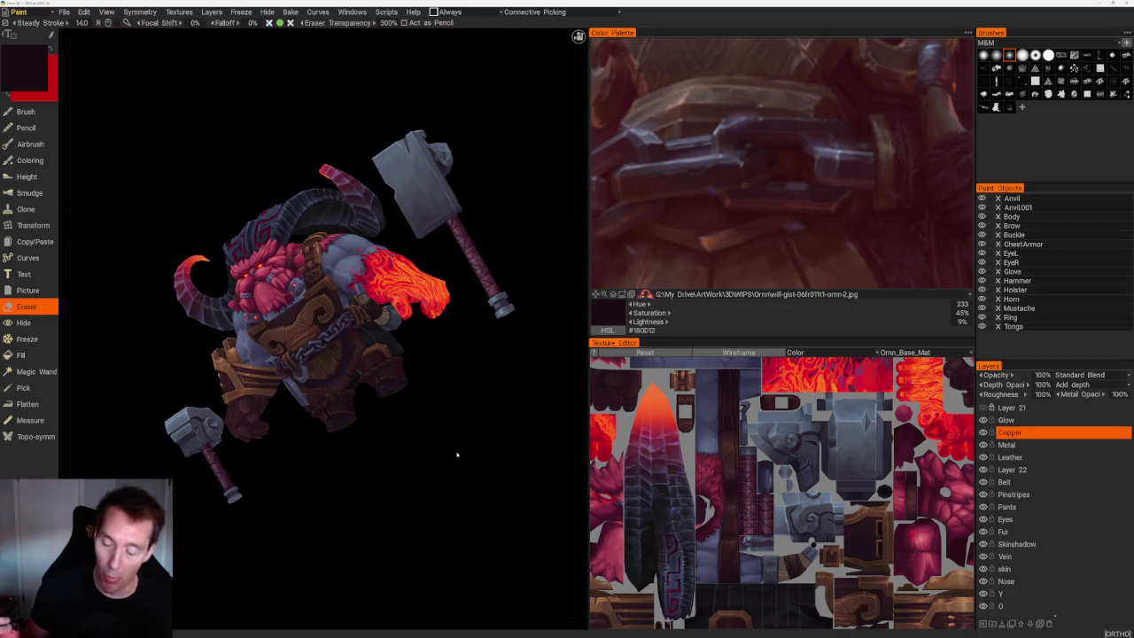
scroll(425, 464, "up", 3)
scroll(426, 464, "up", 2)
scroll(399, 310, "down", 5)
scroll(382, 159, "down", 5)
Turn the character onto its side and zoom in close on the chest armour buckle.
left_click_drag(382, 158, 367, 228)
scroll(413, 248, "up", 3)
scroll(413, 249, "up", 2)
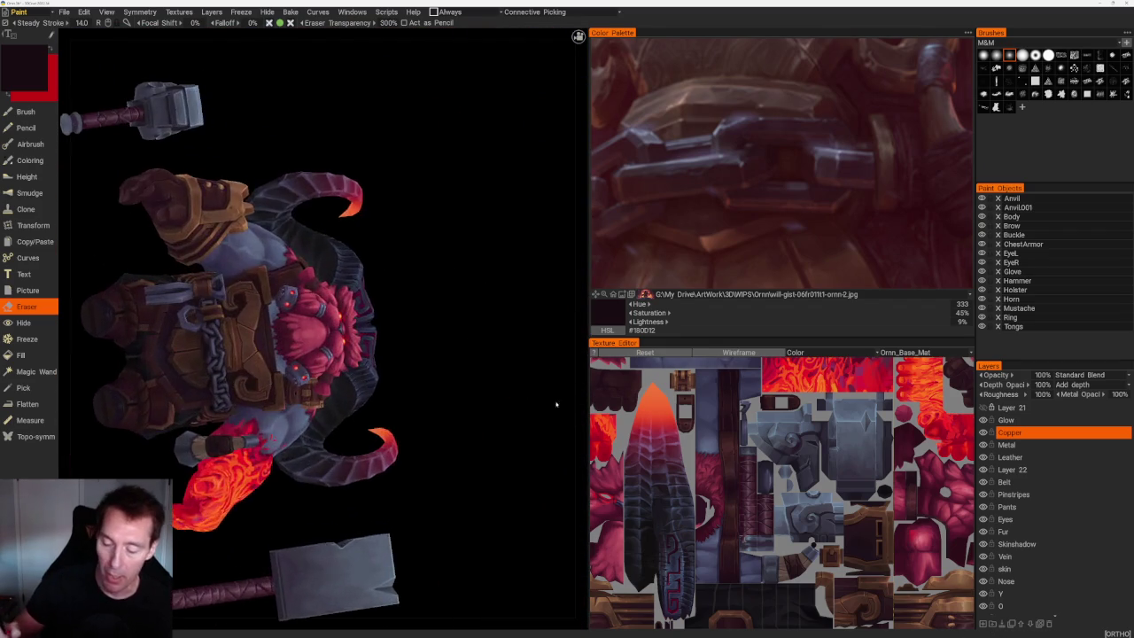
scroll(500, 251, "up", 2)
scroll(500, 251, "up", 3)
scroll(500, 251, "up", 2)
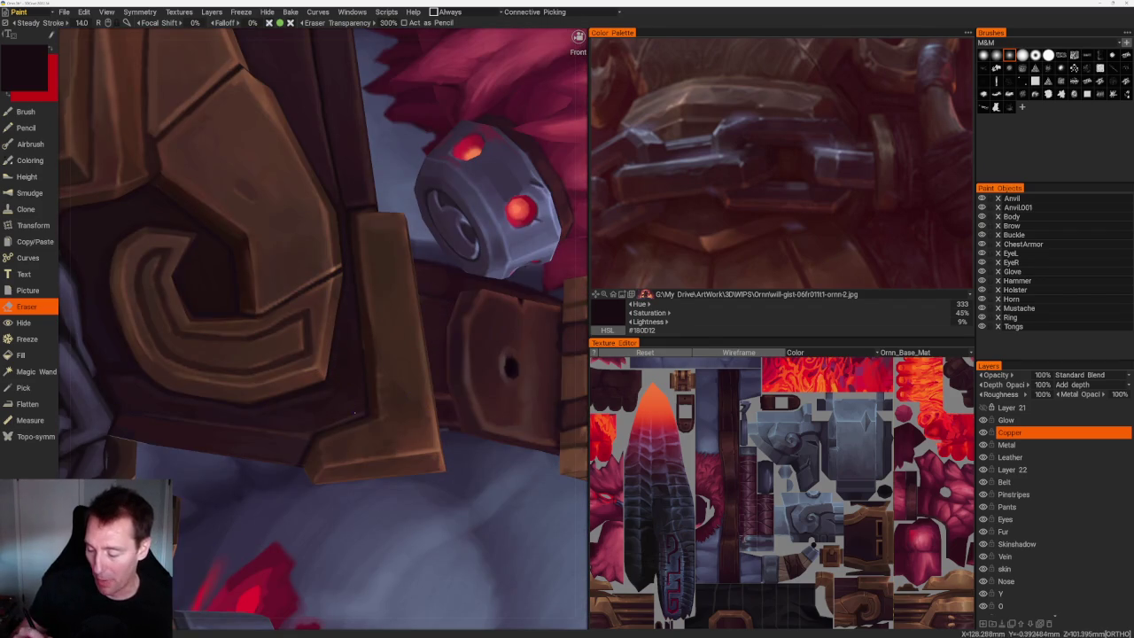
Sample a dark red leather colour and return to brush painting on the Leather layer.
key("v")
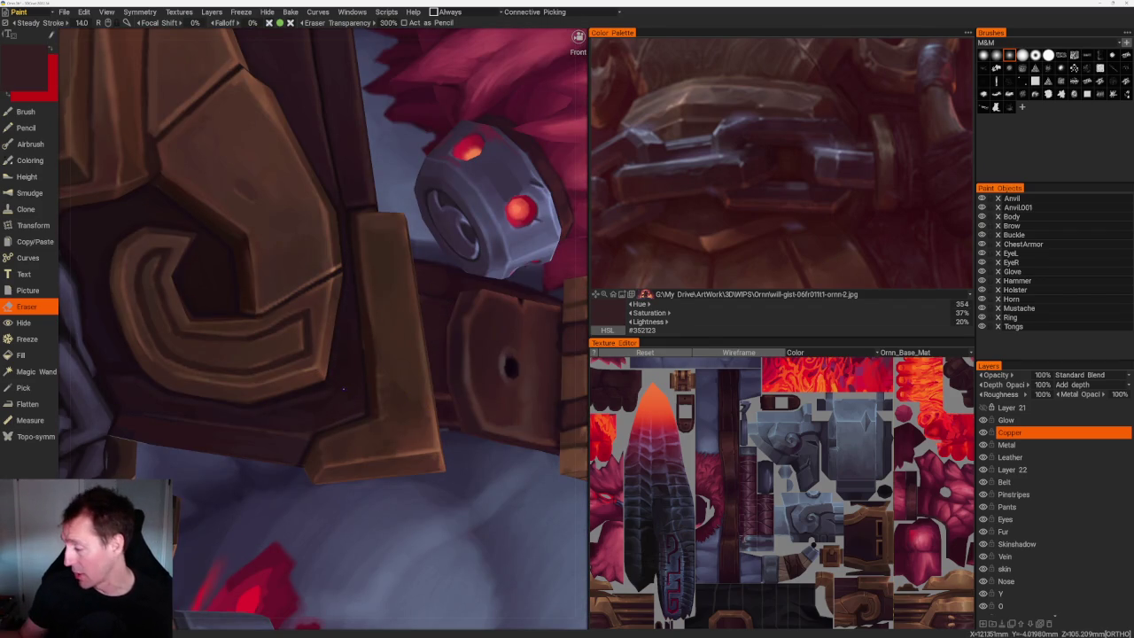
left_click(1030, 455)
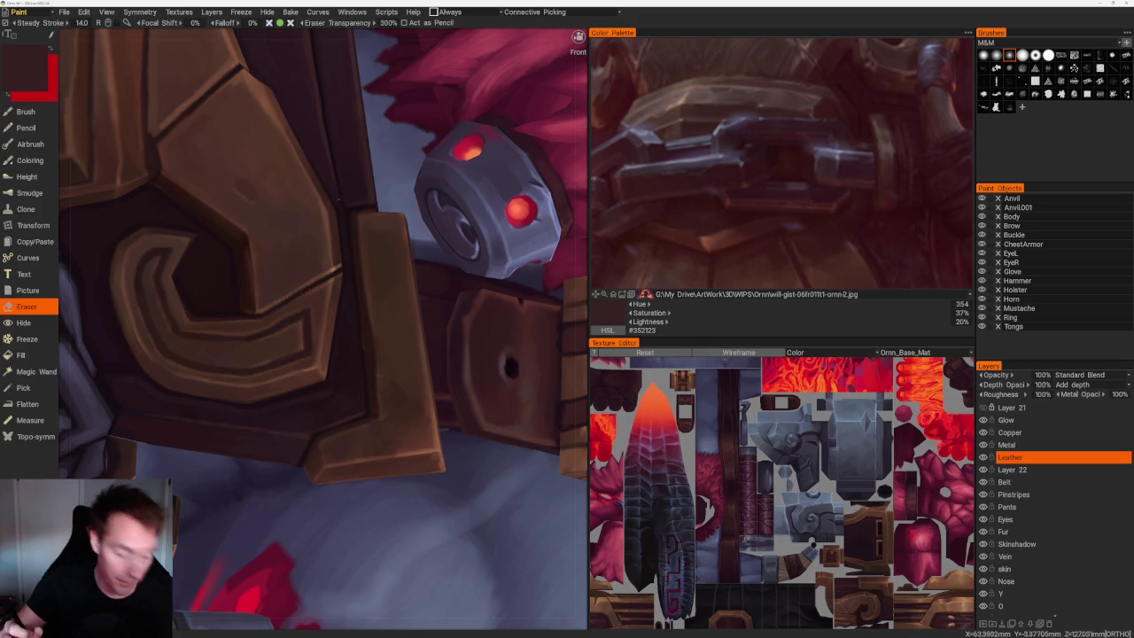
key("b")
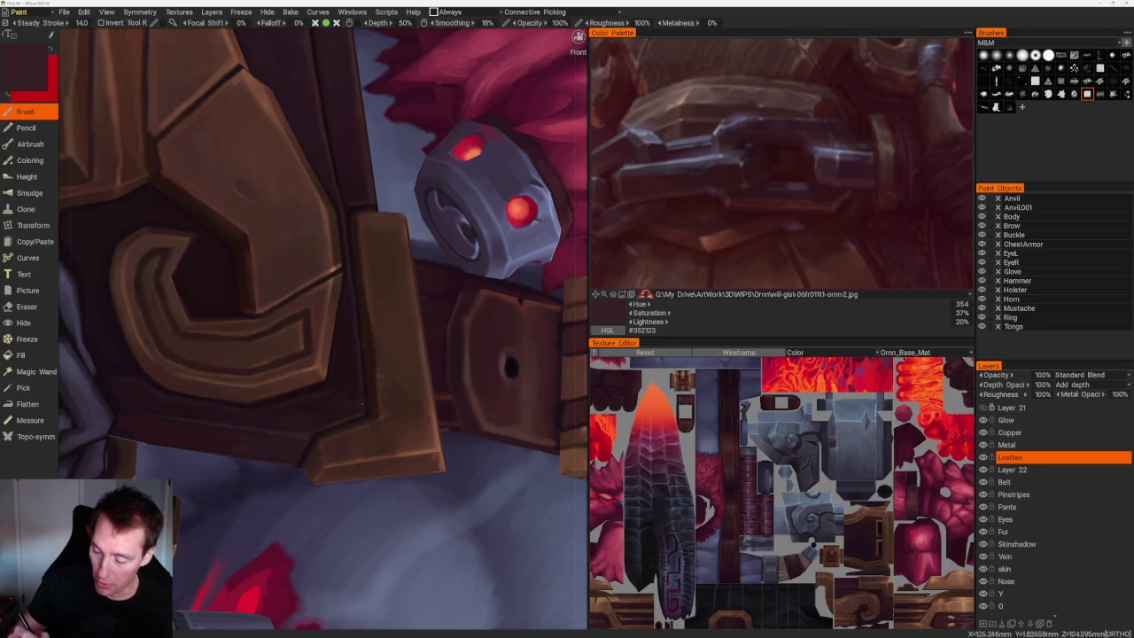
scroll(369, 378, "down", 10)
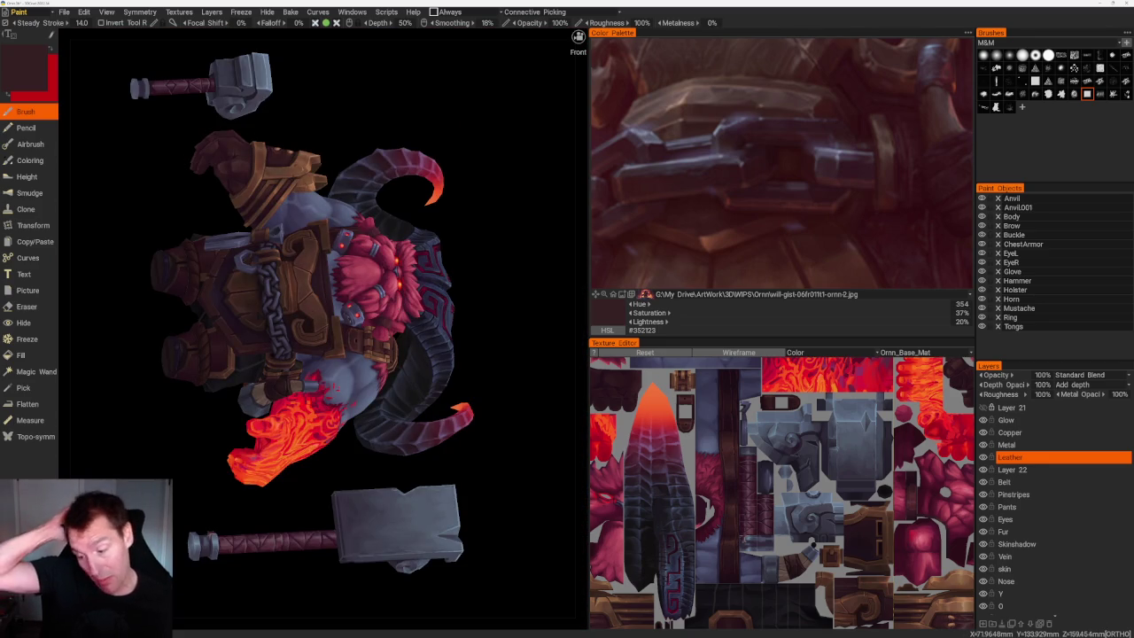
scroll(466, 186, "up", 10)
scroll(376, 285, "up", 4)
Paint darker reddish-brown and mauve shadows around the armour plates and bracer, ending on maroon #28181D.
key("v")
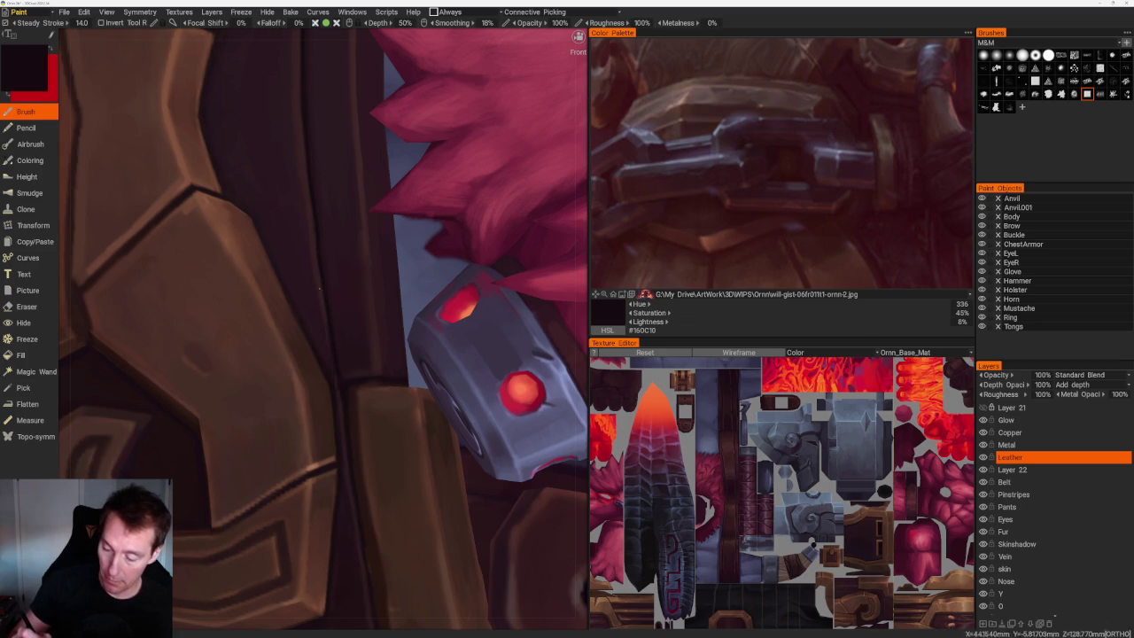
key("v")
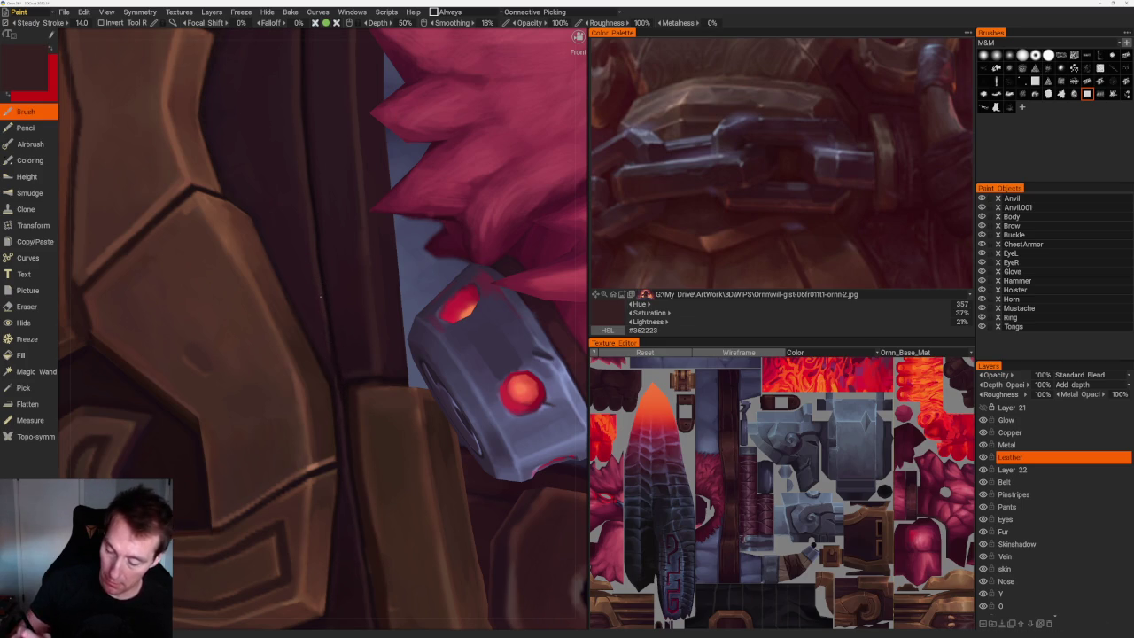
scroll(333, 382, "down", 3)
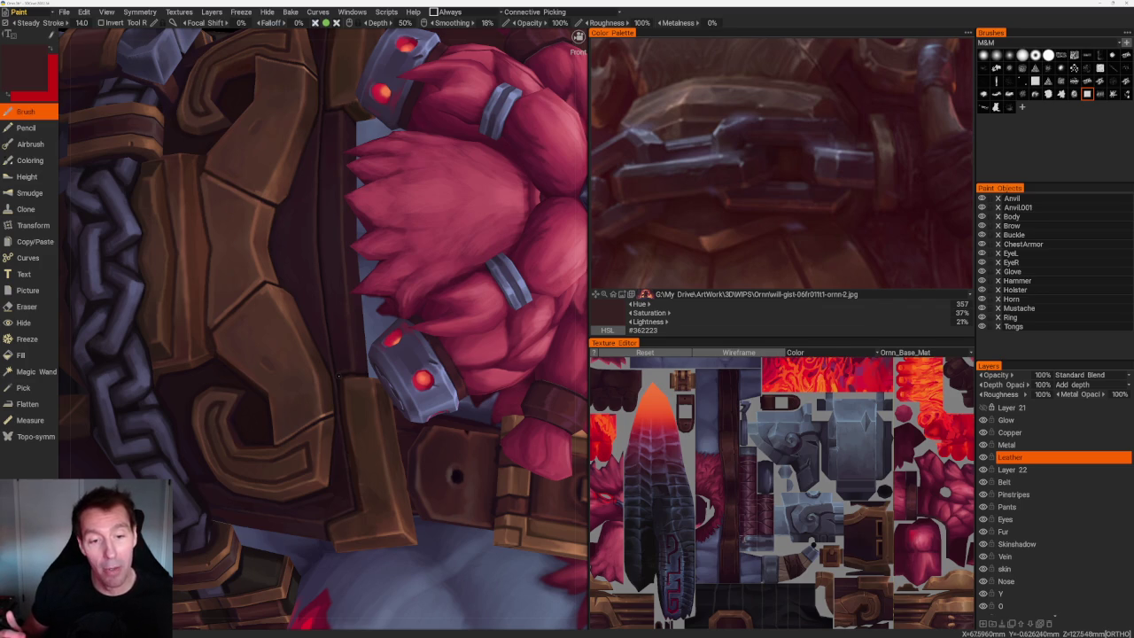
scroll(338, 376, "up", 5)
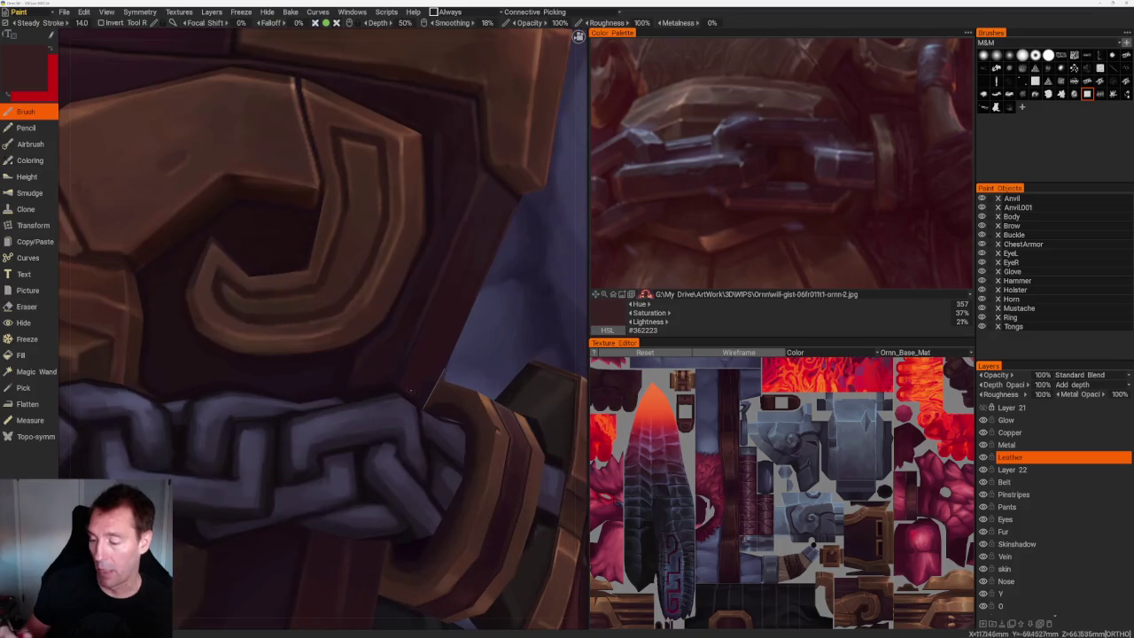
key("v")
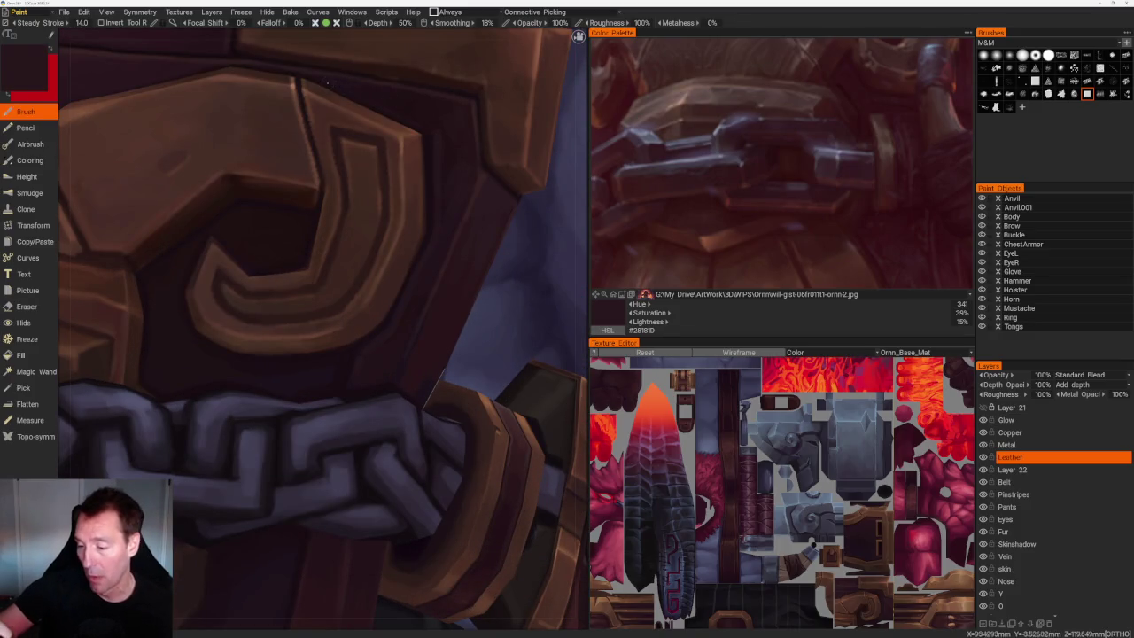
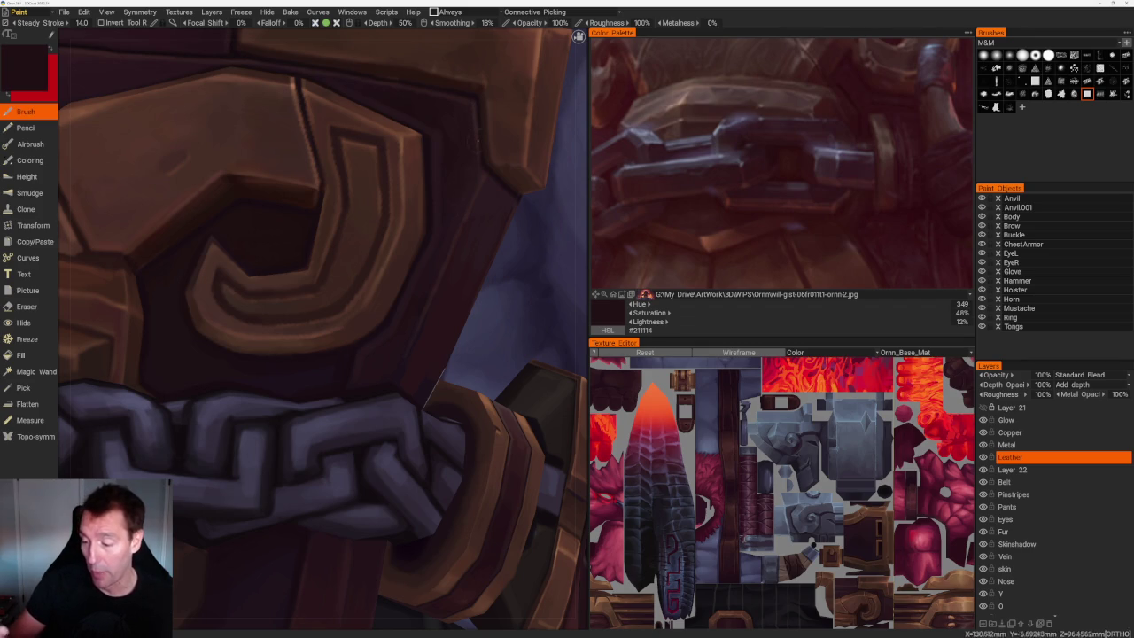
Frame the chest and paint darker brown shading on the J buckle on the Leather layer.
scroll(379, 101, "down", 10)
left_click_drag(380, 102, 398, 133)
scroll(398, 133, "up", 10)
scroll(178, 231, "up", 5)
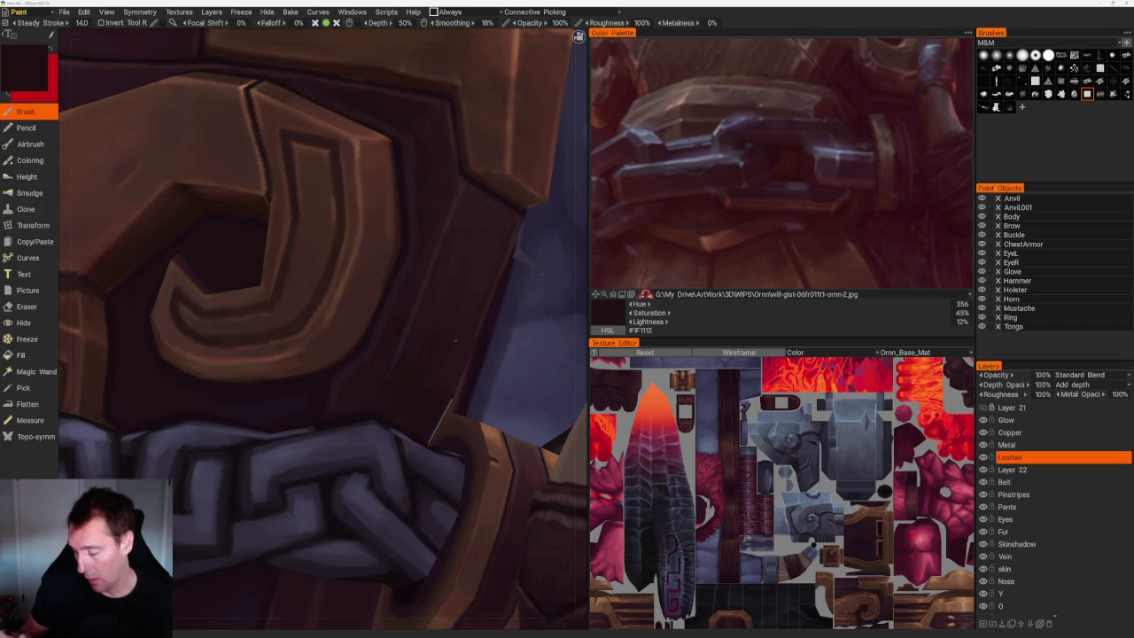
key("v")
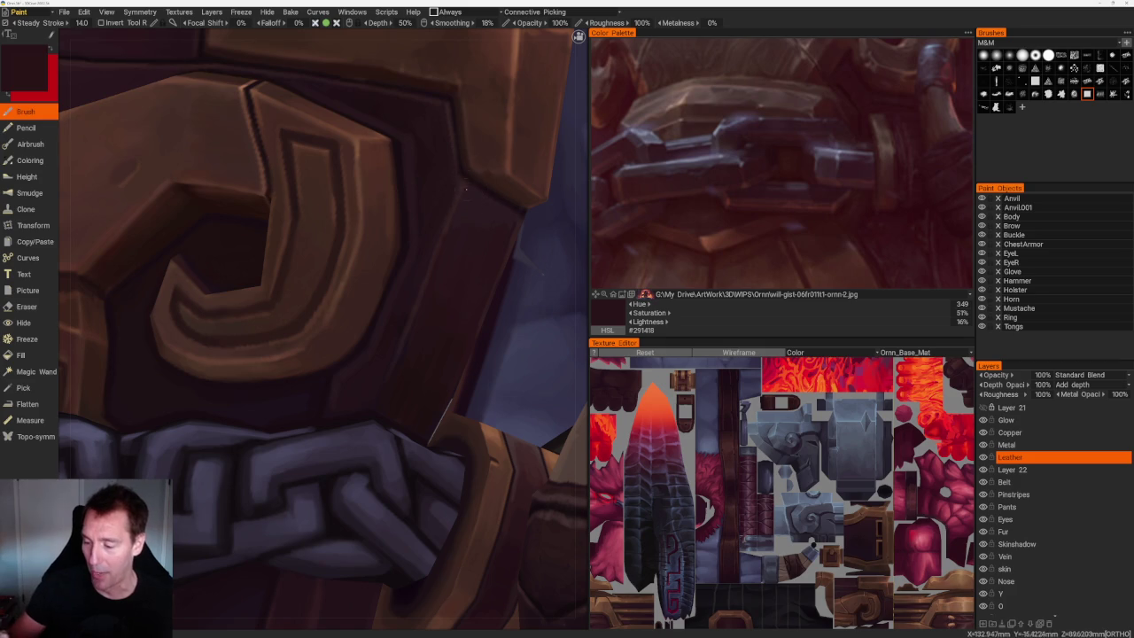
key("v")
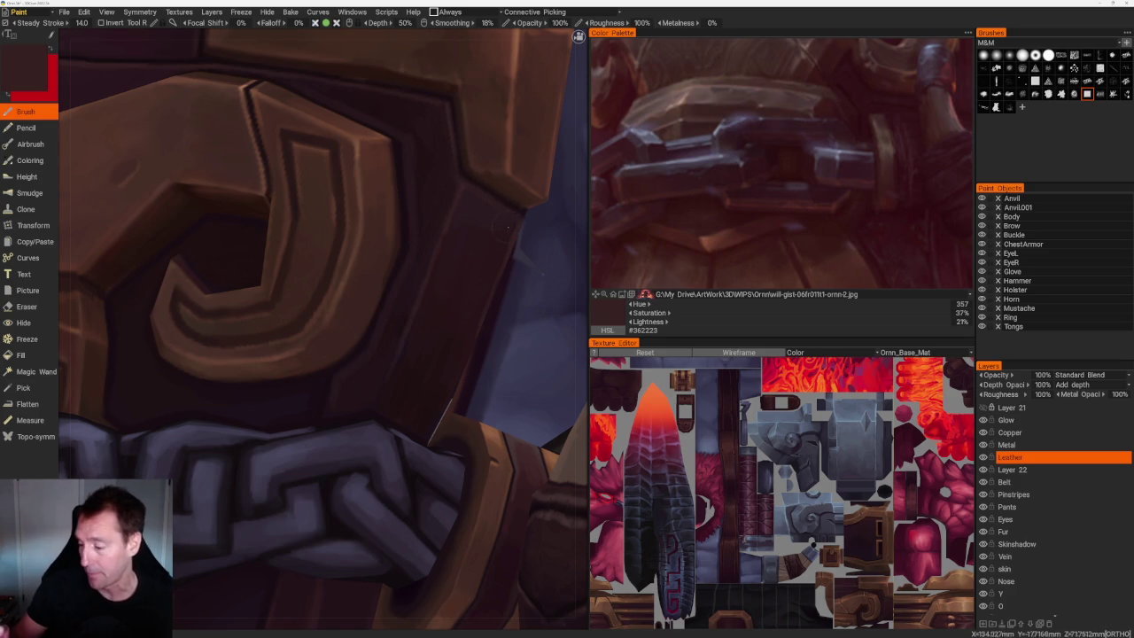
Toggle the Leather layer off and on to compare the buckle shading.
left_click(983, 457)
left_click(983, 457)
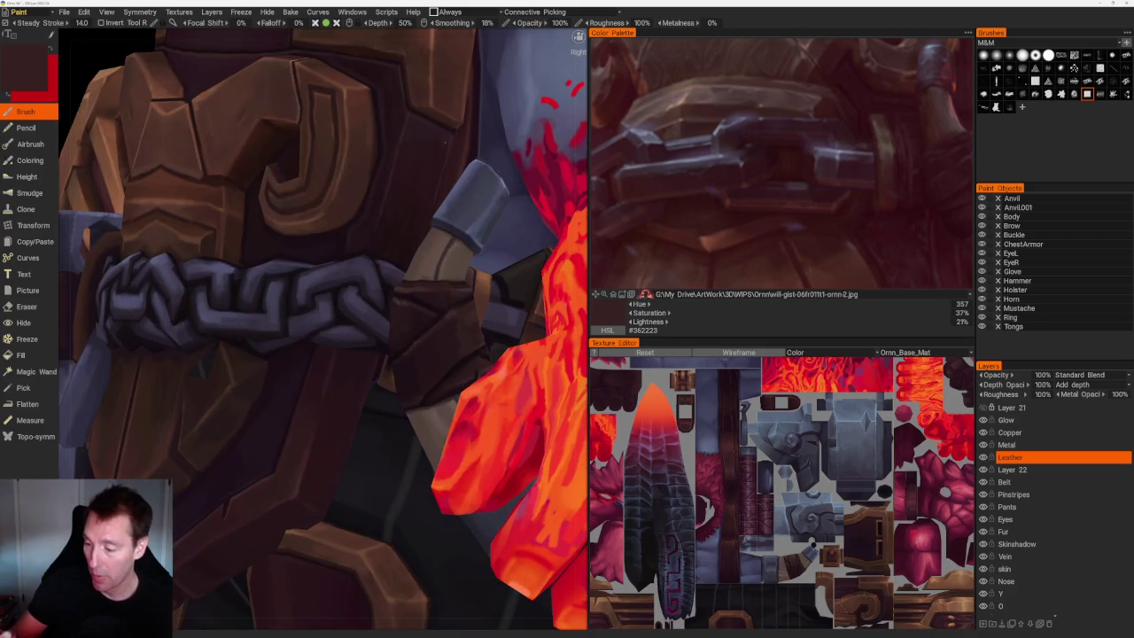
scroll(438, 157, "up", 2)
Blend dark and light brown strokes on the strap beside the J buckle, ending with #26161C.
scroll(417, 186, "up", 2)
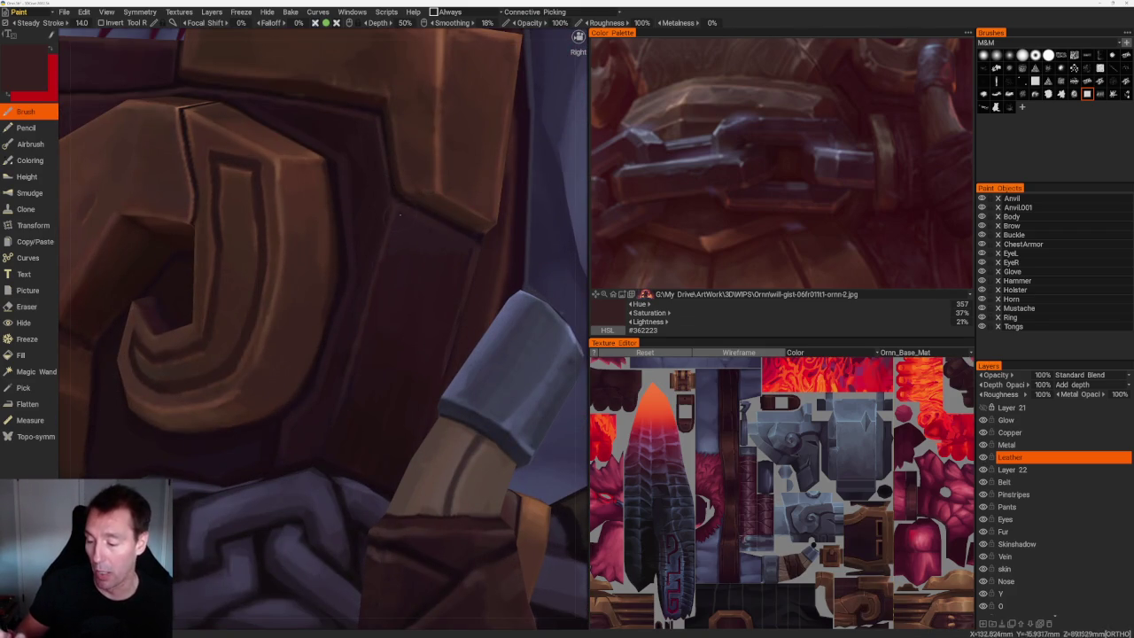
key("v")
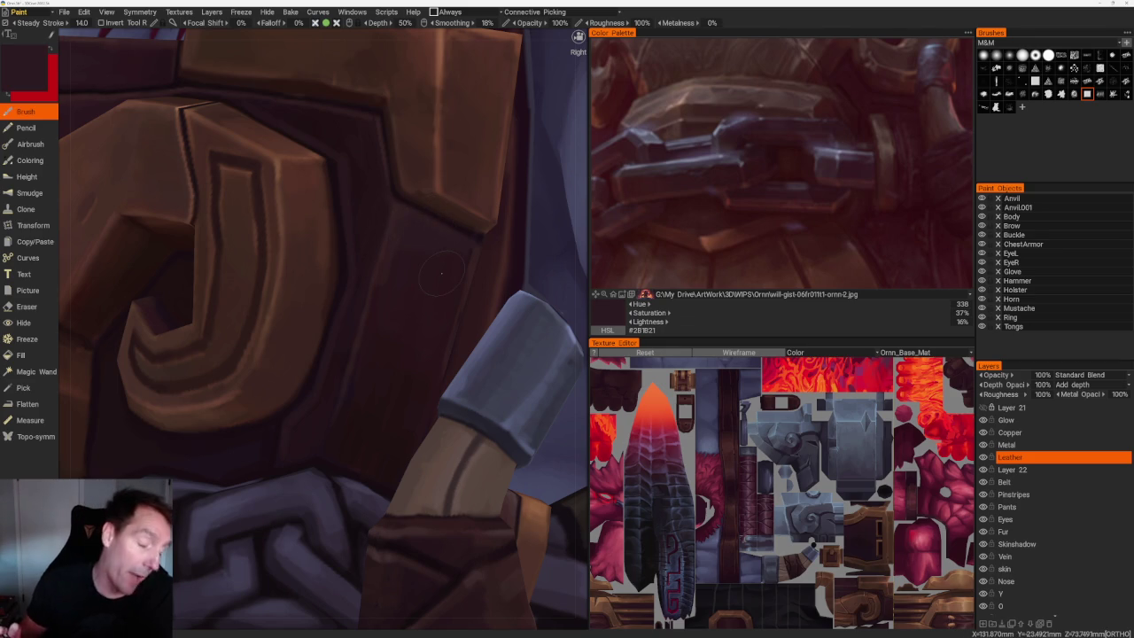
key("v")
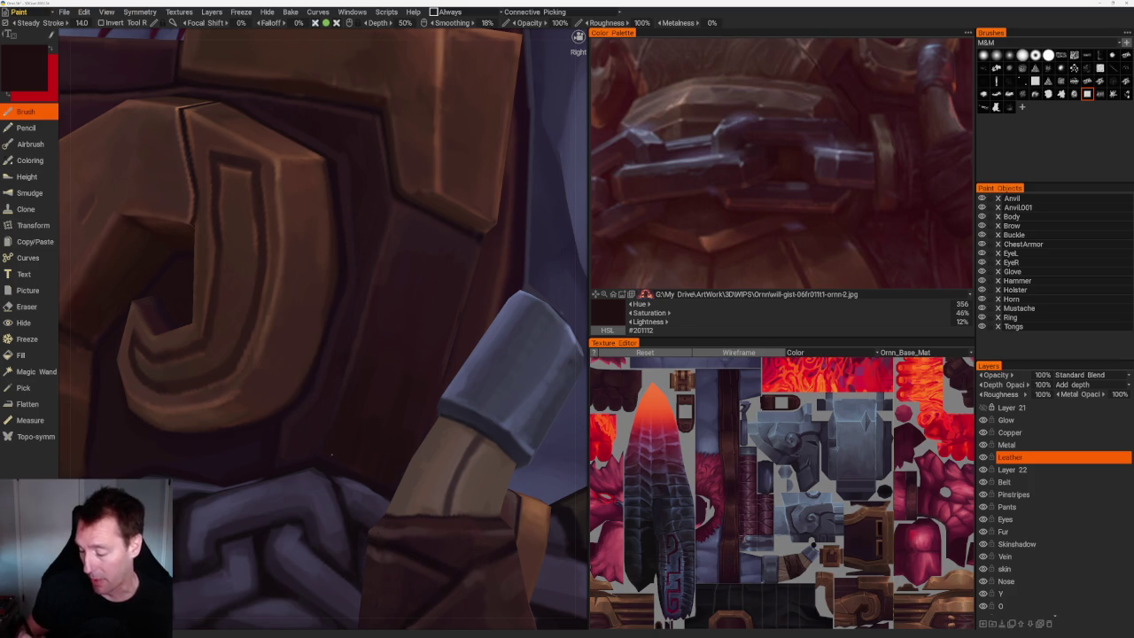
key("v")
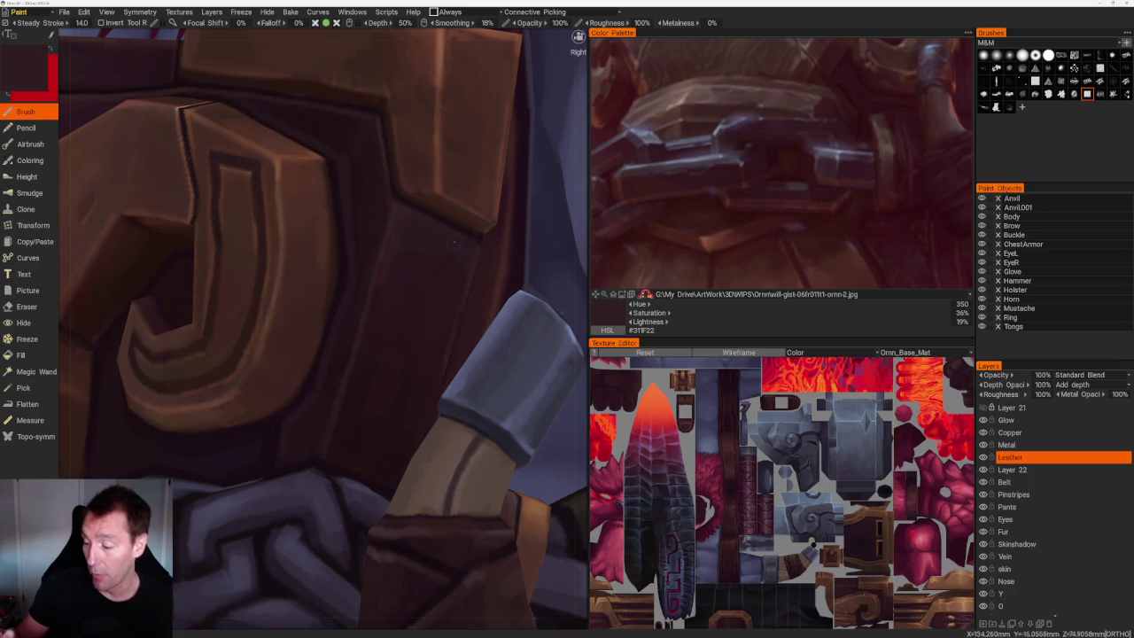
key("v")
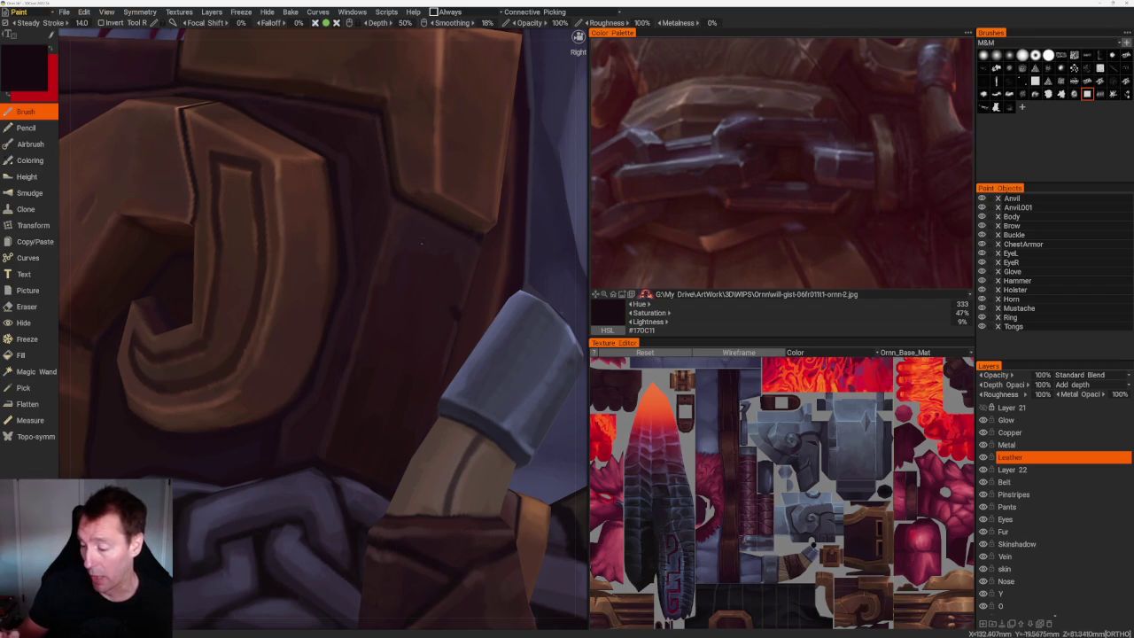
key("v")
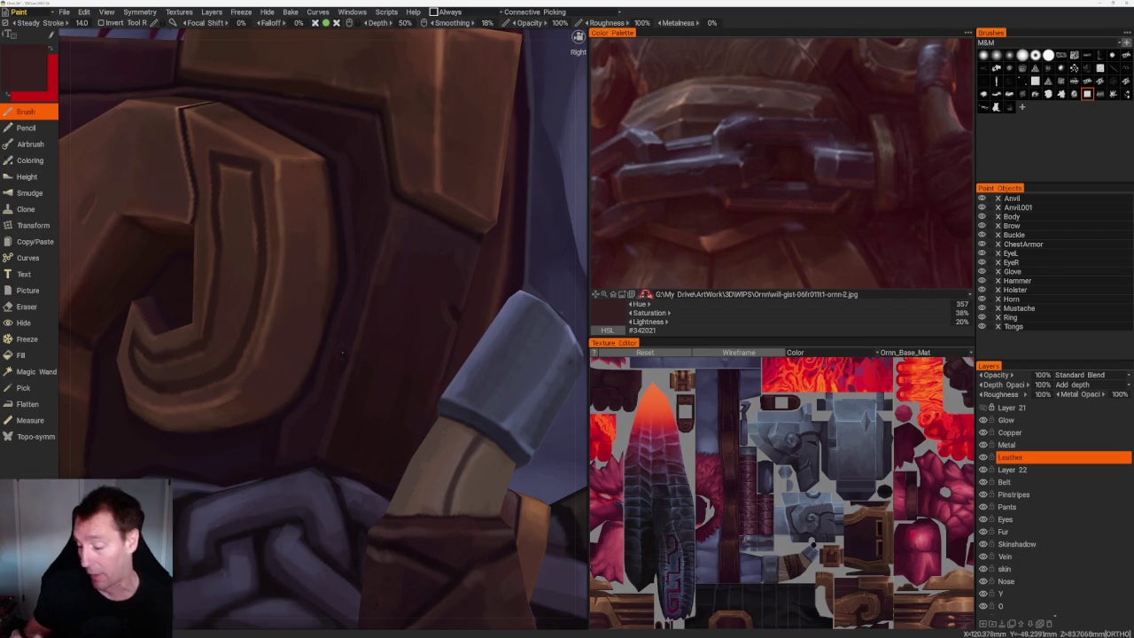
key("v")
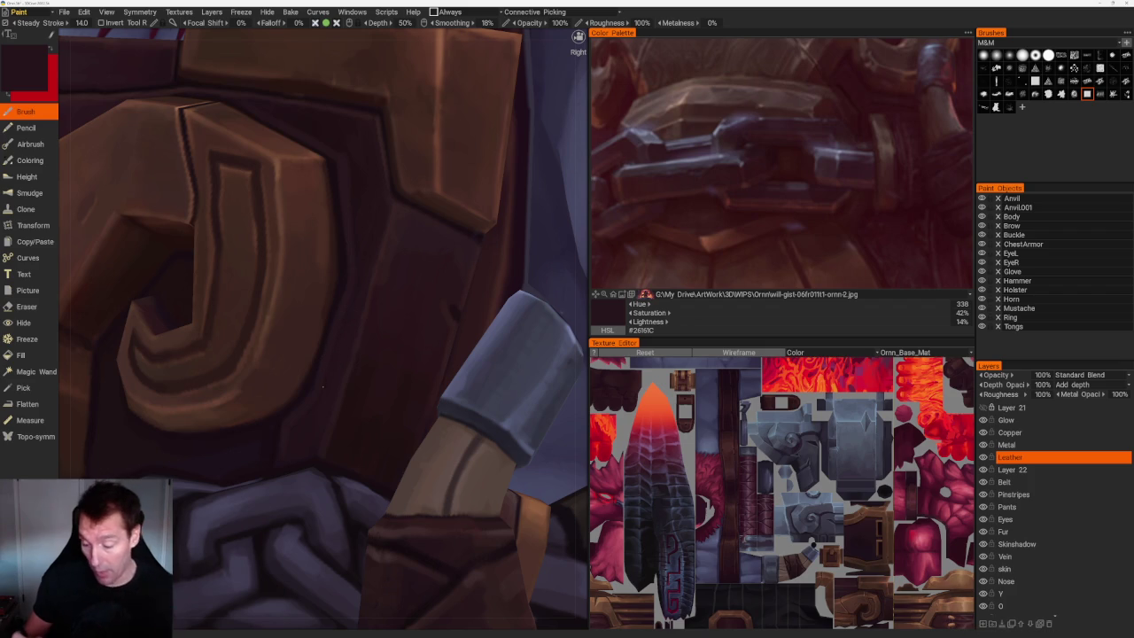
scroll(282, 450, "down", 5)
scroll(374, 119, "down", 5)
scroll(302, 130, "up", 3)
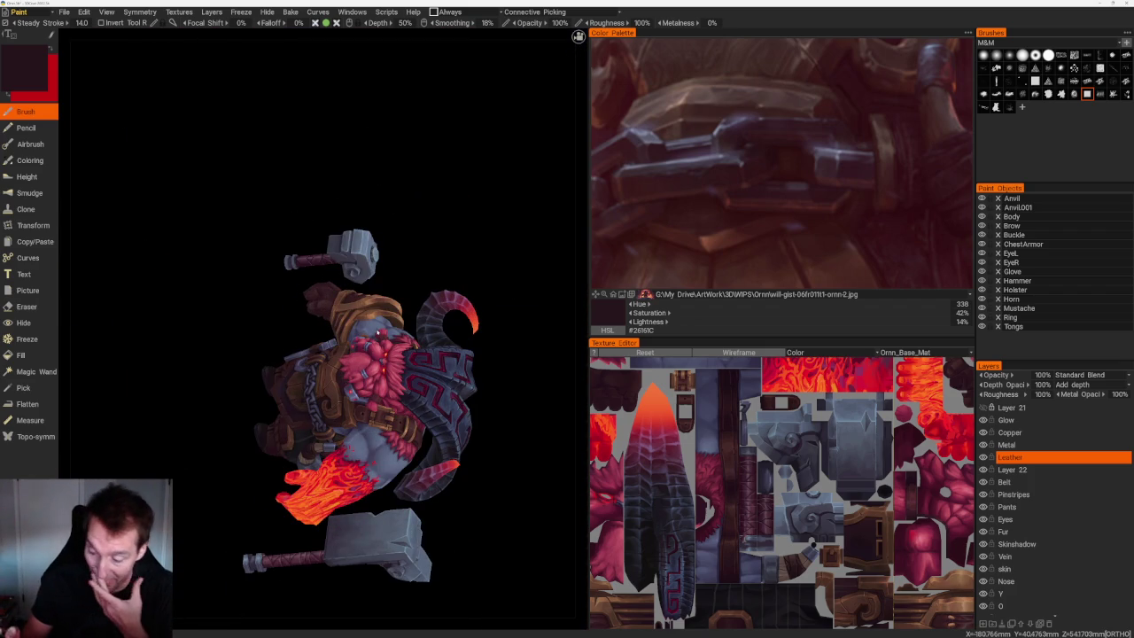
Bring the bracer and glove into view and pick dark burgundy #2A131B from the glove.
left_click_drag(420, 168, 445, 212)
scroll(481, 395, "up", 5)
left_click_drag(481, 395, 186, 451)
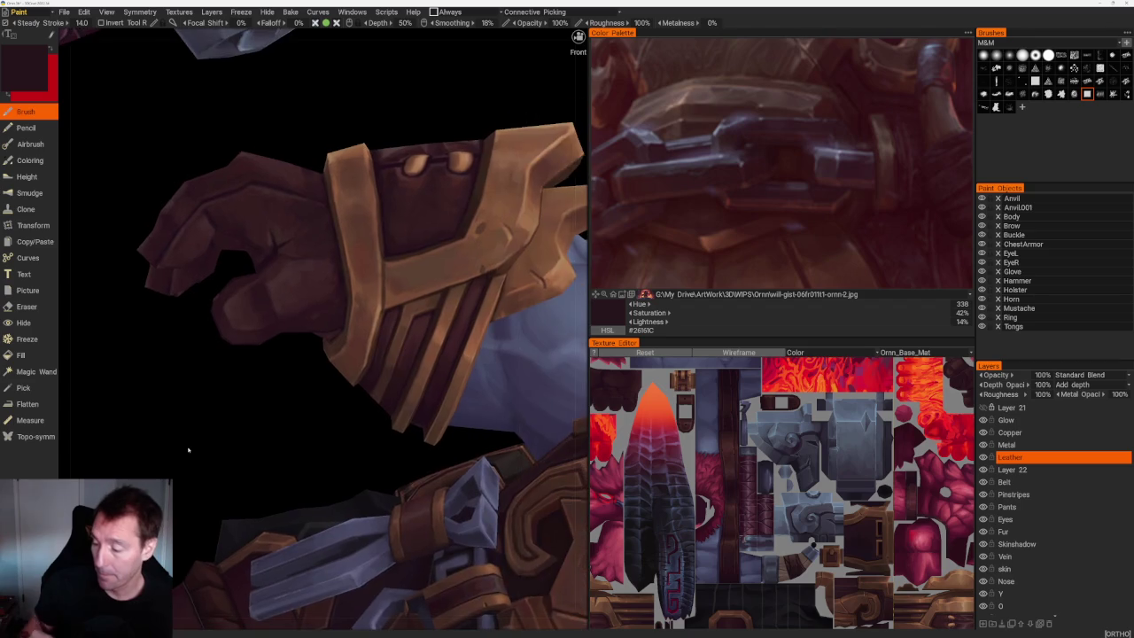
scroll(274, 405, "up", 3)
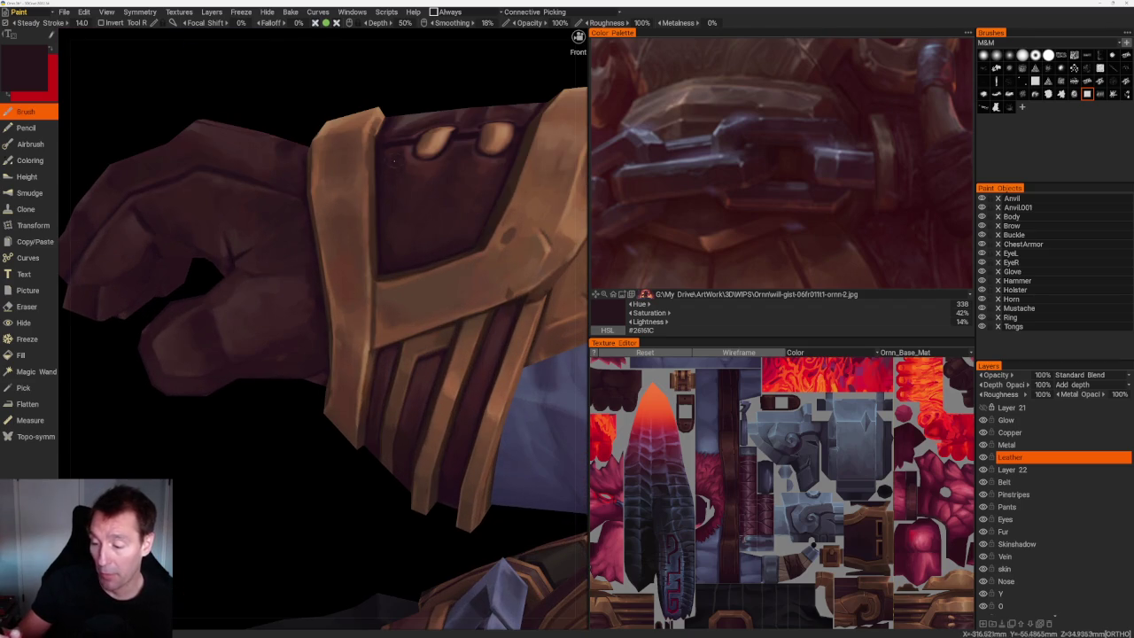
key("v")
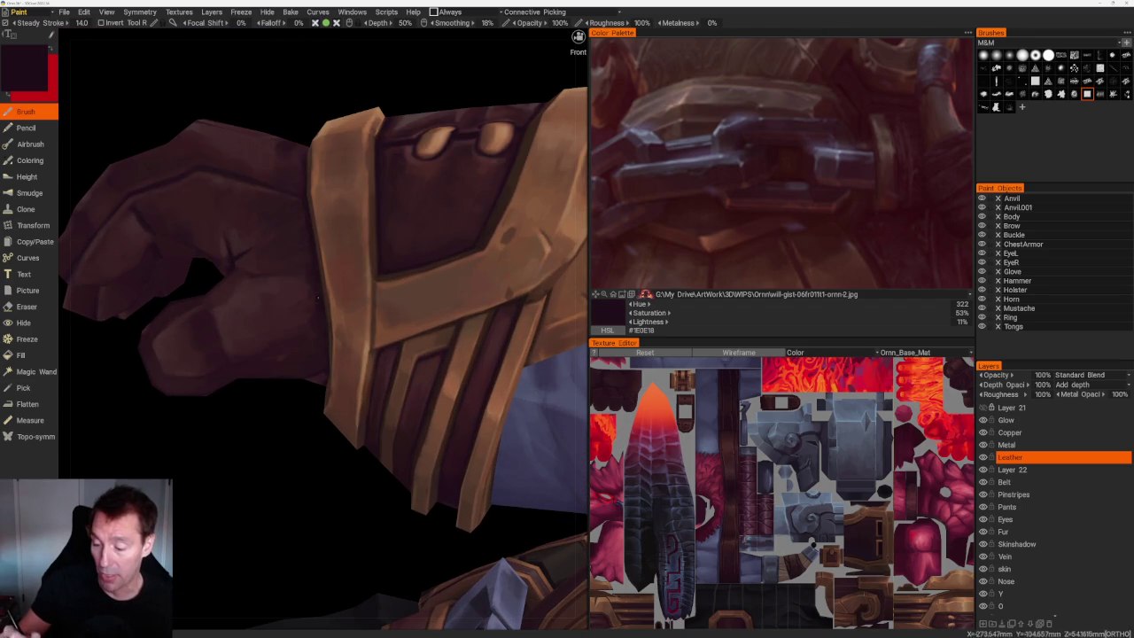
scroll(319, 304, "down", 5)
left_click_drag(360, 177, 380, 198)
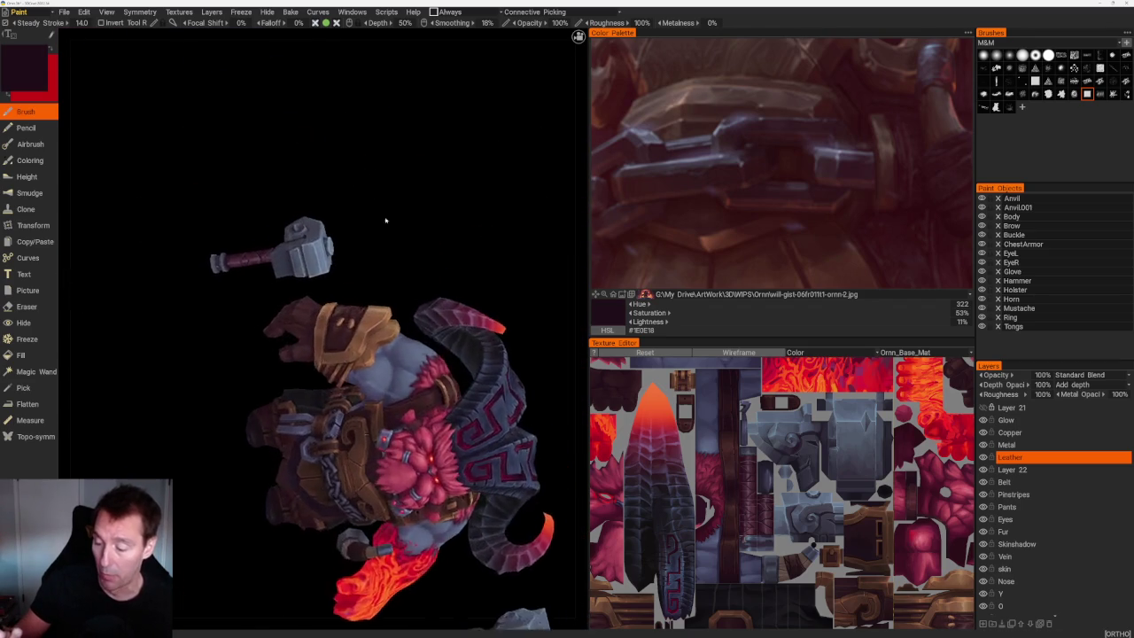
scroll(295, 319, "up", 6)
scroll(295, 317, "up", 2)
scroll(238, 294, "up", 1)
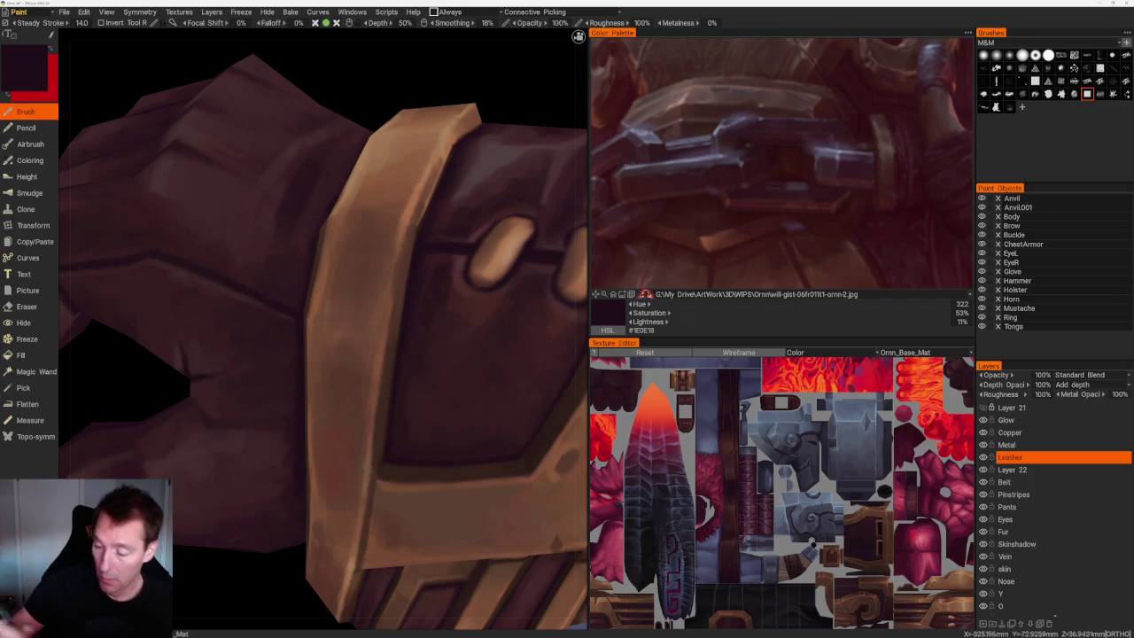
Shade the glove cuff around its oval studs, viewing it from several angles.
scroll(395, 172, "down", 5)
left_click_drag(395, 171, 451, 193)
scroll(361, 328, "up", 6)
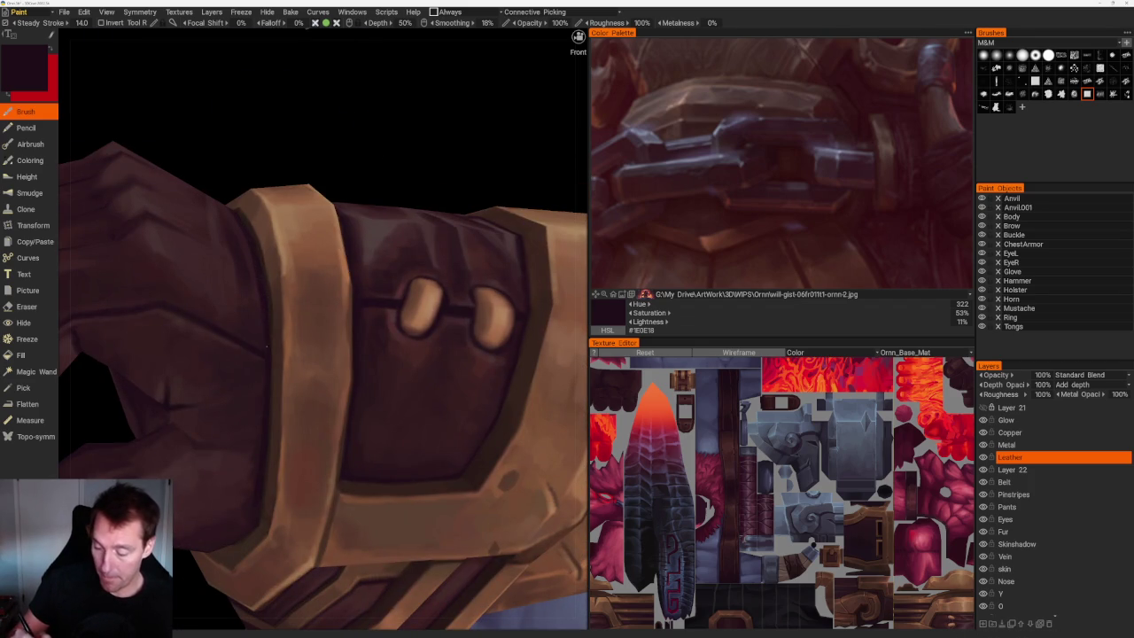
scroll(265, 335, "down", 5)
left_click_drag(360, 178, 438, 514)
scroll(425, 378, "up", 5)
scroll(425, 378, "up", 4)
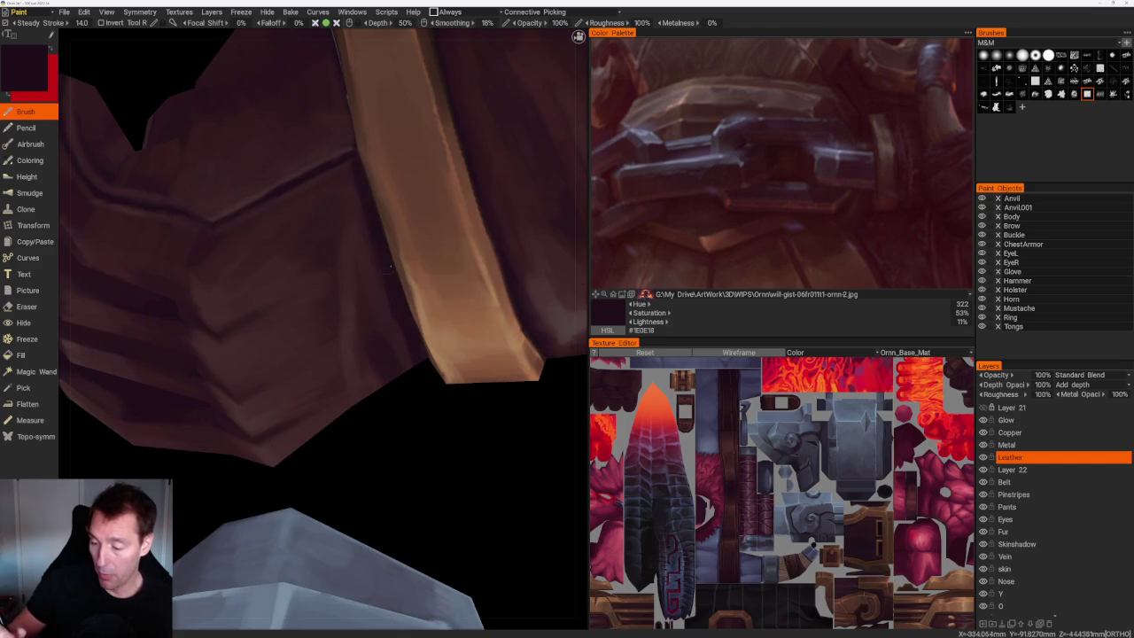
left_click_drag(391, 270, 337, 233)
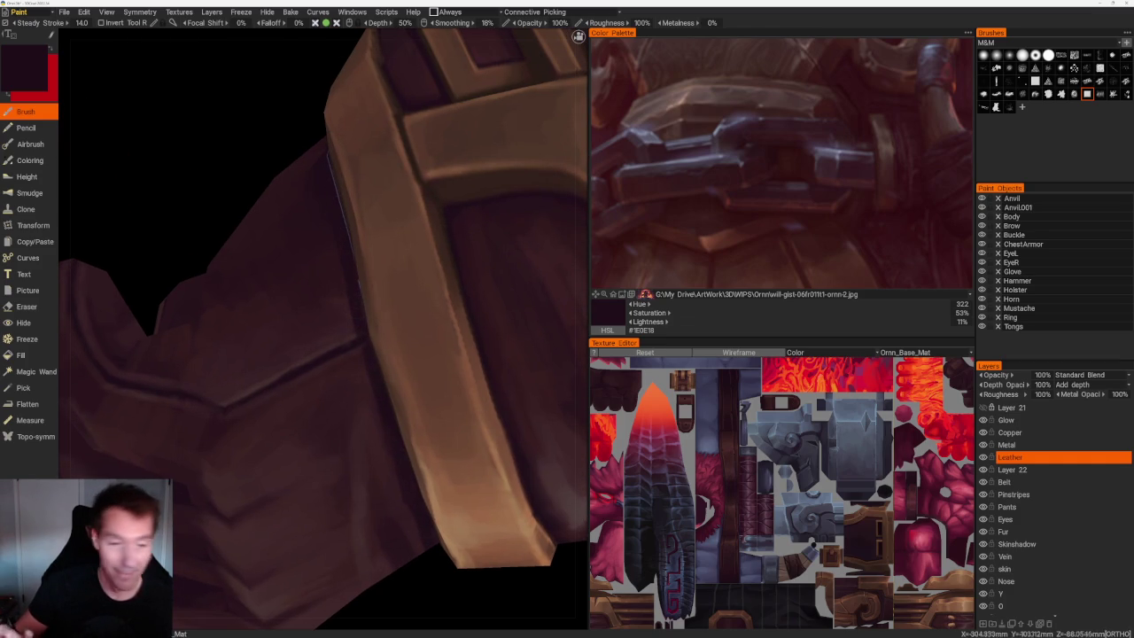
left_click_drag(355, 310, 319, 266)
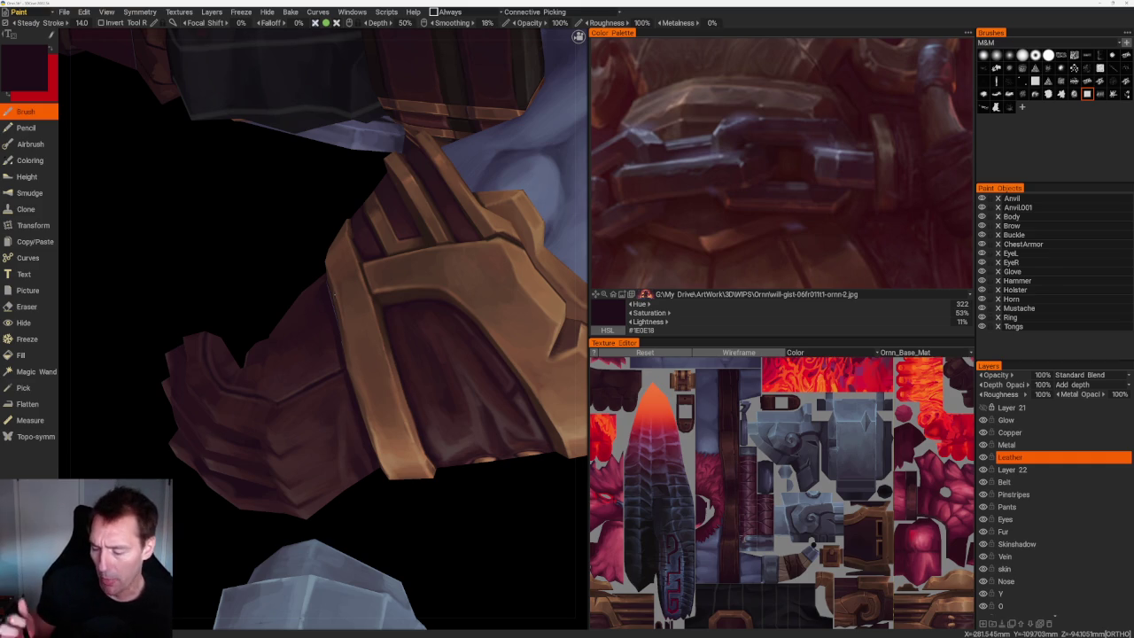
left_click_drag(221, 266, 159, 293)
Sample reddish, greyish-brown and dark tones to shade the bracer strap bands.
mouse_move(354, 532)
left_mouse_down()
mouse_move(425, 522)
mouse_move(438, 577)
mouse_move(433, 427)
left_mouse_up()
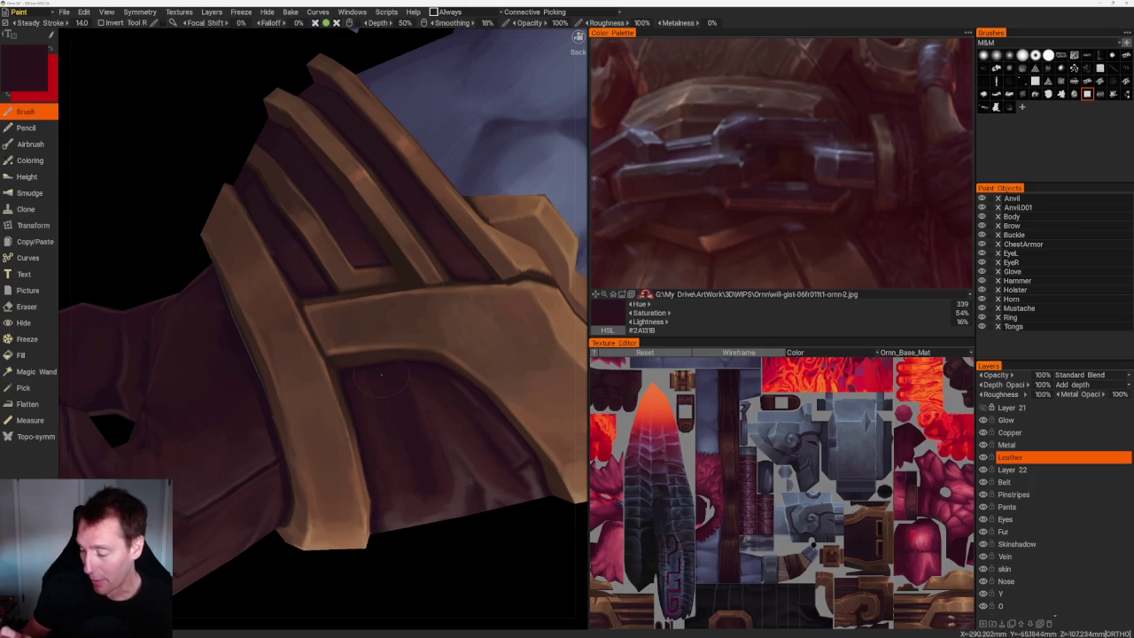
key("v")
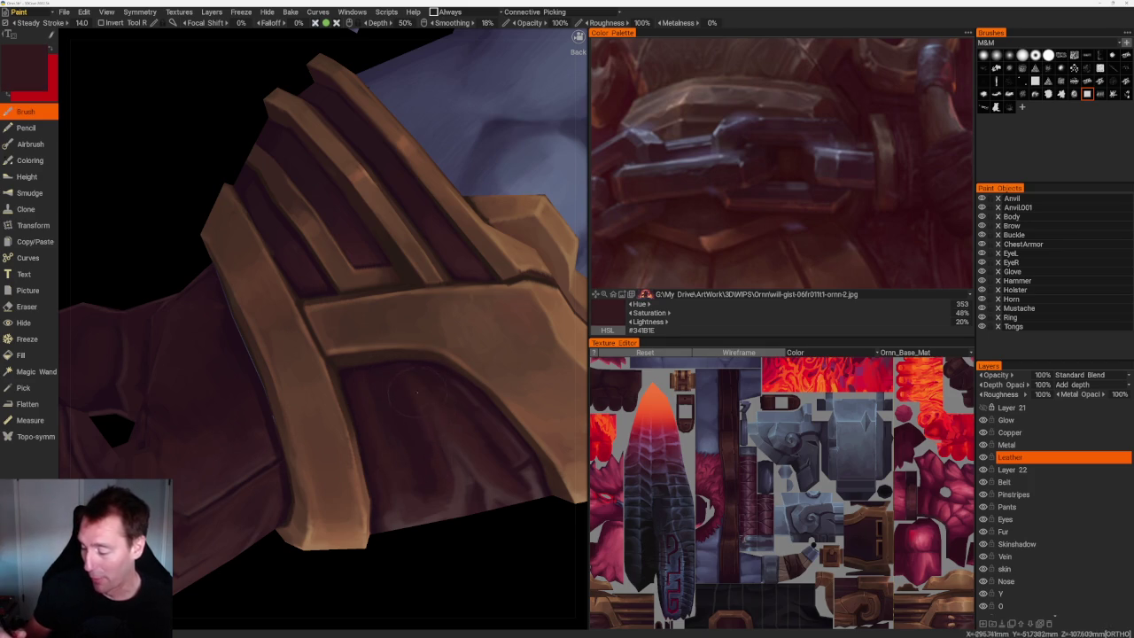
key("v")
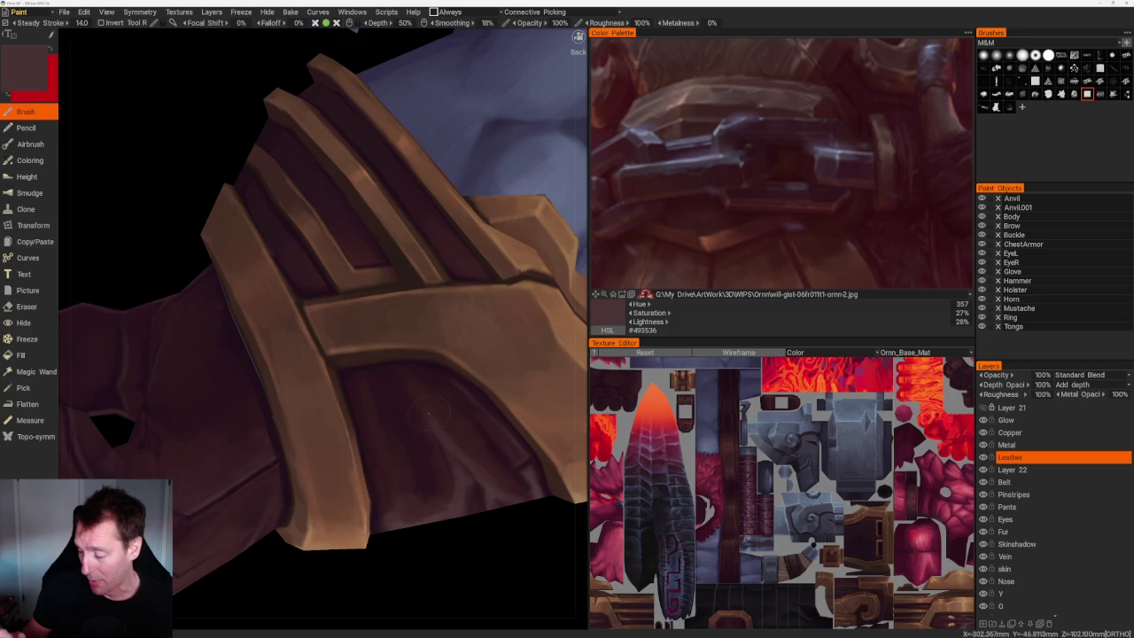
key("v")
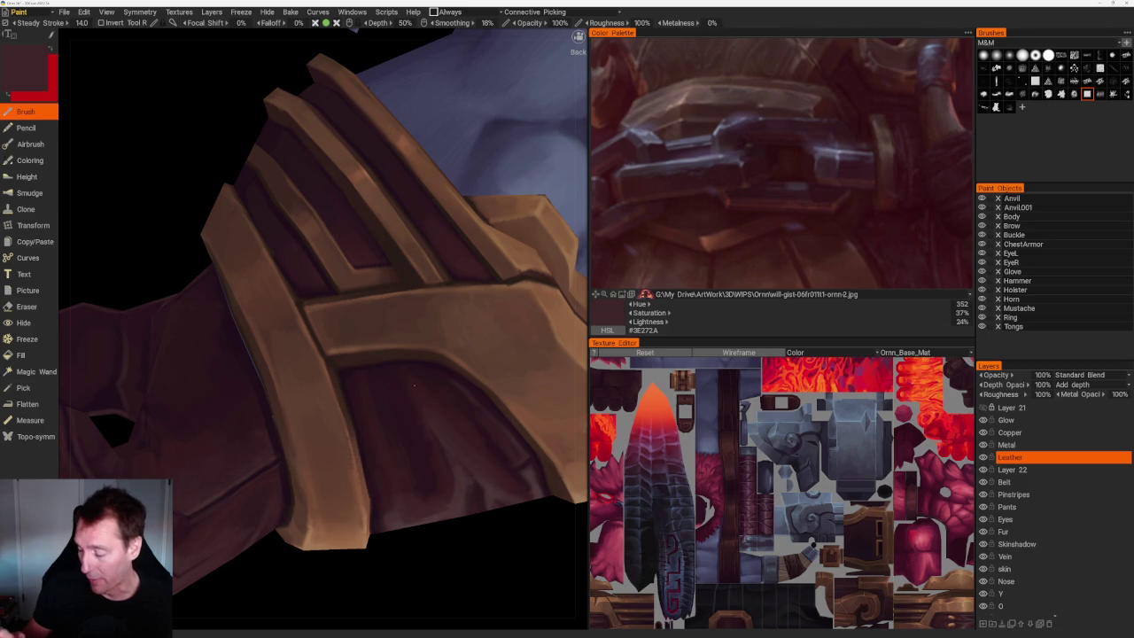
key("v")
key("v")
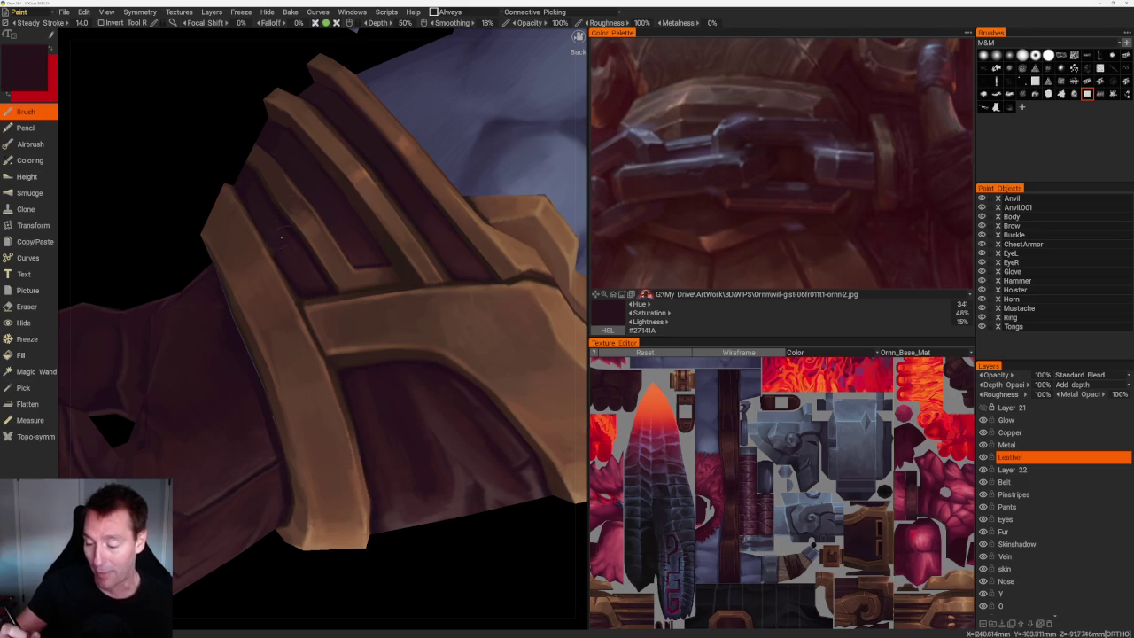
right_click_drag(278, 251, 281, 127)
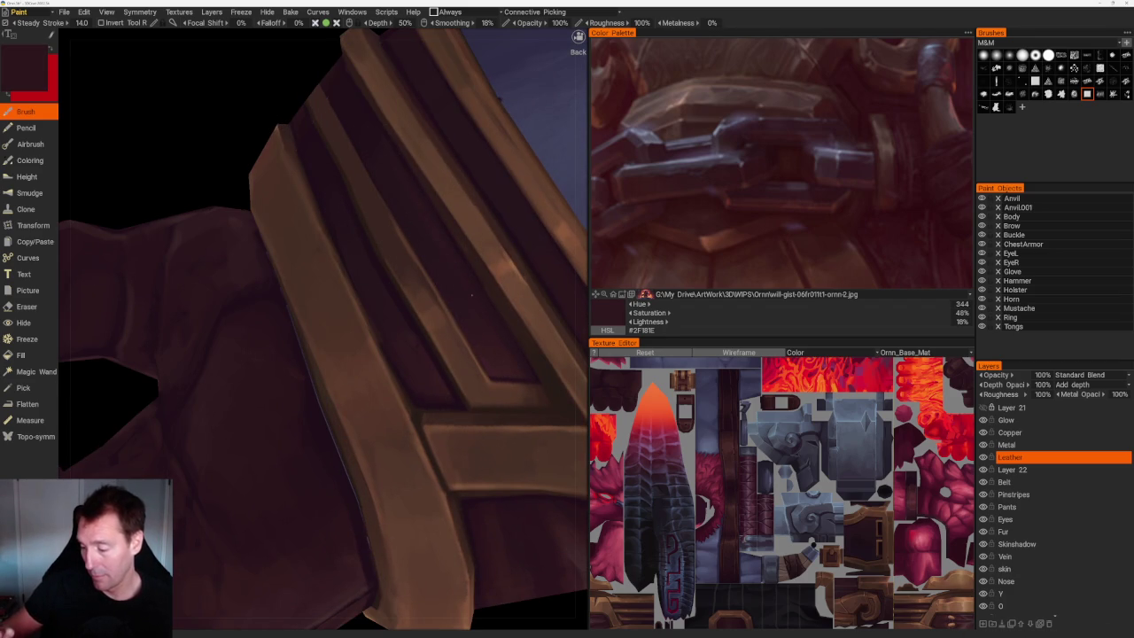
scroll(479, 312, "down", 2)
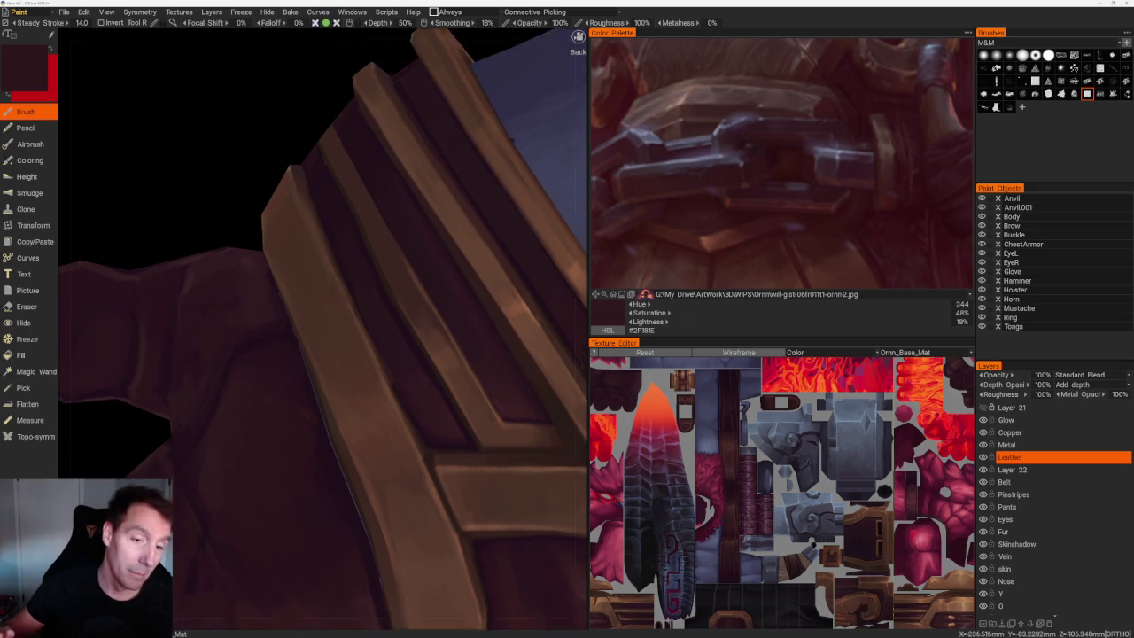
scroll(443, 297, "down", 4)
scroll(440, 494, "down", 3)
Darken the strap bands between the copper plates with #25111B, then make the Copper layer active.
mouse_move(450, 445)
left_mouse_down()
mouse_move(411, 400)
mouse_move(498, 356)
mouse_move(514, 236)
mouse_move(425, 167)
mouse_move(472, 123)
left_mouse_up()
scroll(411, 399, "down", 2)
scroll(451, 357, "up", 2)
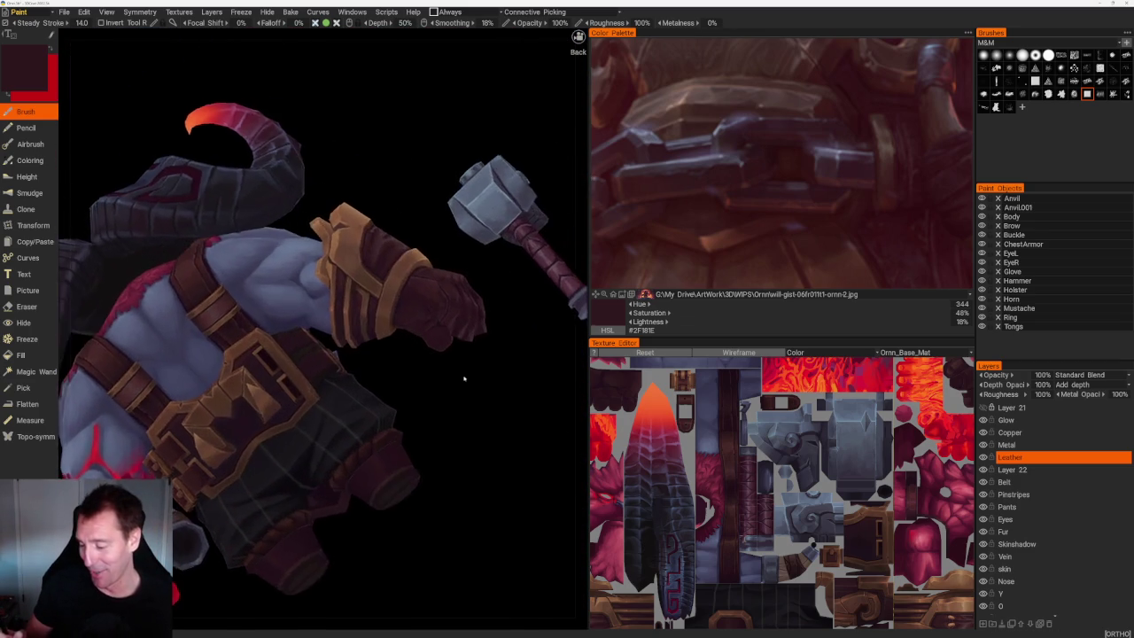
scroll(494, 494, "up", 3)
scroll(434, 536, "up", 2)
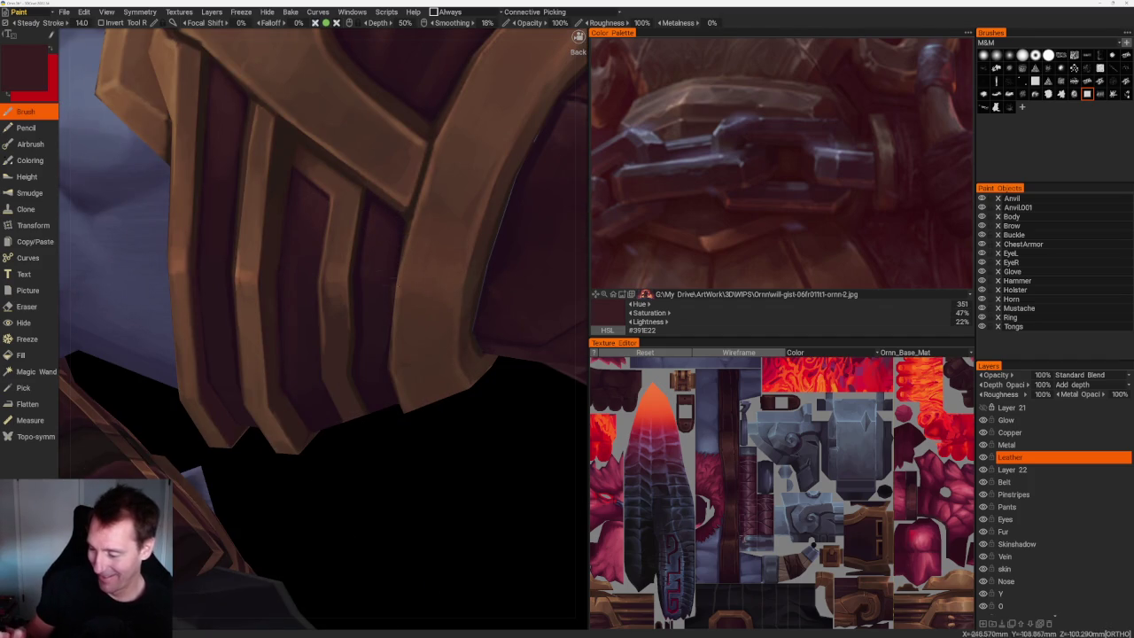
key("v")
key("v")
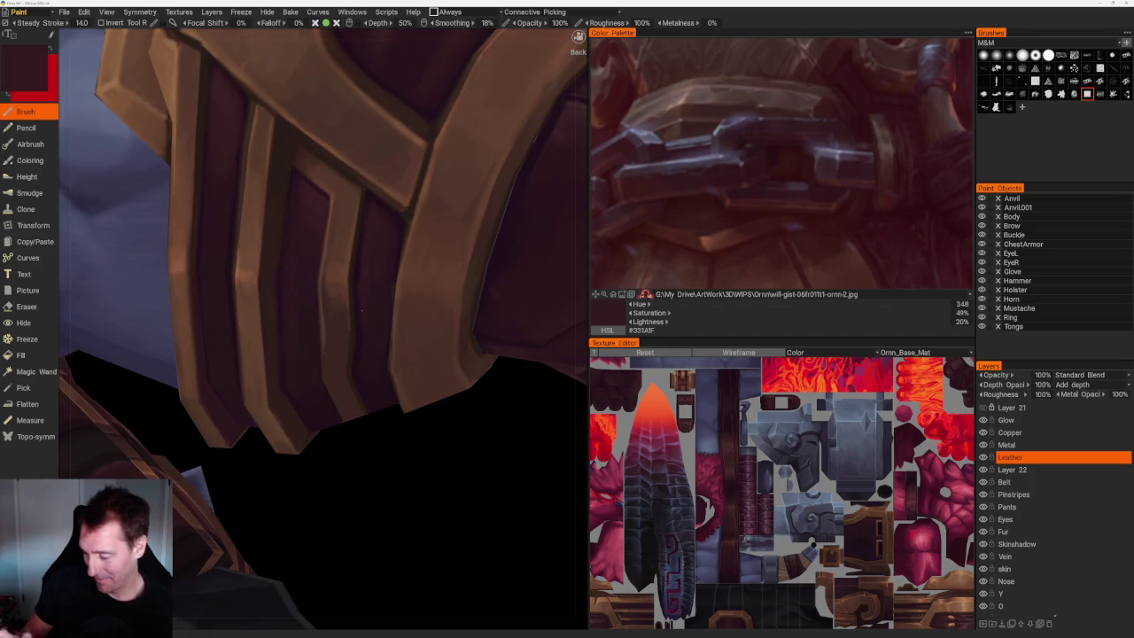
scroll(431, 498, "down", 5)
left_click_drag(407, 183, 413, 172)
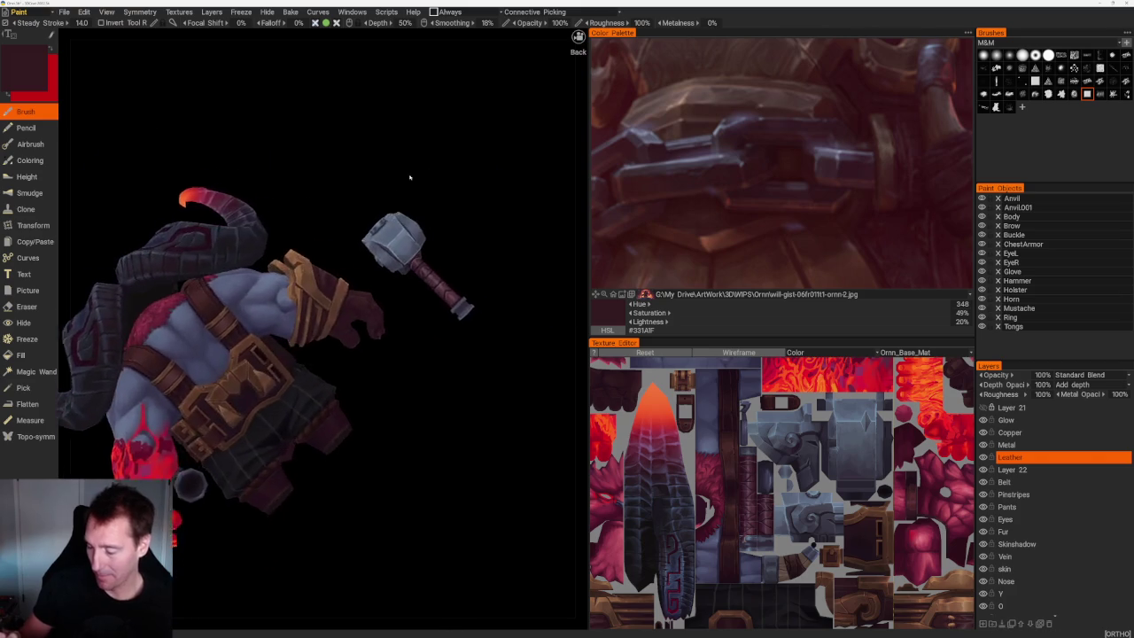
scroll(416, 353, "up", 5)
key("v")
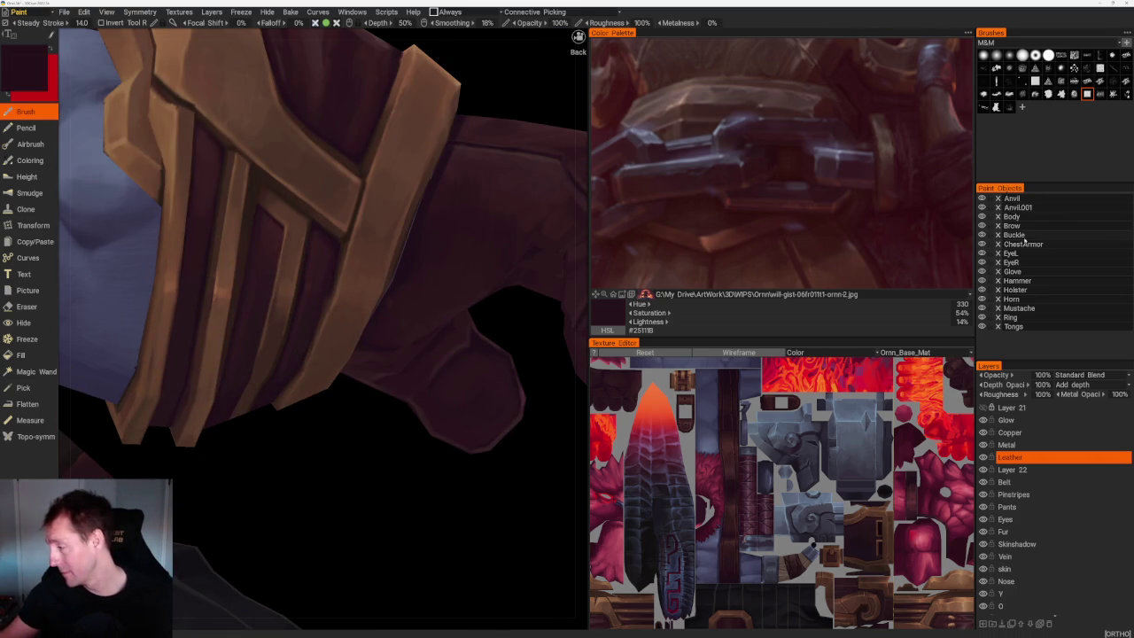
left_click(1028, 434)
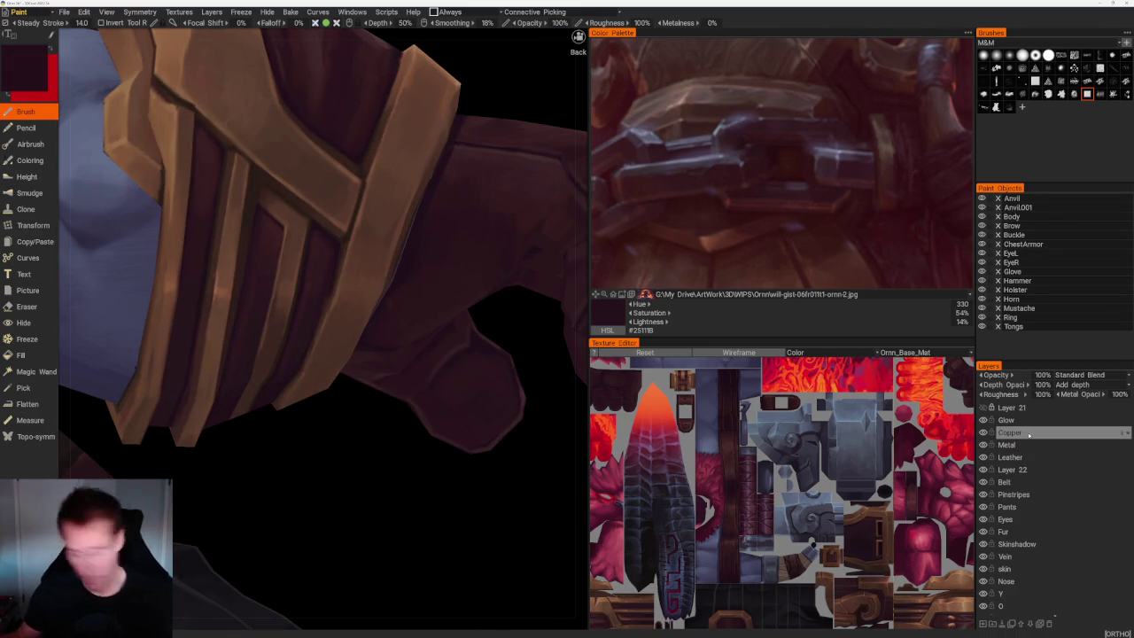
Try the Eraser while orbiting to the torso and belt, then return to the Brush.
key("e")
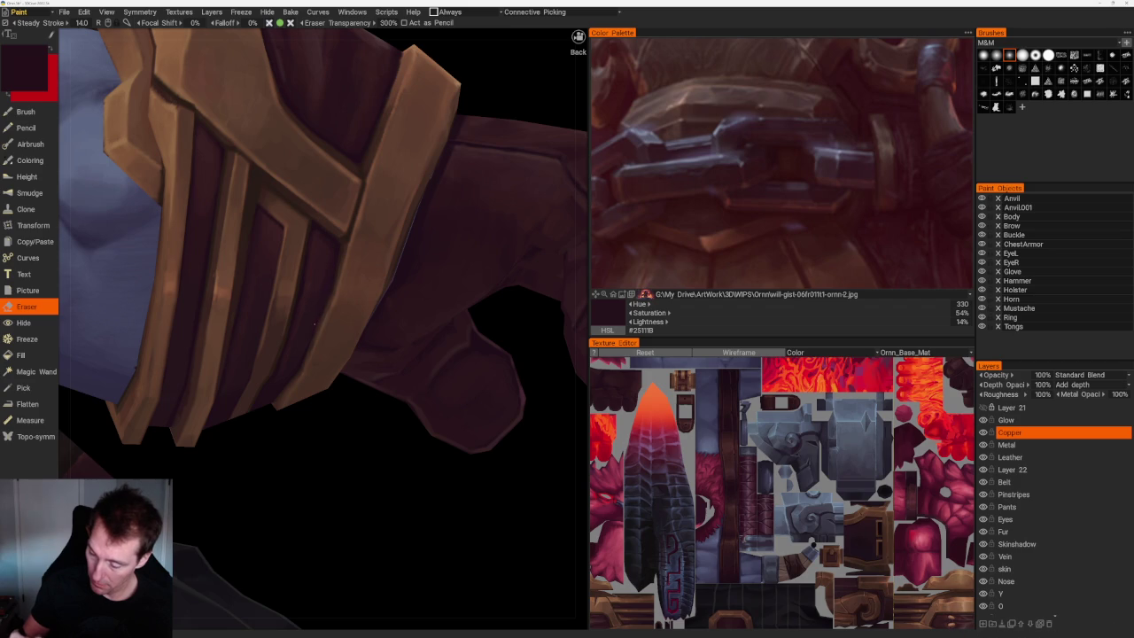
scroll(366, 448, "down", 1)
scroll(399, 337, "down", 5)
left_click_drag(438, 221, 471, 292)
scroll(440, 248, "down", 3)
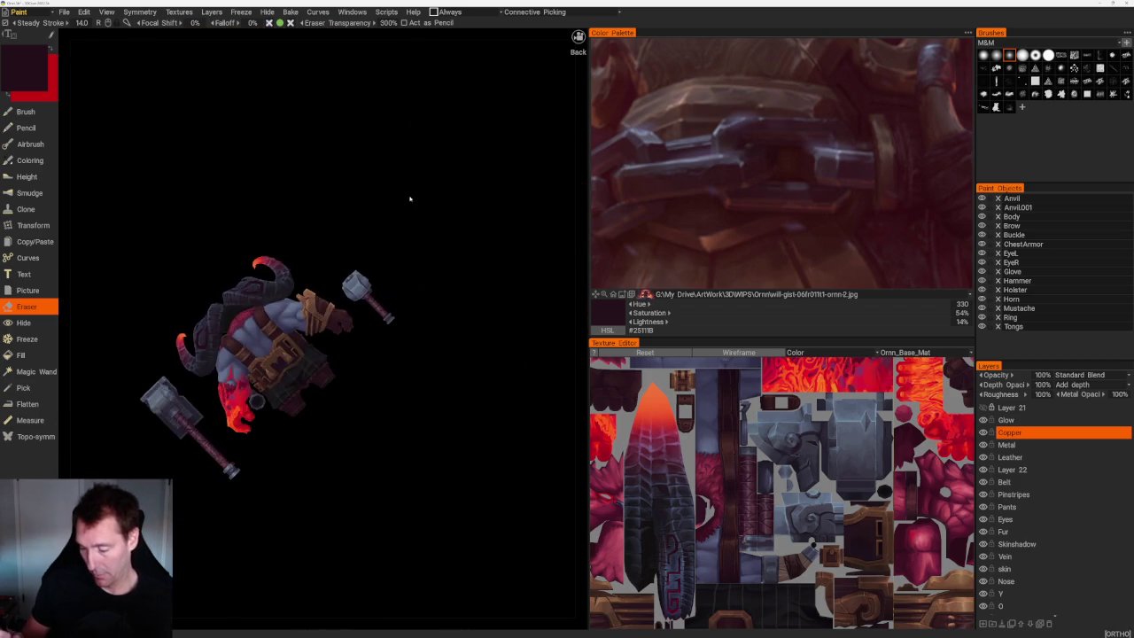
left_click_drag(405, 195, 421, 263)
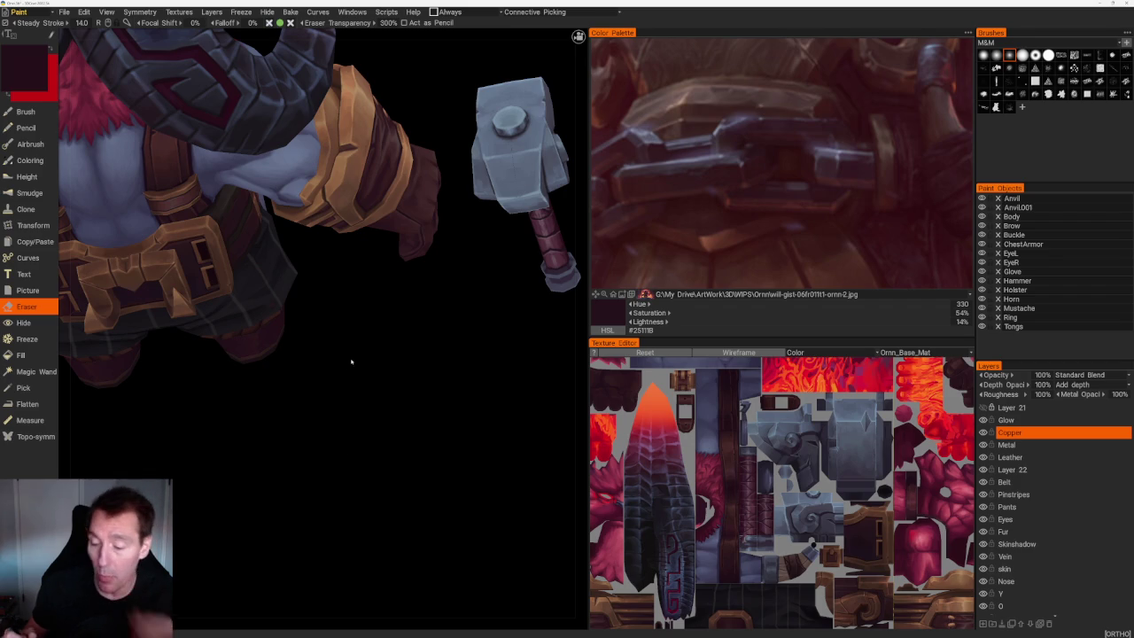
left_click_drag(355, 349, 469, 405)
right_click_drag(469, 380, 446, 410)
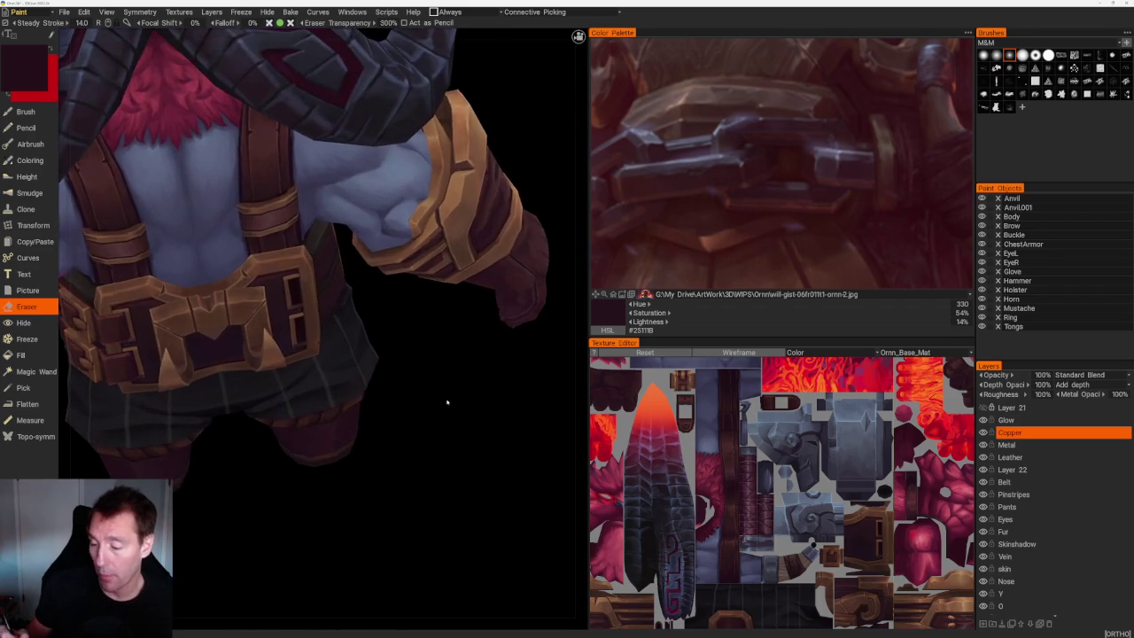
scroll(435, 342, "up", 2)
scroll(488, 471, "up", 2)
scroll(463, 445, "up", 1)
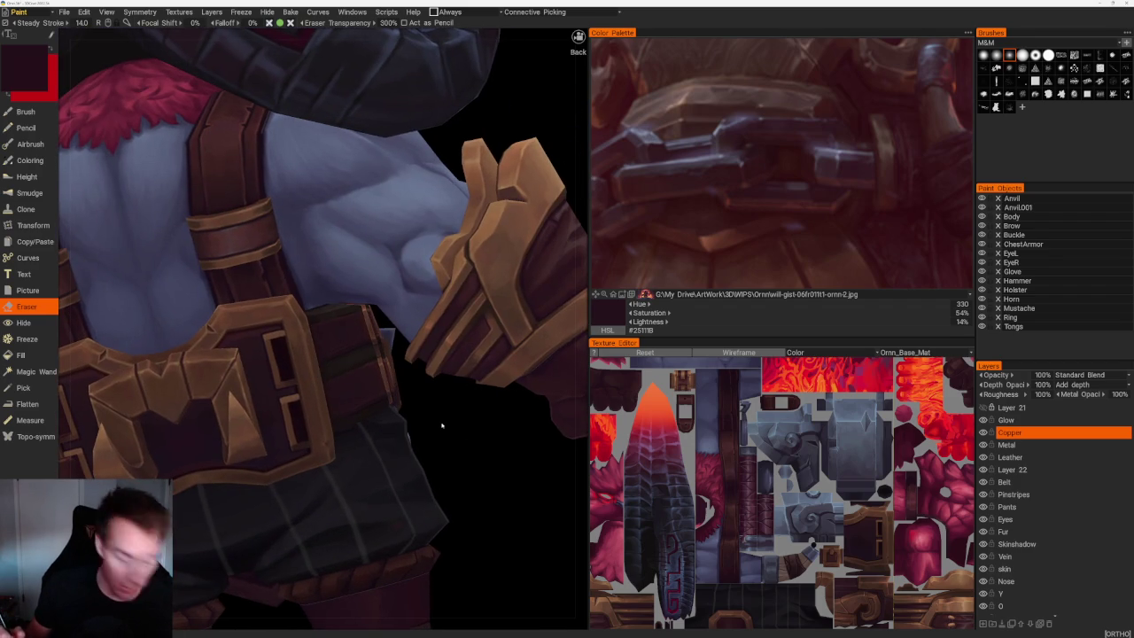
key("b")
scroll(238, 213, "up", 4)
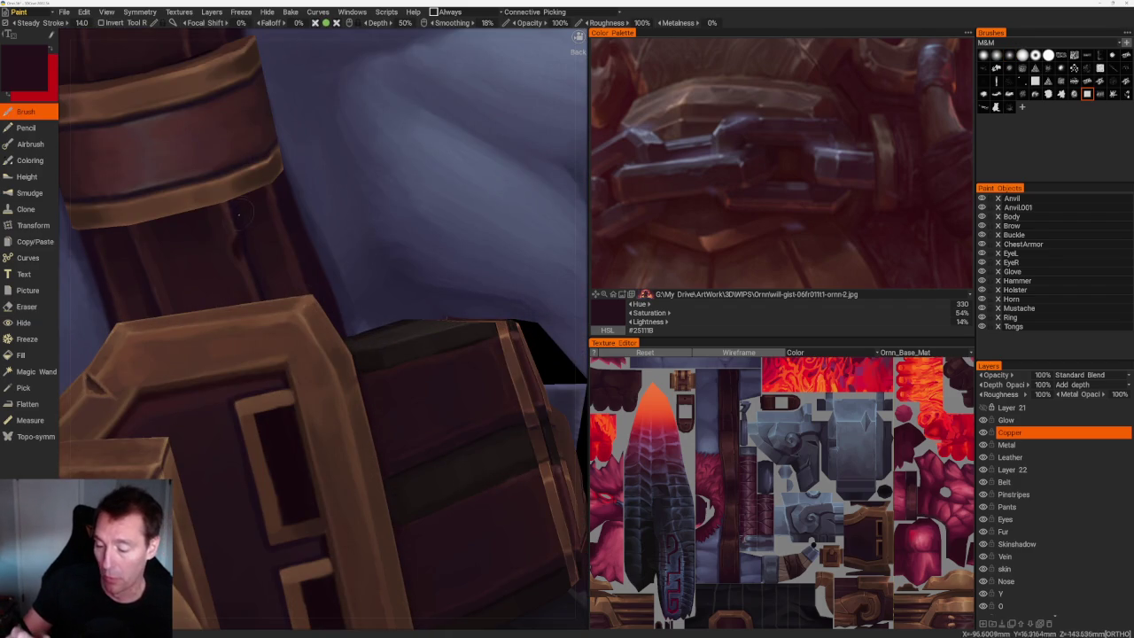
scroll(435, 458, "down", 8)
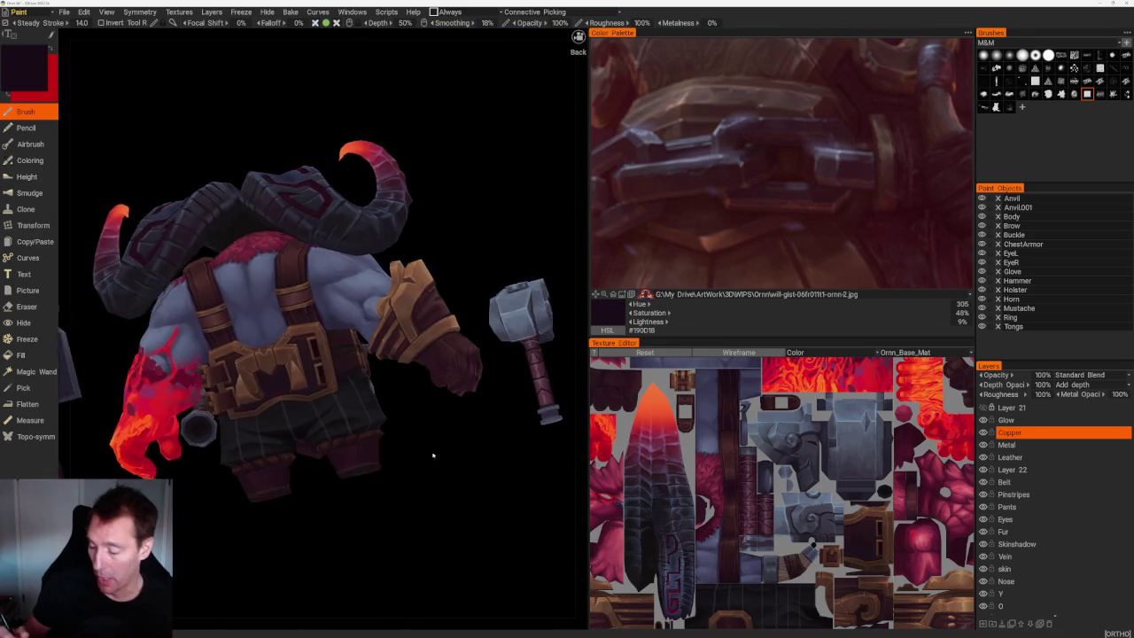
Make the Leather layer active and orbit to a side view of the character.
scroll(435, 458, "up", 3)
scroll(435, 493, "up", 2)
left_click(1023, 457)
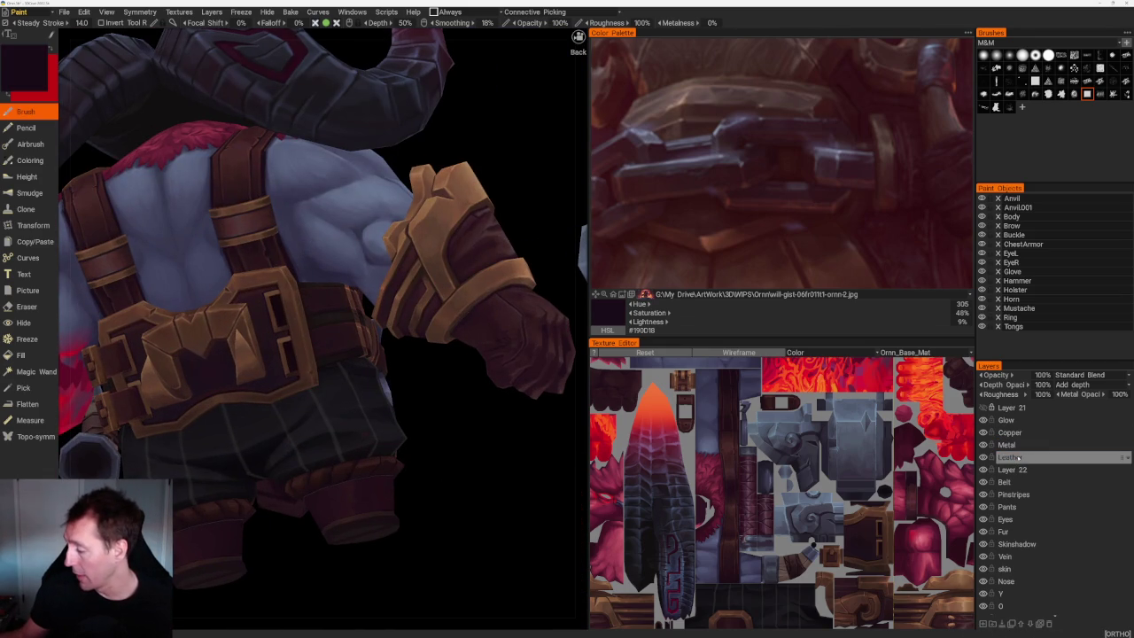
left_click(1023, 458)
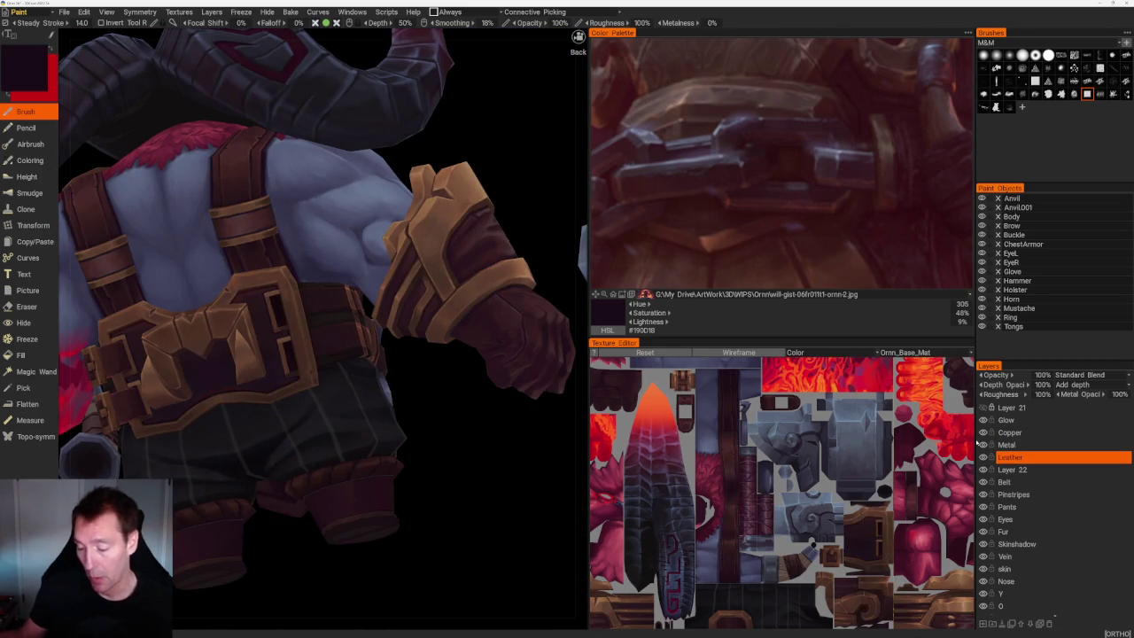
scroll(209, 239, "up", 5)
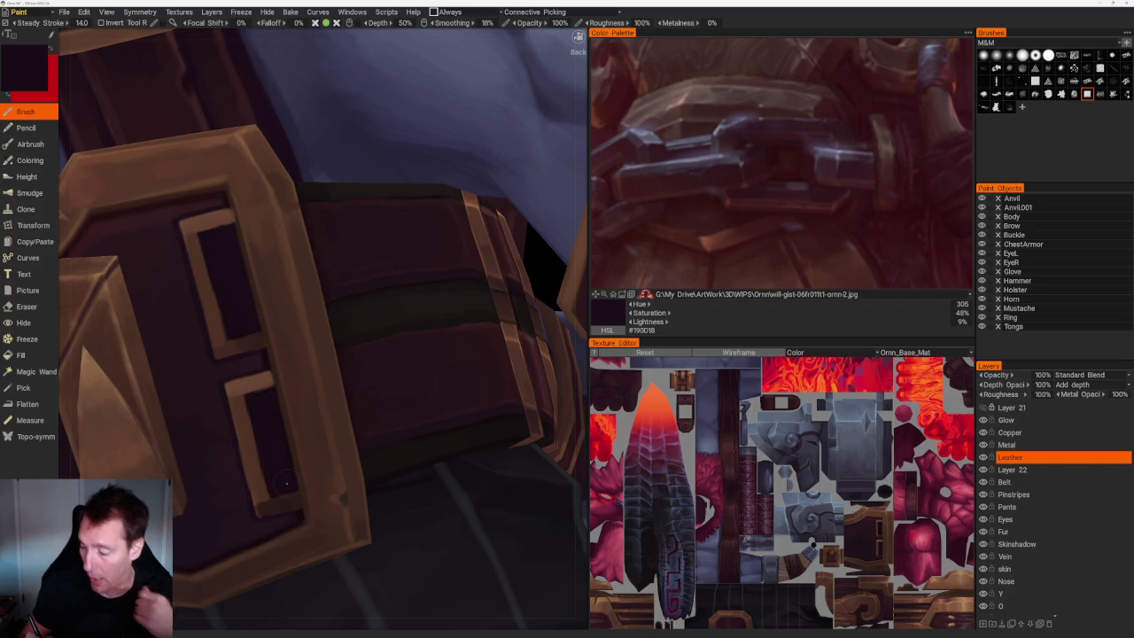
scroll(418, 213, "down", 10)
mouse_move(418, 212)
left_mouse_down()
mouse_move(367, 238)
mouse_move(417, 203)
left_mouse_up()
scroll(417, 203, "up", 5)
scroll(417, 203, "up", 5)
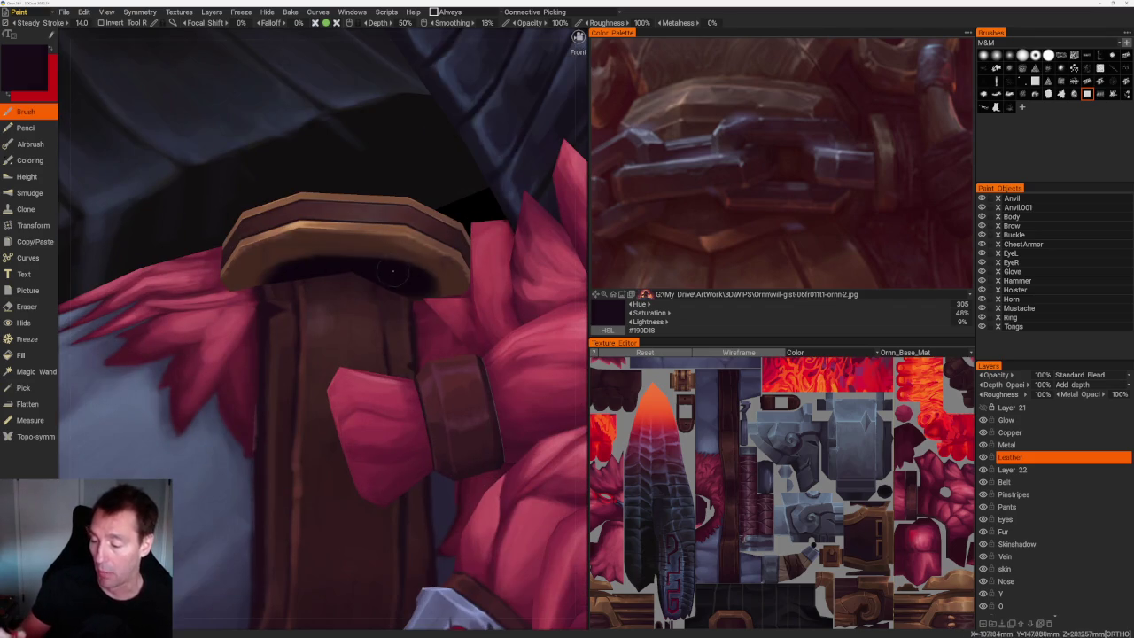
From the back view, paint near-black #0F060F into the belt buckle's openings.
key("ctrl+KP_1")
scroll(460, 169, "up", 3)
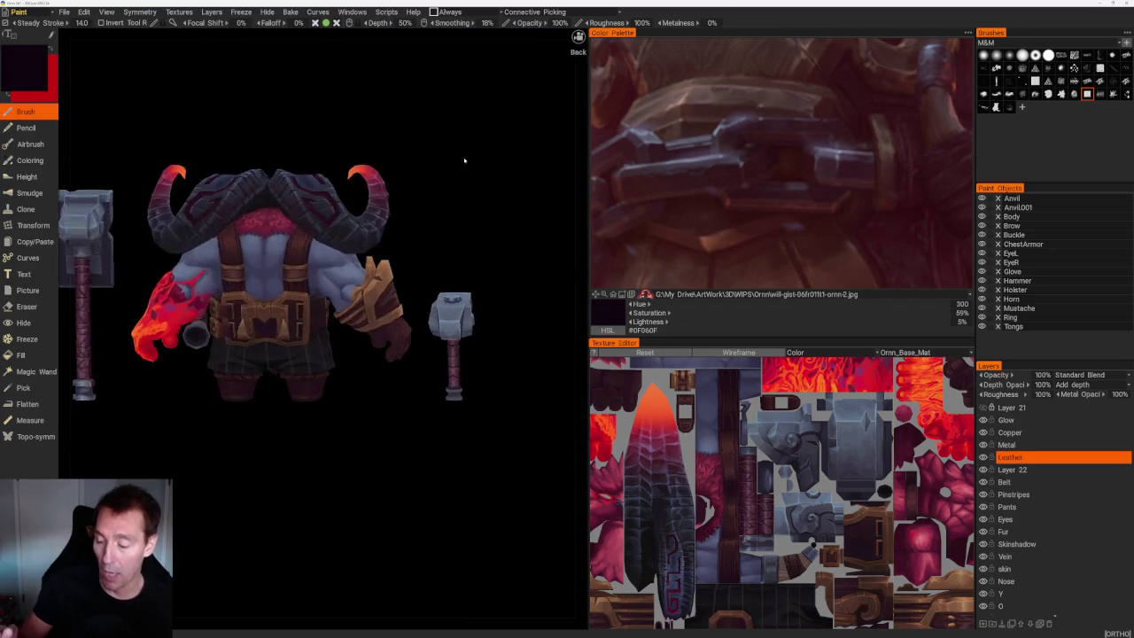
scroll(544, 336, "up", 4)
scroll(409, 478, "up", 4)
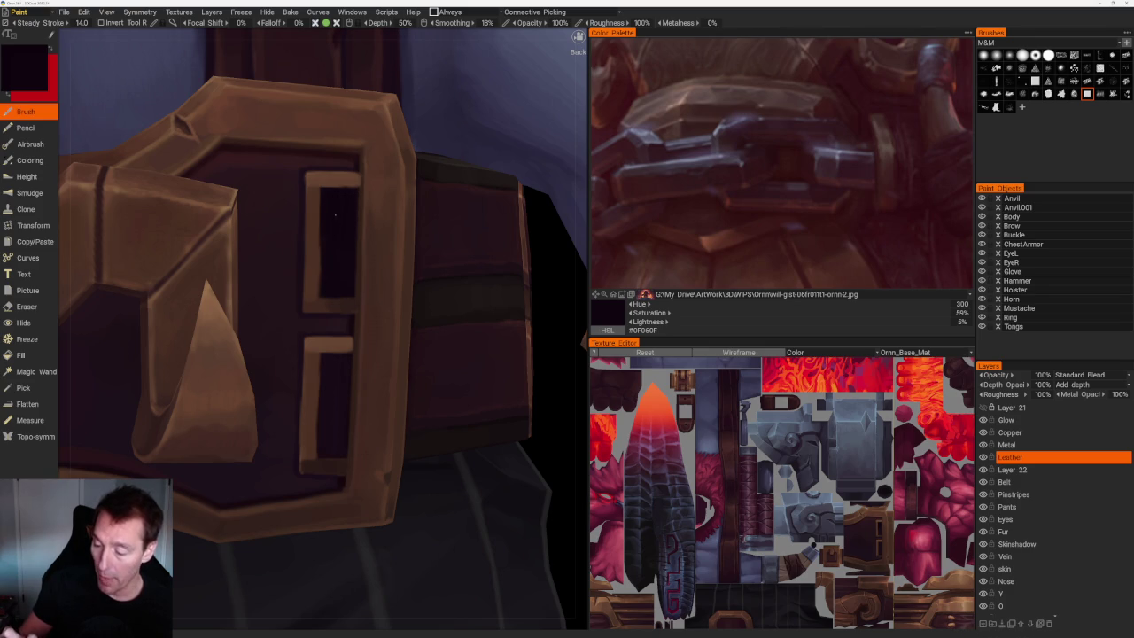
scroll(335, 216, "up", 2)
scroll(341, 235, "up", 2)
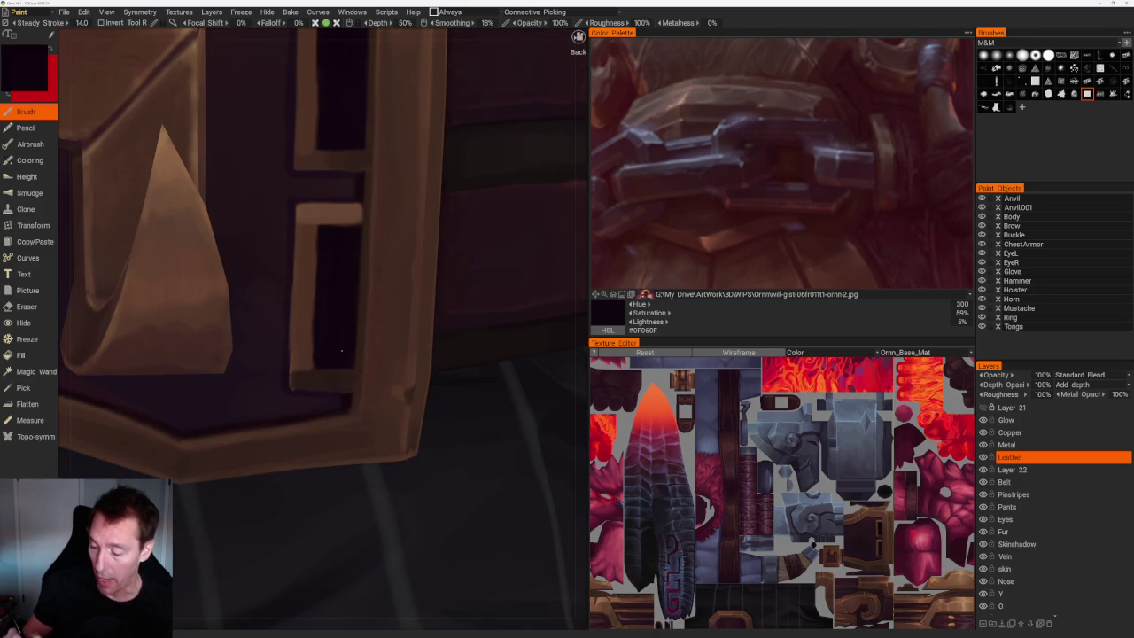
middle_click_drag(336, 268, 321, 212)
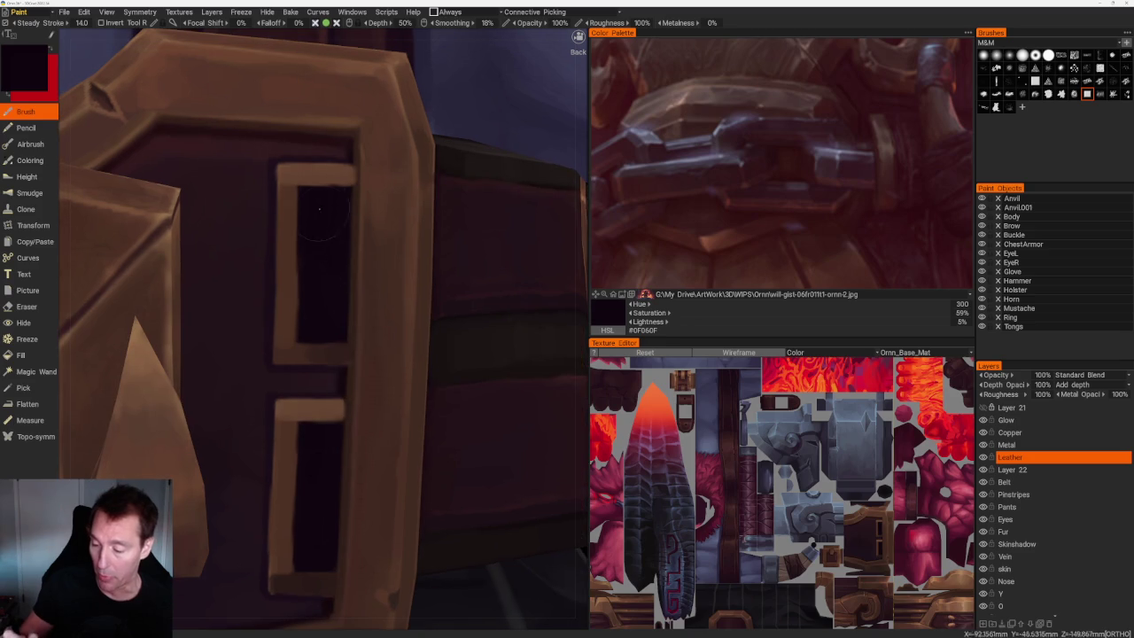
scroll(323, 328, "down", 5)
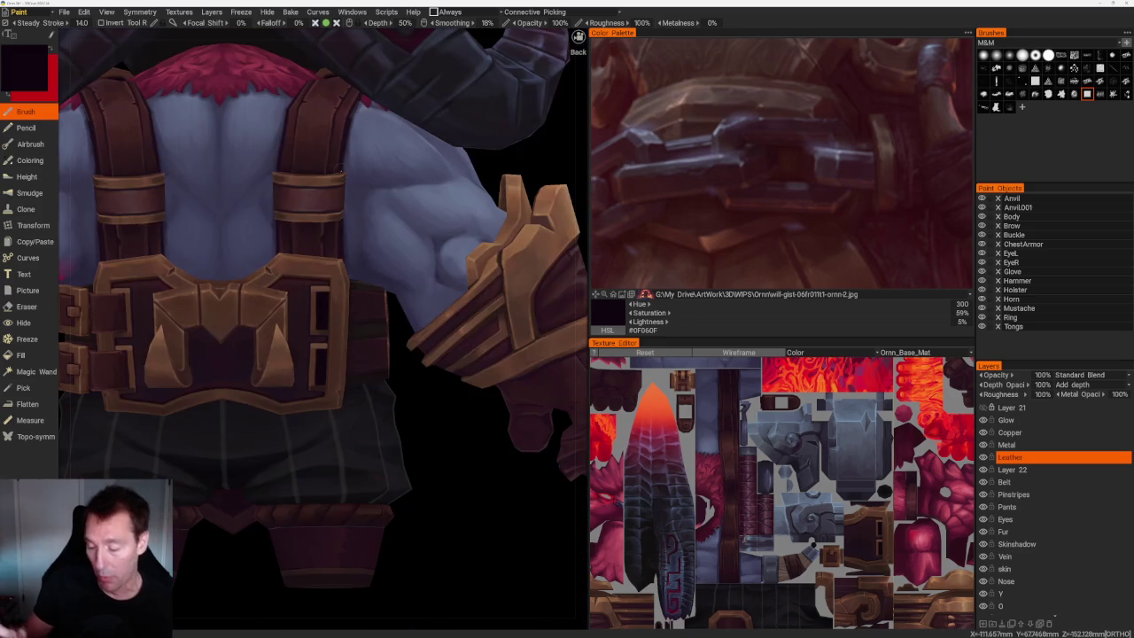
scroll(434, 496, "up", 2)
scroll(461, 539, "up", 5)
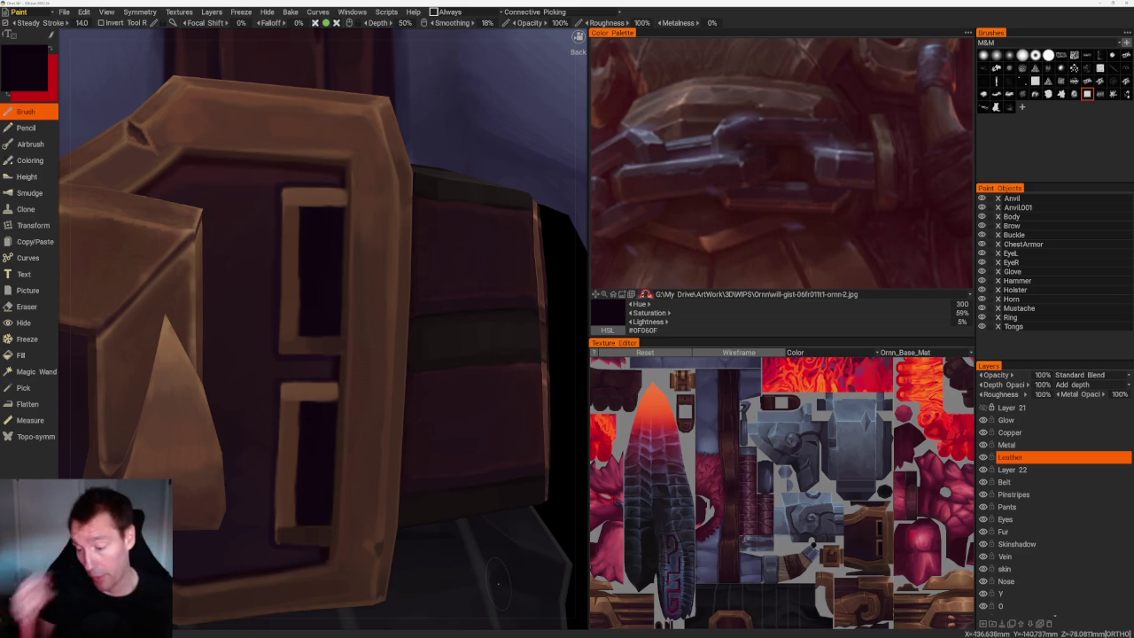
right_click_drag(498, 582, 350, 300)
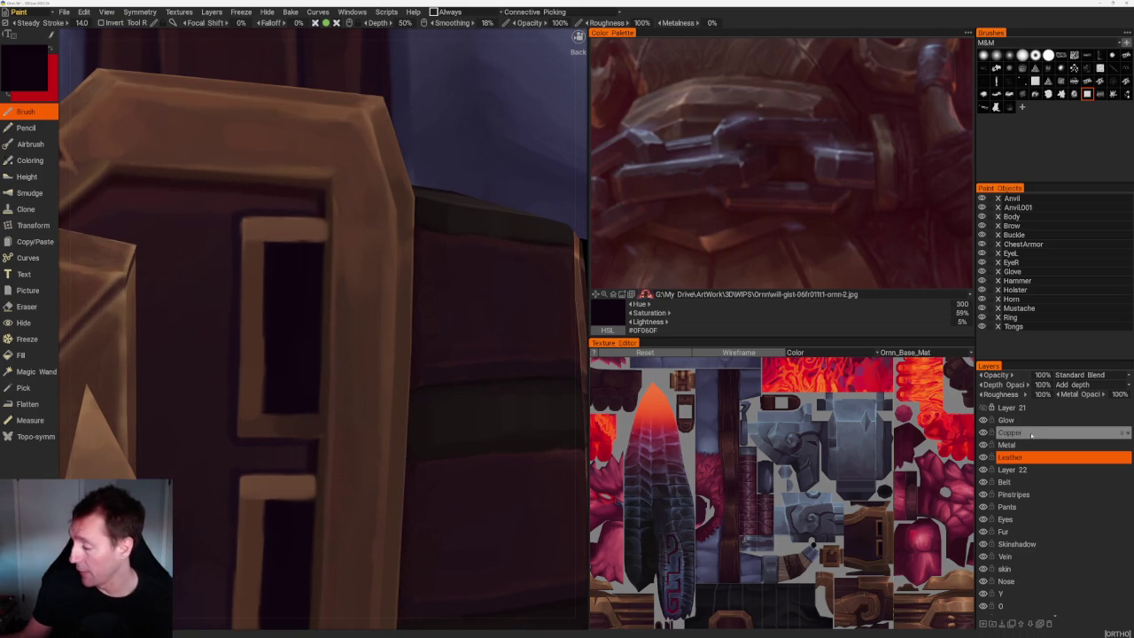
On the Copper layer, sample light and dark copper browns from the buckle frame.
left_click(1010, 432)
scroll(365, 284, "up", 1)
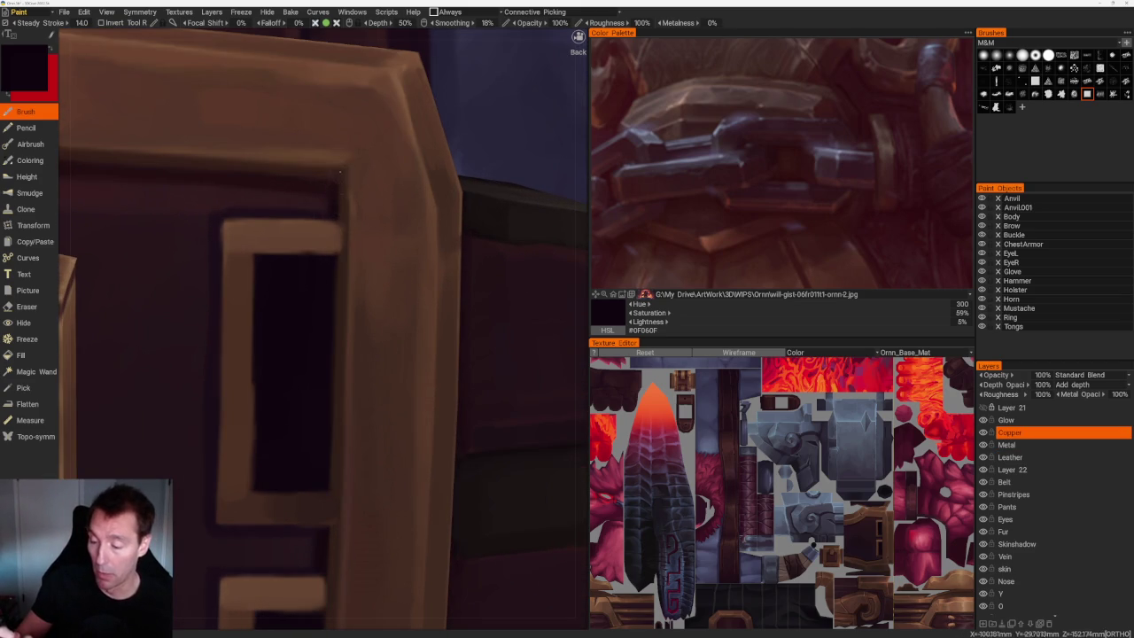
key("v")
left_click_drag(340, 264, 326, 306, "alt")
scroll(326, 292, "down", 3)
scroll(326, 292, "down", 3)
scroll(409, 463, "up", 2)
scroll(435, 463, "up", 2)
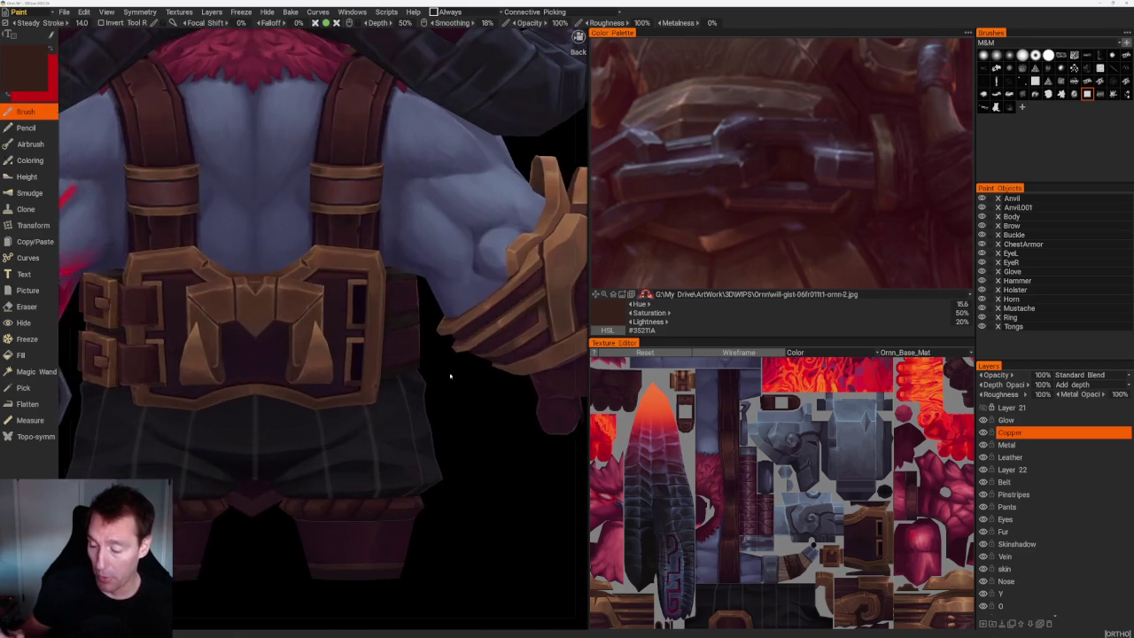
scroll(450, 380, "up", 4)
key("v")
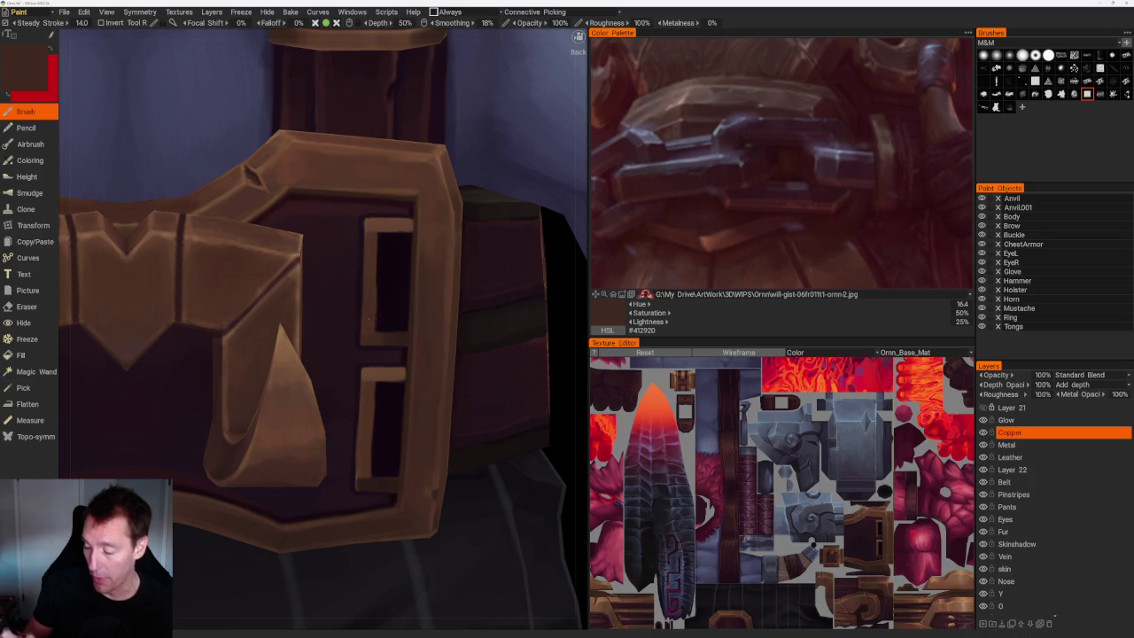
scroll(371, 318, "up", 2)
scroll(363, 266, "up", 2)
key("v")
scroll(351, 288, "up", 1)
scroll(372, 230, "up", 1)
key("v")
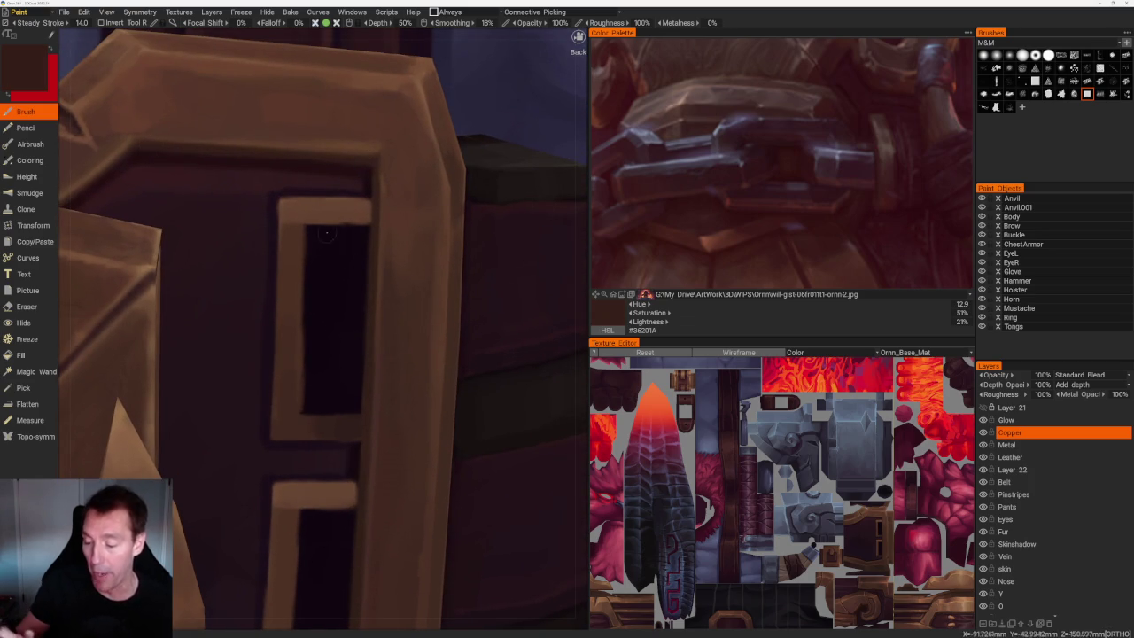
Paint lighter brown highlight strokes down the buckle slot's inner edges.
scroll(320, 122, "down", 5)
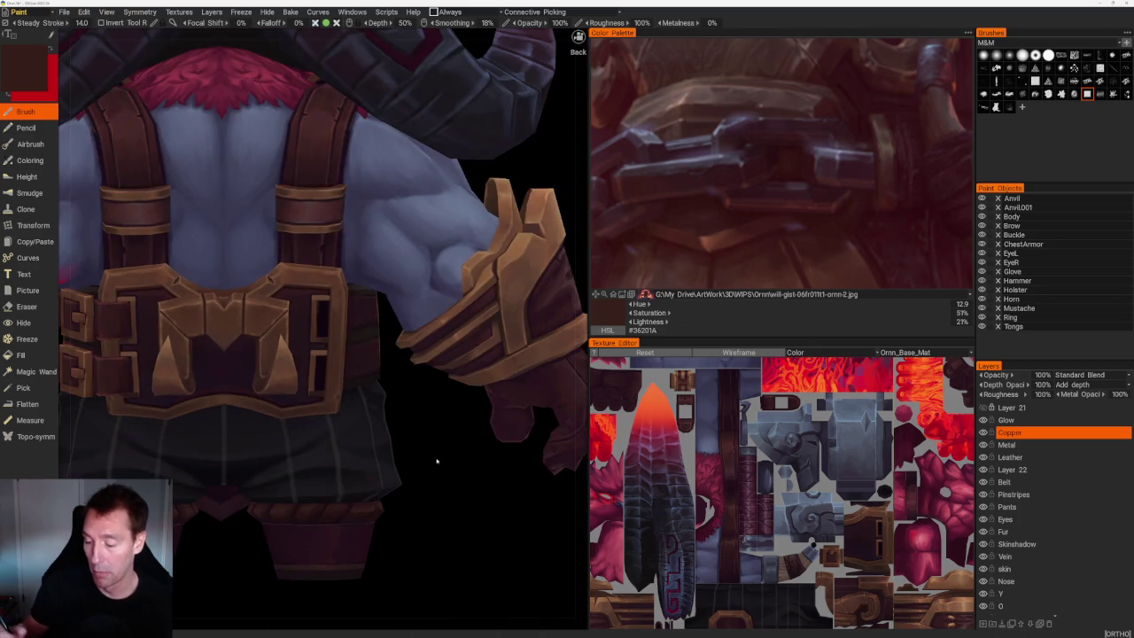
scroll(433, 458, "up", 2)
scroll(434, 457, "up", 2)
scroll(433, 457, "down", 4)
scroll(433, 457, "up", 4)
scroll(325, 287, "up", 2)
scroll(325, 286, "up", 2)
scroll(325, 286, "up", 1)
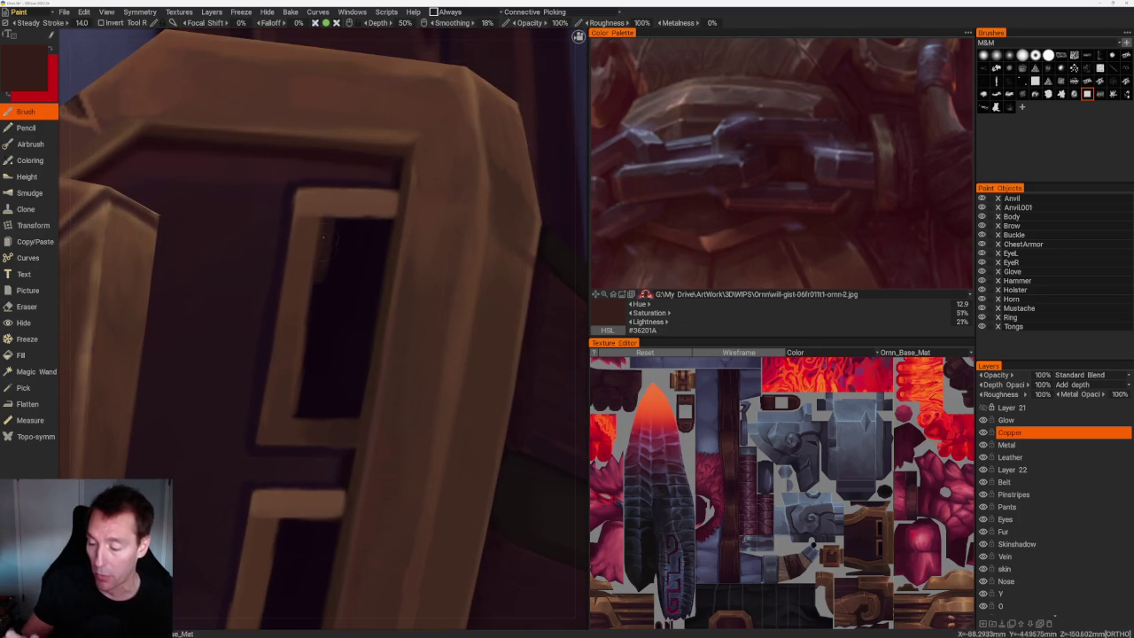
left_click_drag(328, 219, 304, 398)
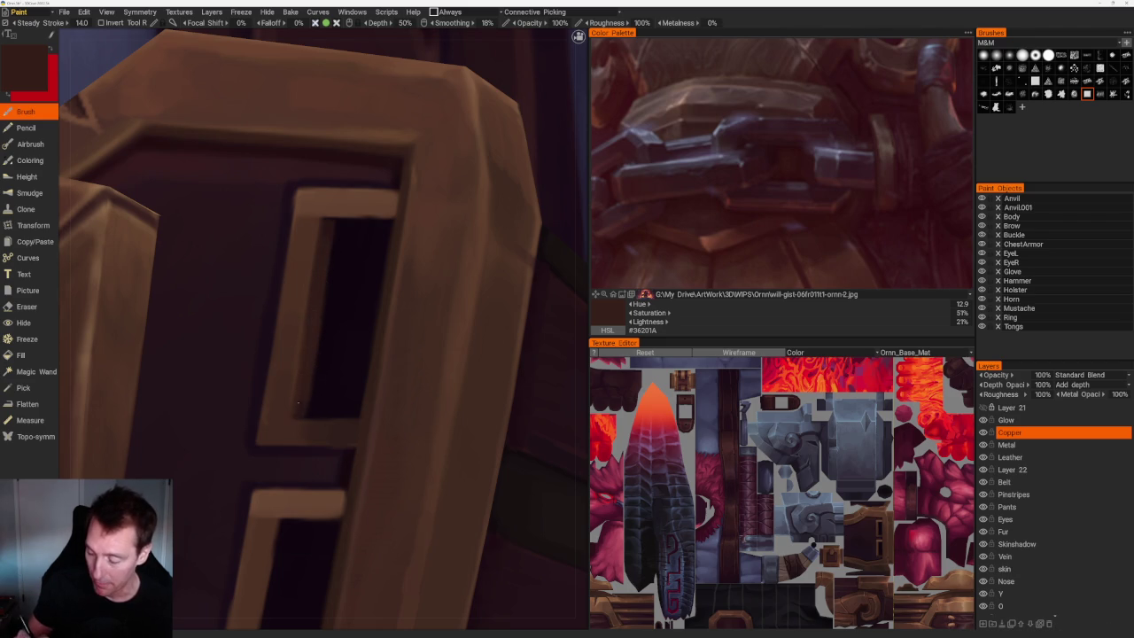
scroll(306, 398, "down", 5)
scroll(327, 311, "up", 5)
scroll(341, 257, "up", 2)
scroll(345, 241, "up", 2)
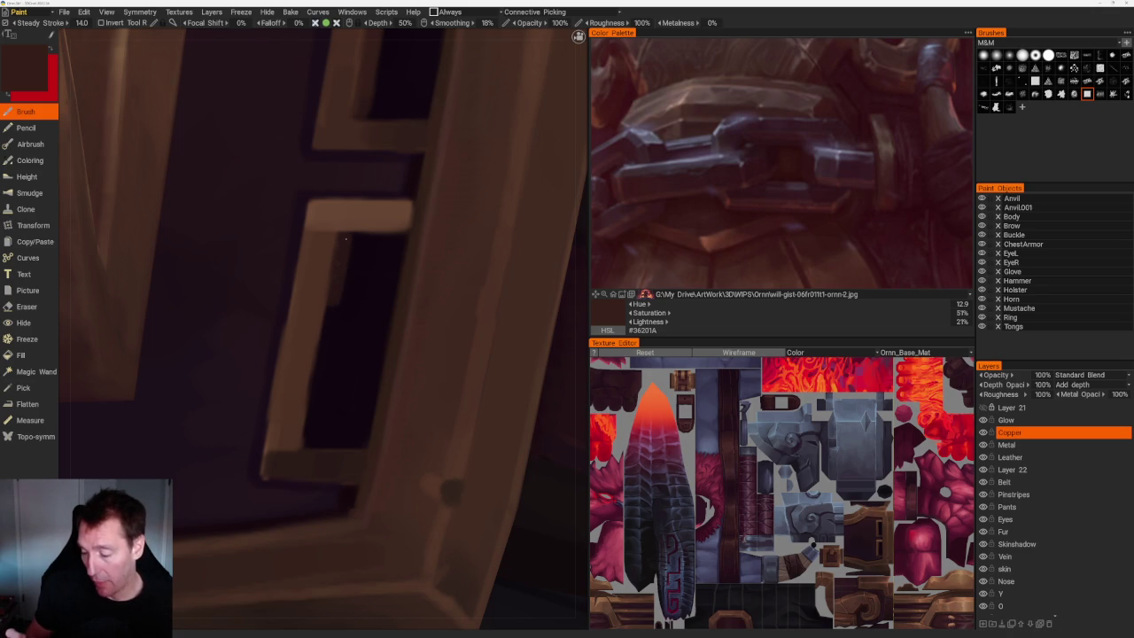
left_click_drag(331, 305, 309, 445)
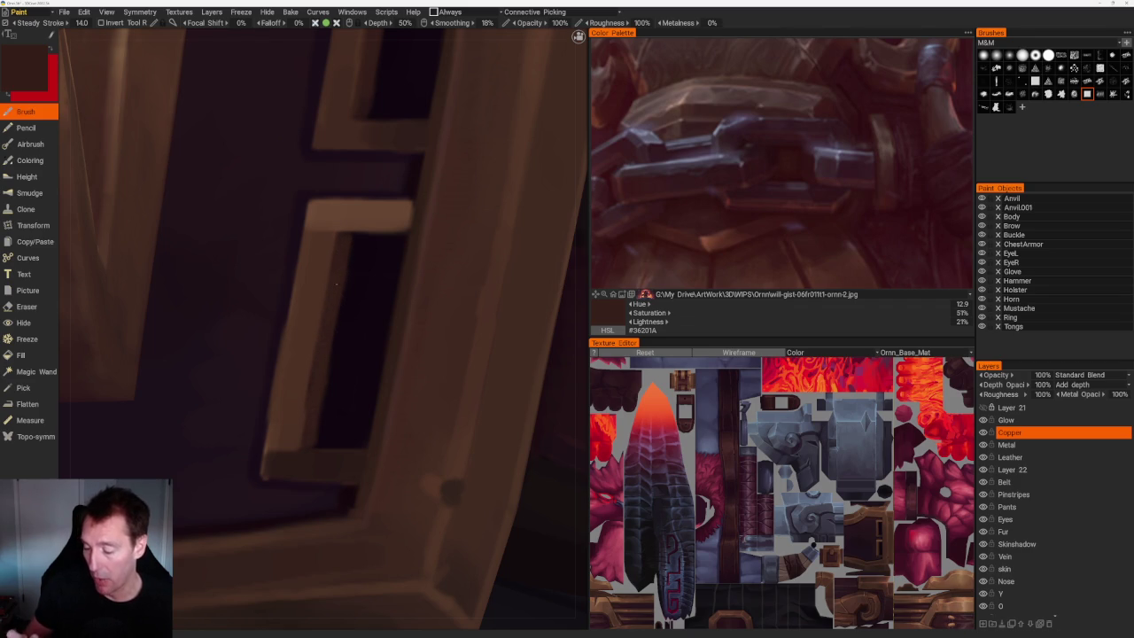
Sample shadow and copper browns from the buckle and highlight the frame's top inner edge.
key("v")
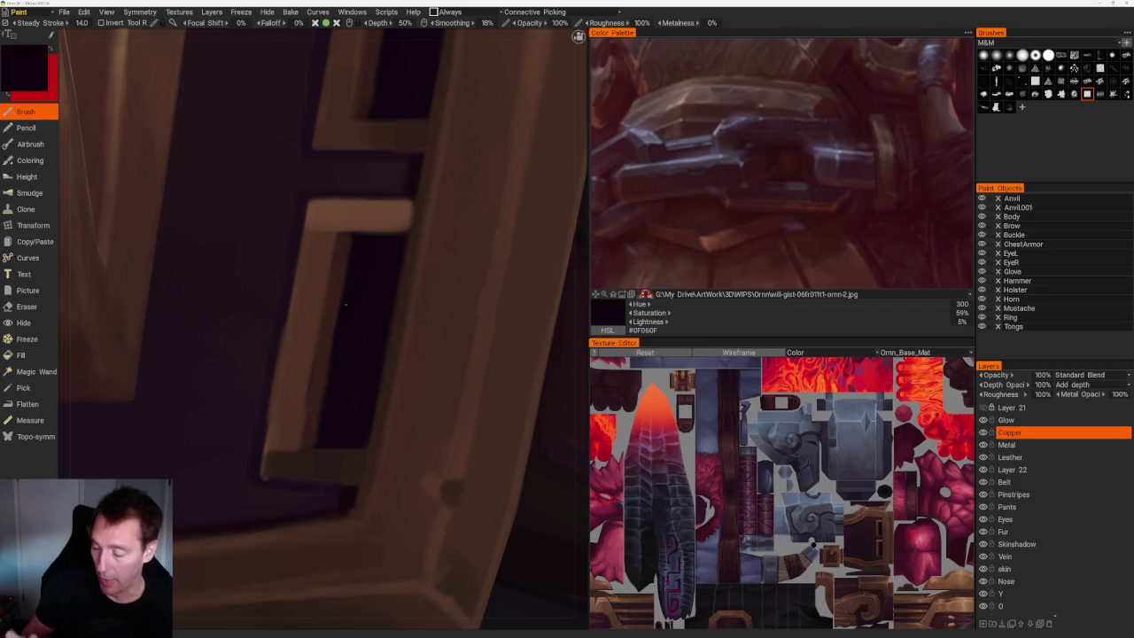
scroll(336, 356, "down", 5)
scroll(387, 219, "down", 2)
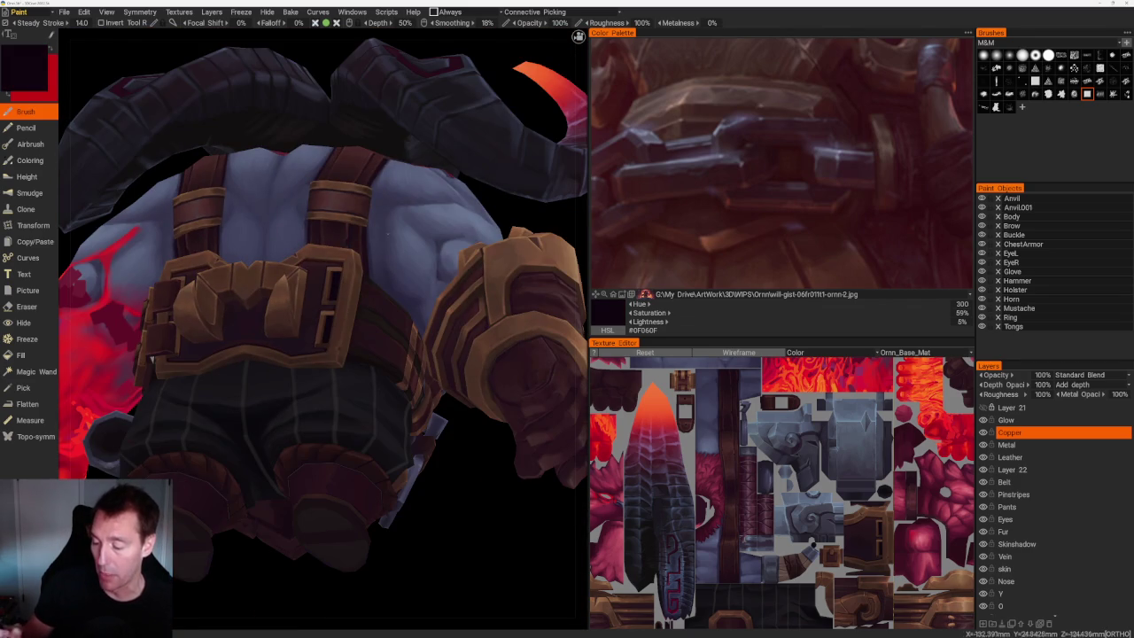
scroll(458, 271, "down", 5)
left_click_drag(458, 271, 493, 284)
scroll(398, 357, "up", 5)
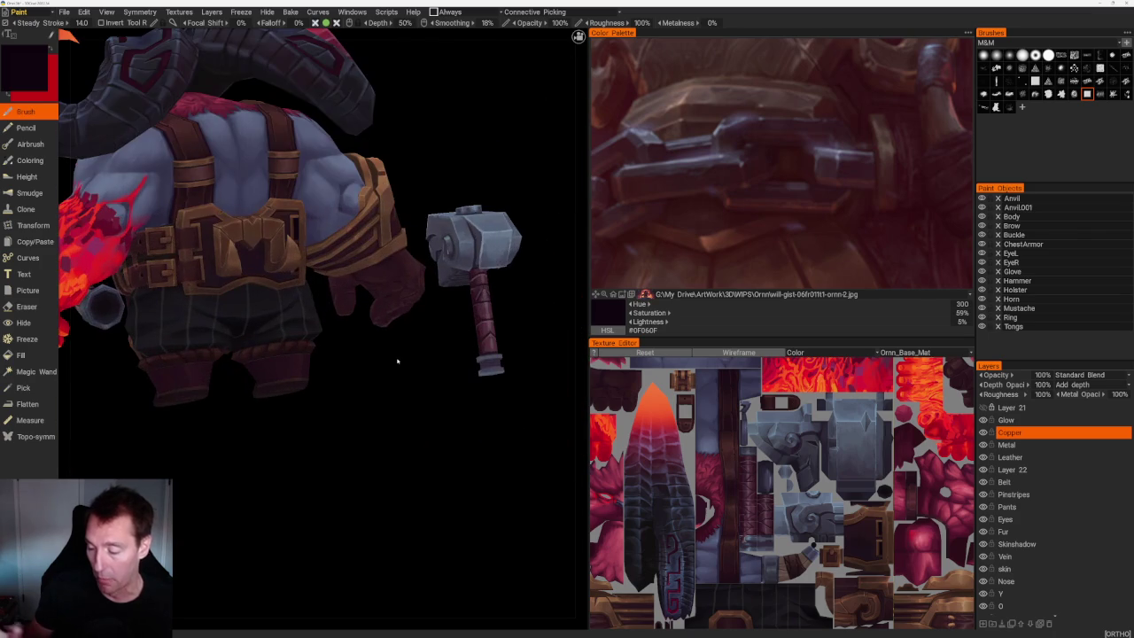
scroll(383, 385, "up", 2)
scroll(453, 451, "up", 2)
scroll(407, 375, "up", 2)
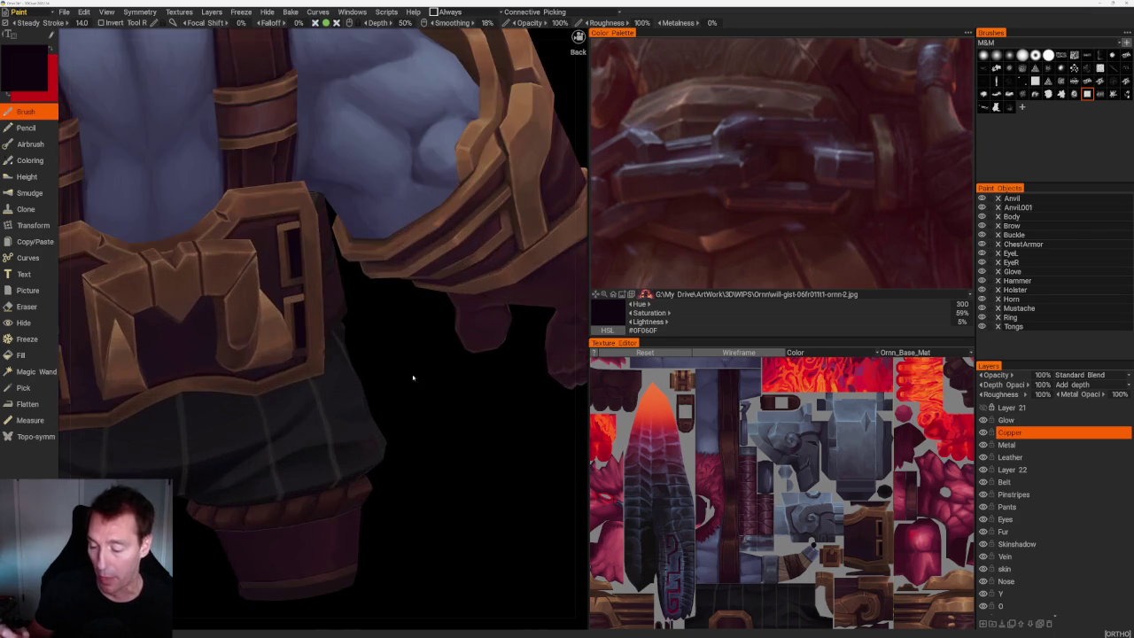
scroll(442, 454, "up", 2)
scroll(442, 455, "up", 3)
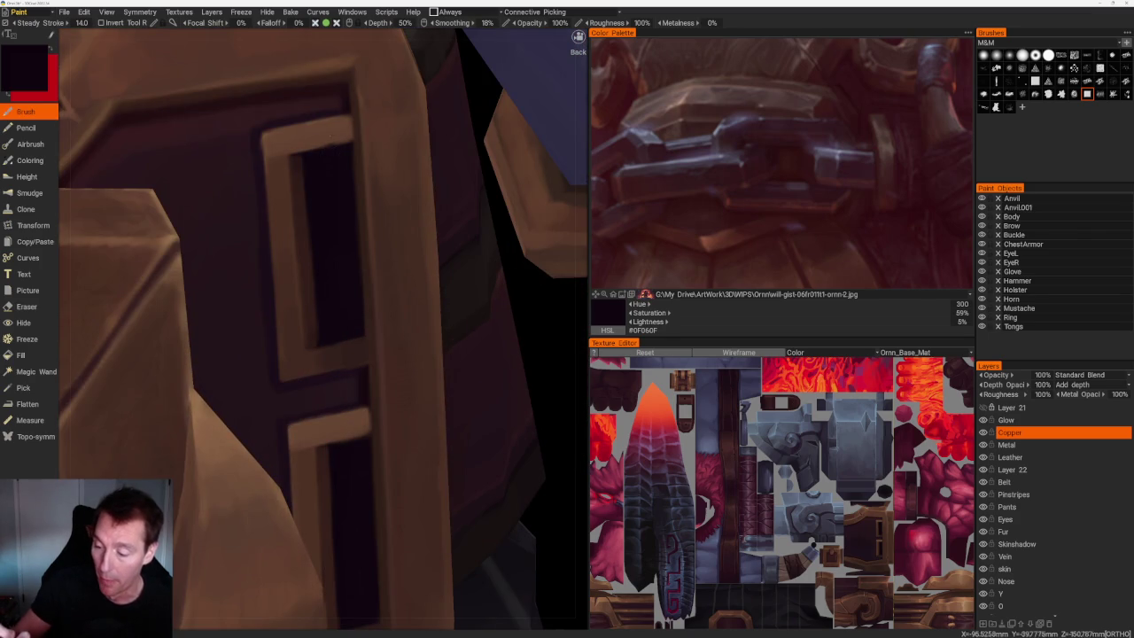
key("v")
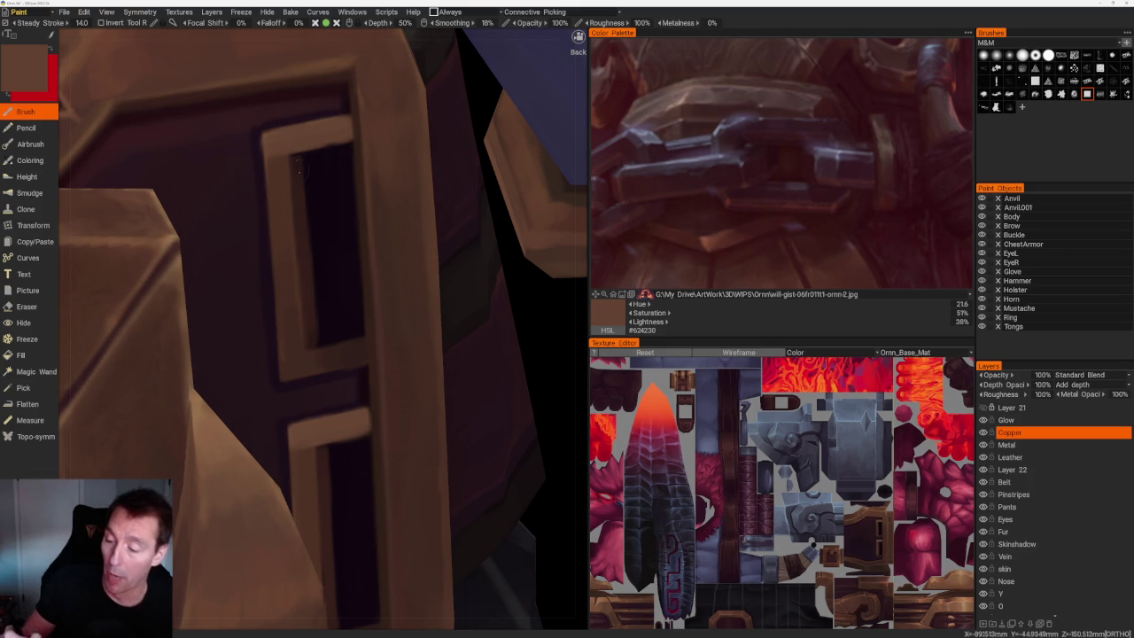
key("v")
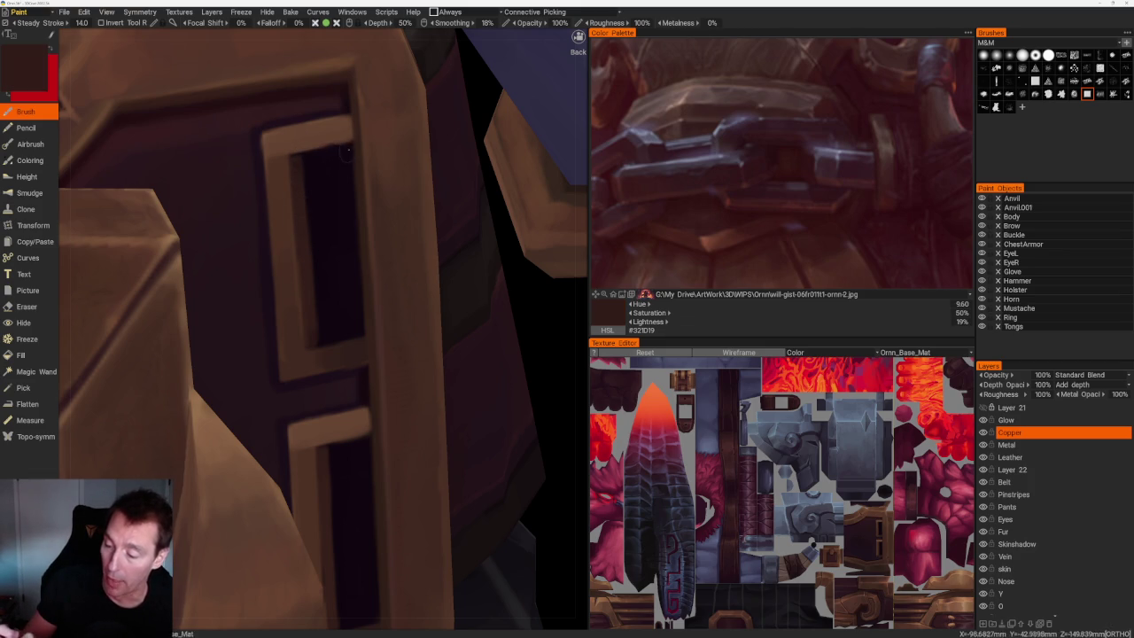
left_click_drag(349, 147, 312, 157)
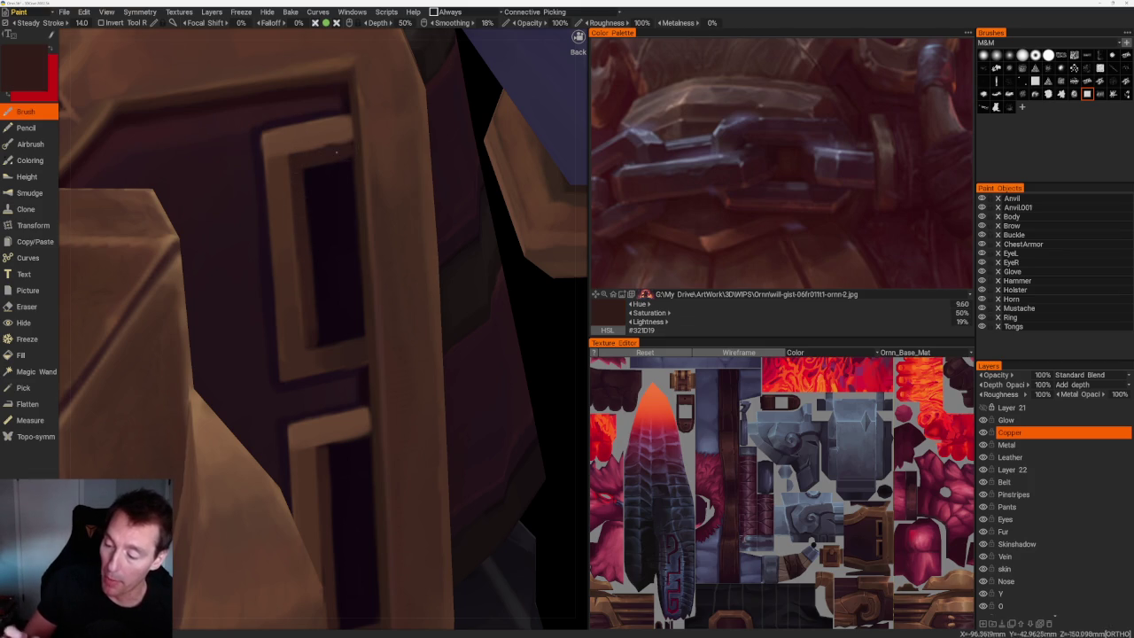
Paint a lighter highlight stroke along the buckle frame's bottom inner edge.
scroll(346, 151, "down", 8)
middle_click_drag(420, 171, 420, 148)
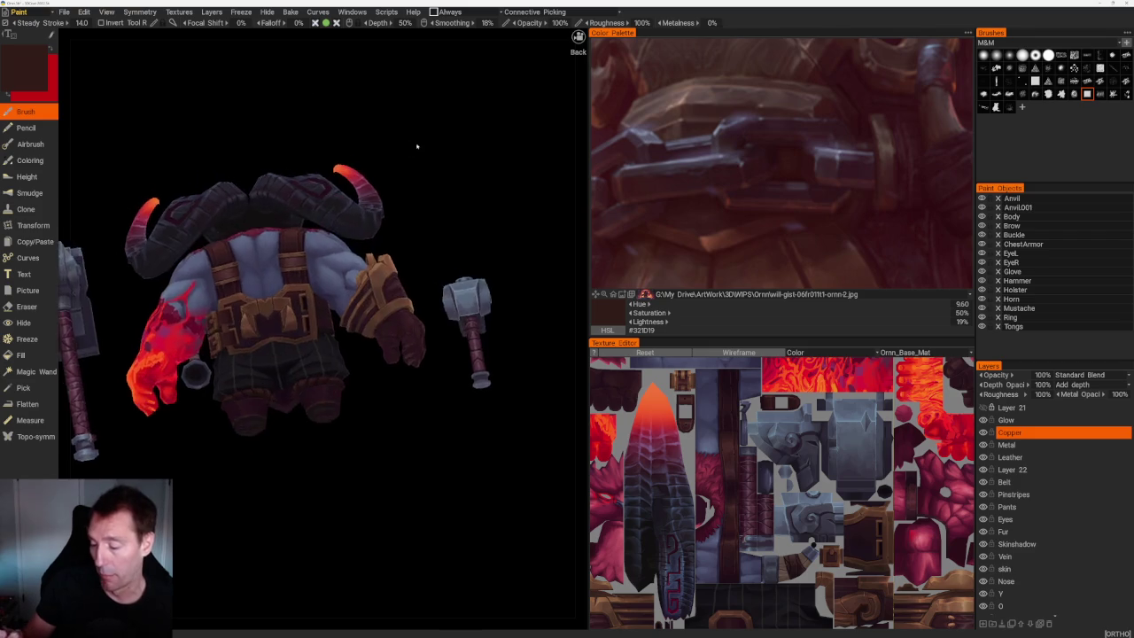
scroll(472, 387, "up", 8)
scroll(471, 387, "up", 3)
scroll(472, 387, "up", 4)
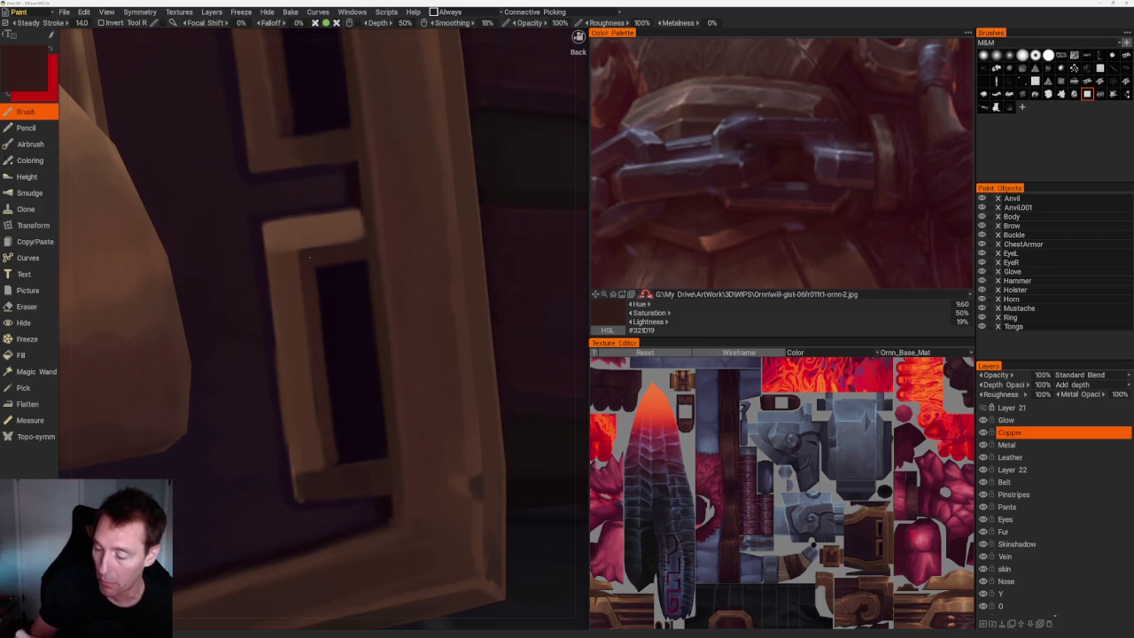
middle_click_drag(345, 302, 333, 300)
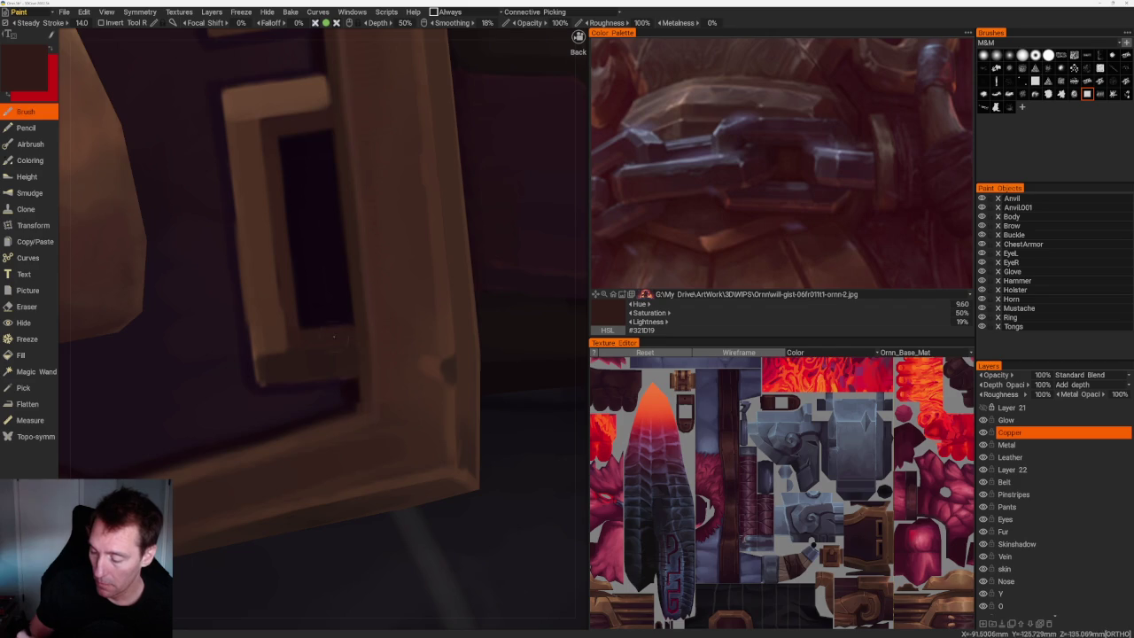
scroll(333, 334, "down", 4)
scroll(346, 346, "down", 3)
scroll(363, 361, "up", 8)
left_click_drag(308, 371, 369, 365)
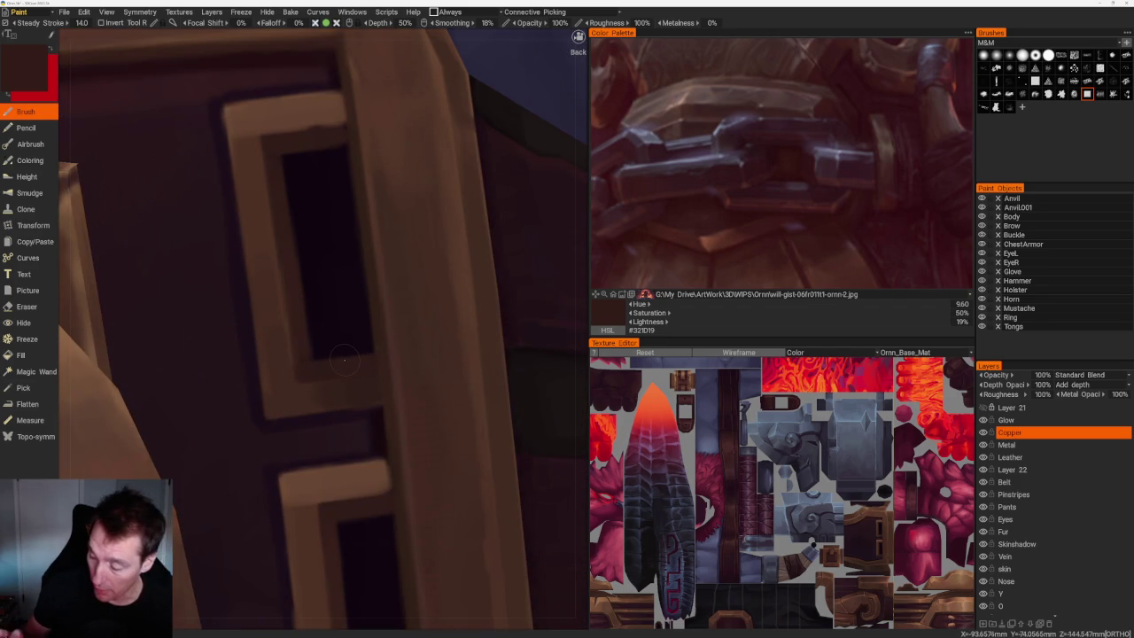
Reframe the buckle frames and sample a lighter copper brown, #866043, as the paint colour.
scroll(343, 359, "down", 3)
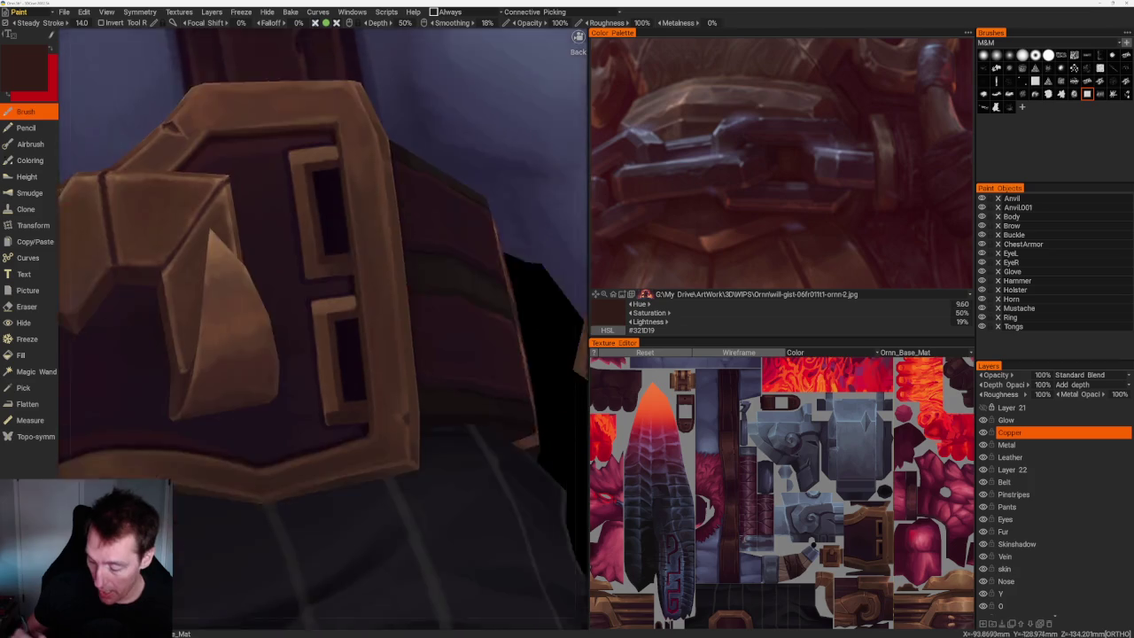
scroll(327, 346, "up", 2)
scroll(328, 346, "up", 2)
scroll(328, 345, "up", 2)
scroll(470, 166, "down", 2)
scroll(470, 166, "down", 5)
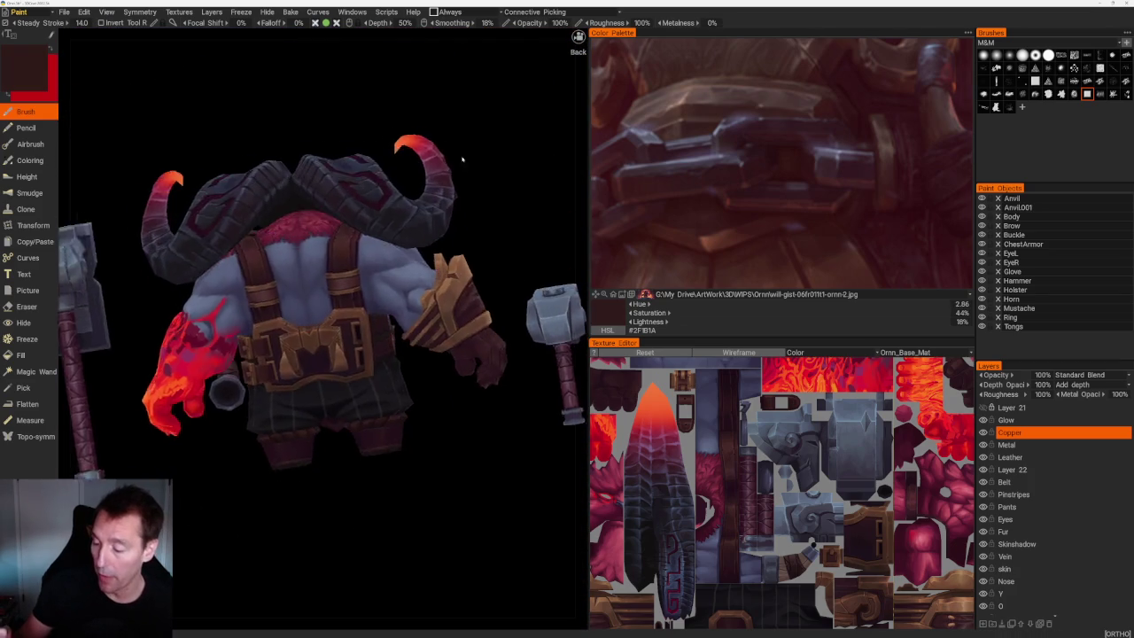
scroll(346, 337, "up", 5)
scroll(344, 155, "up", 2)
scroll(343, 155, "up", 2)
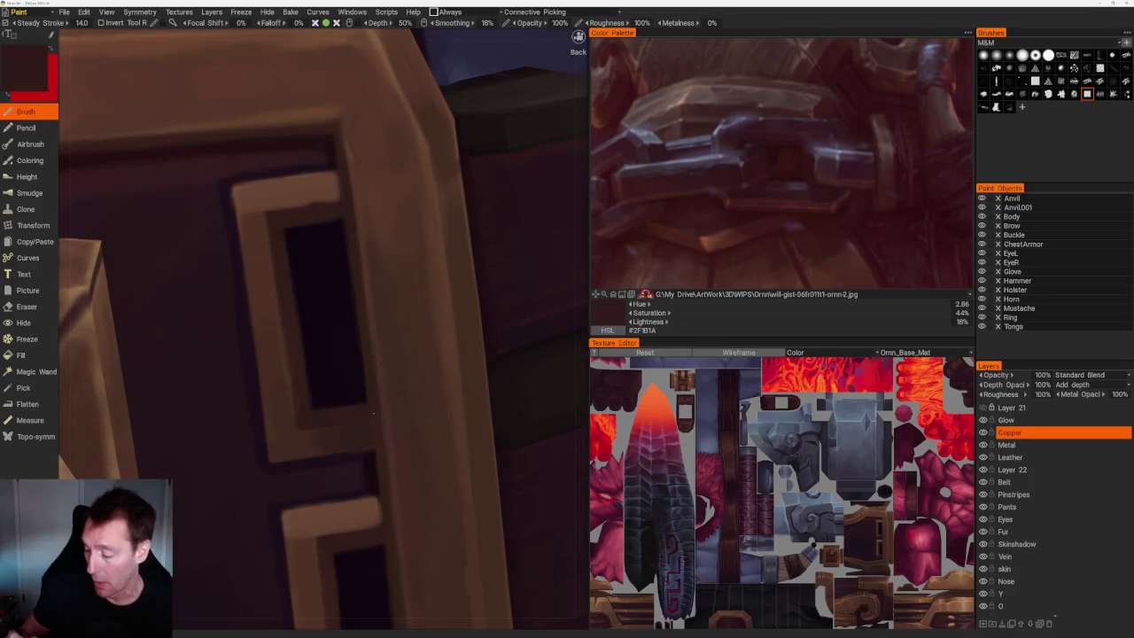
right_click_drag(369, 365, 357, 205)
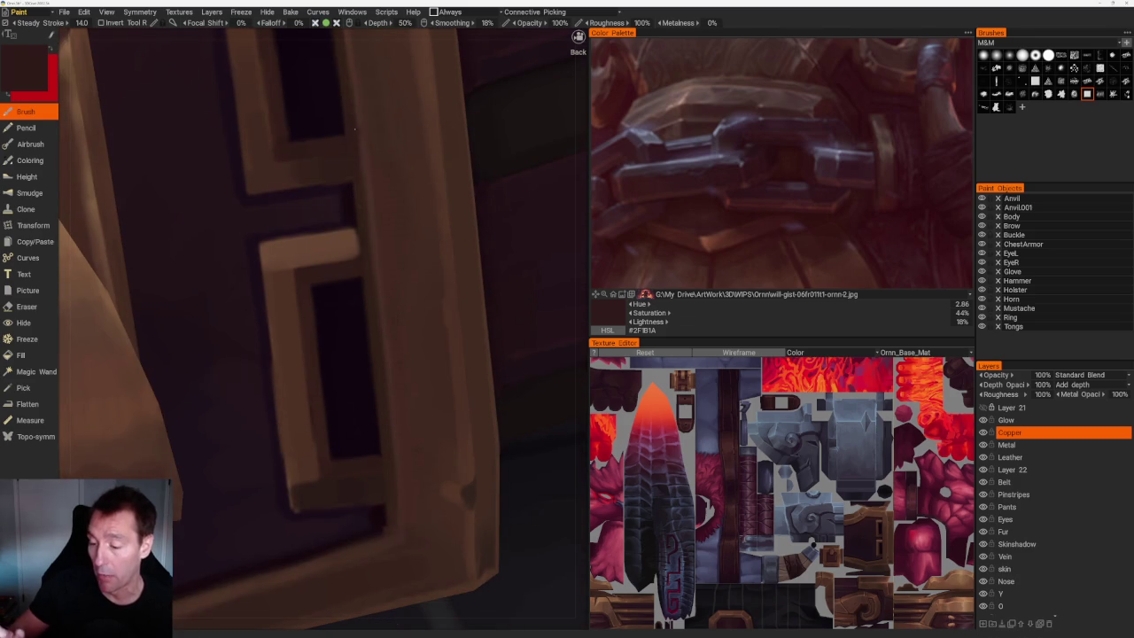
key("v")
scroll(372, 398, "down", 5)
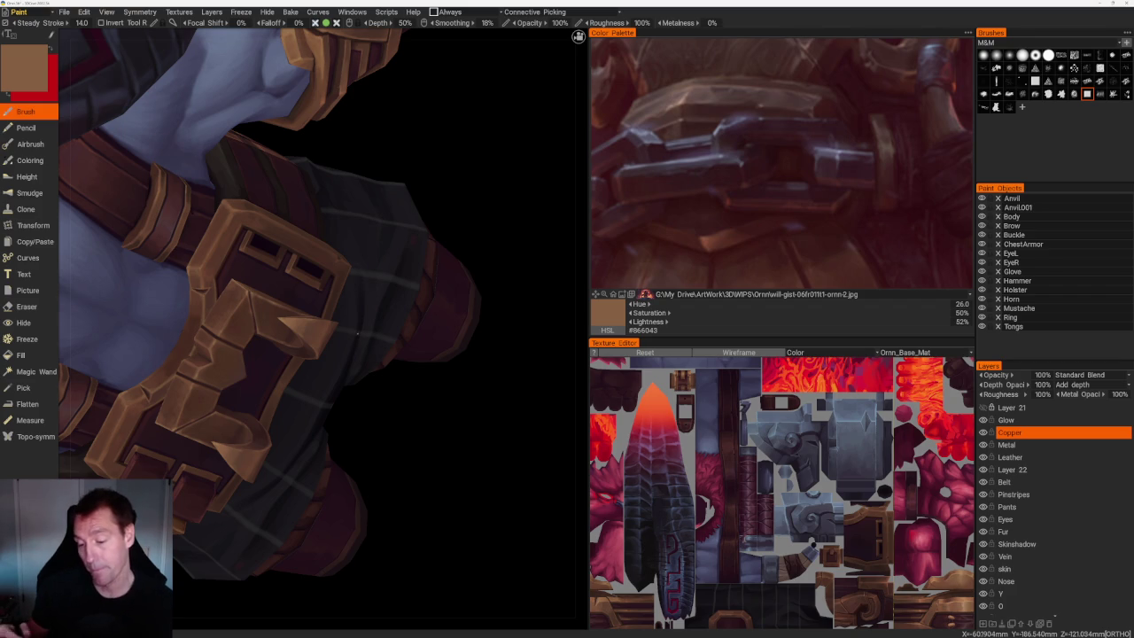
Sample darker and lighter browns from the arm buckle strap and shade its bevelled edges.
mouse_move(451, 410)
middle_mouse_down()
mouse_move(502, 435)
mouse_move(476, 474)
middle_mouse_up()
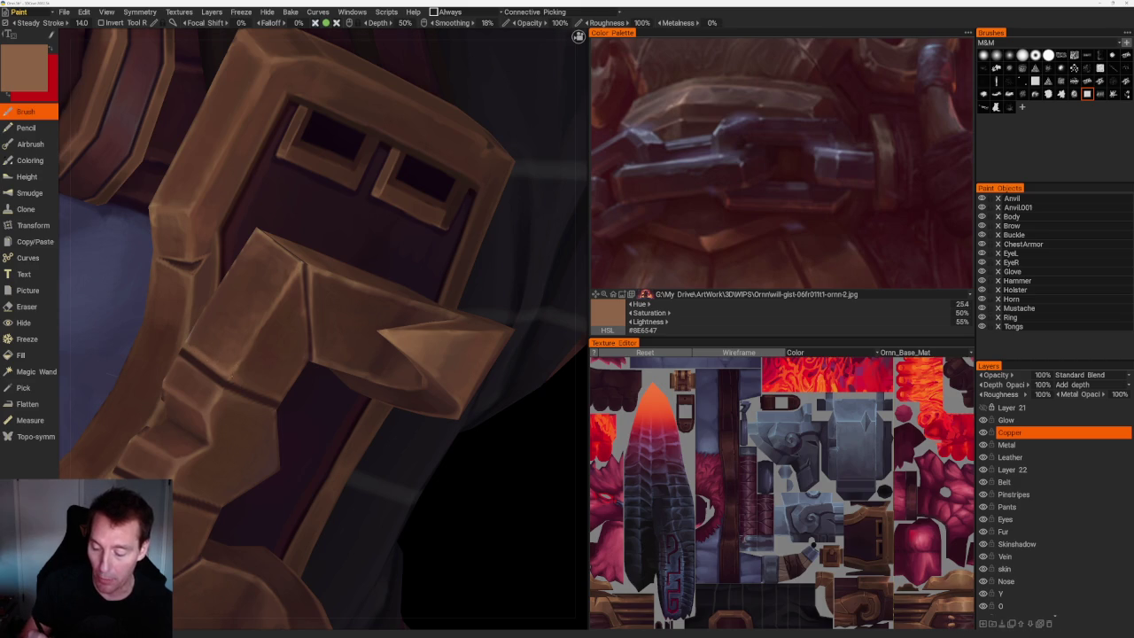
key("v")
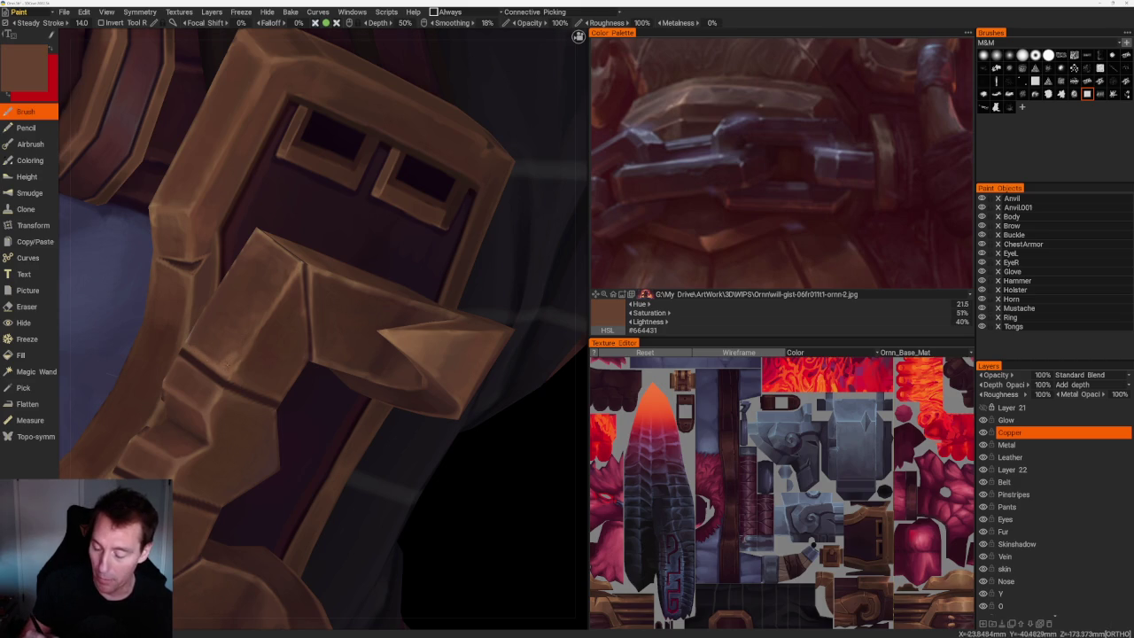
key("v")
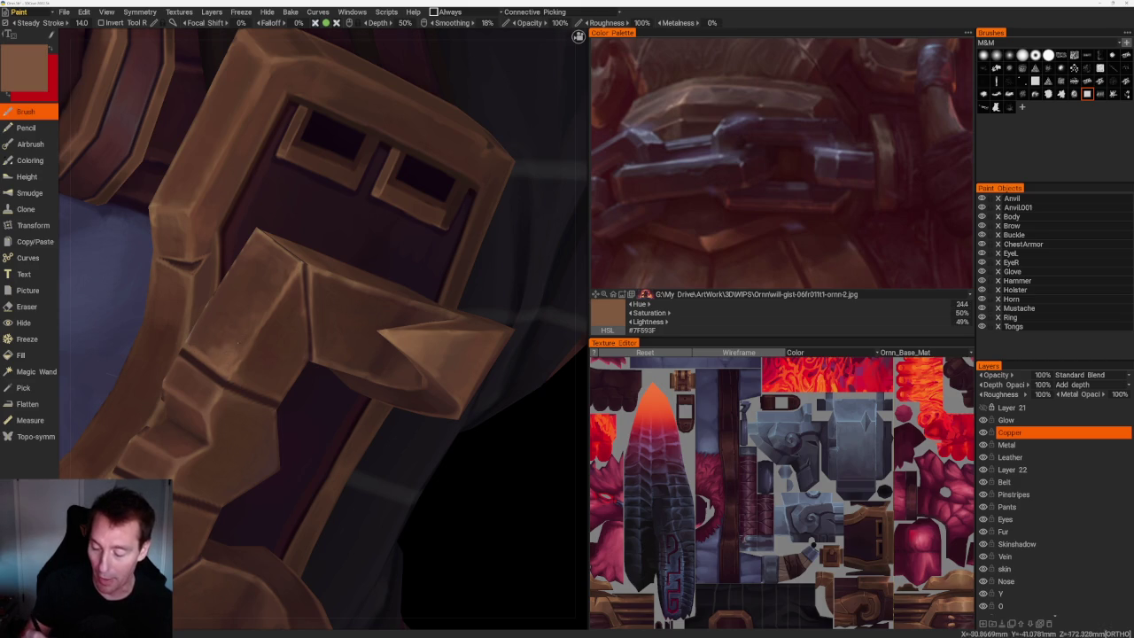
key("v")
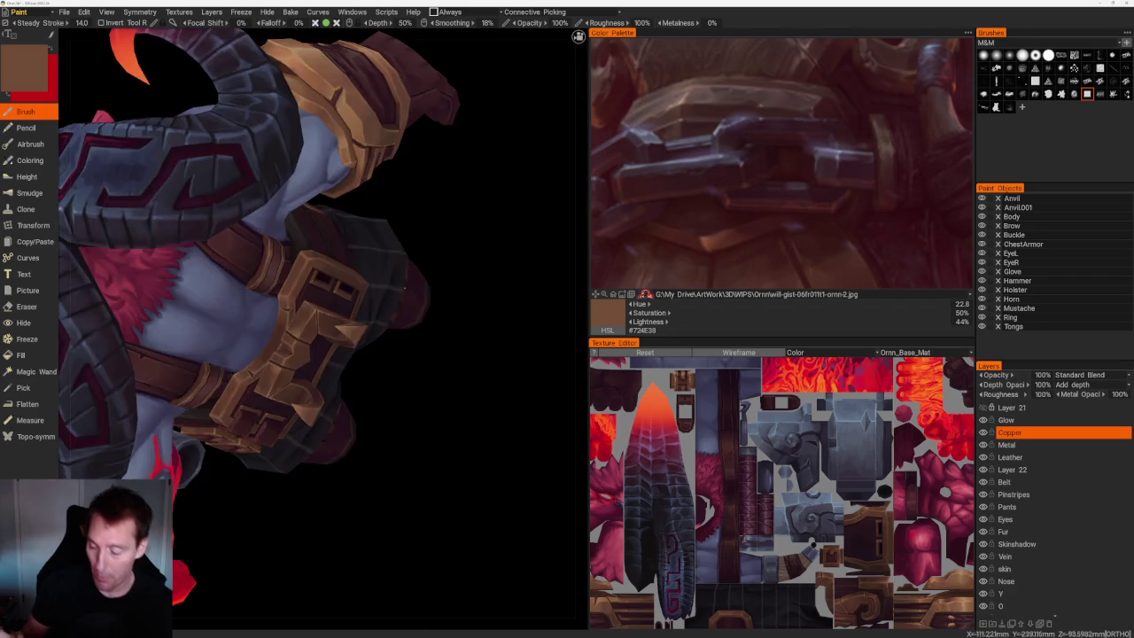
left_click_drag(340, 407, 451, 236, "alt")
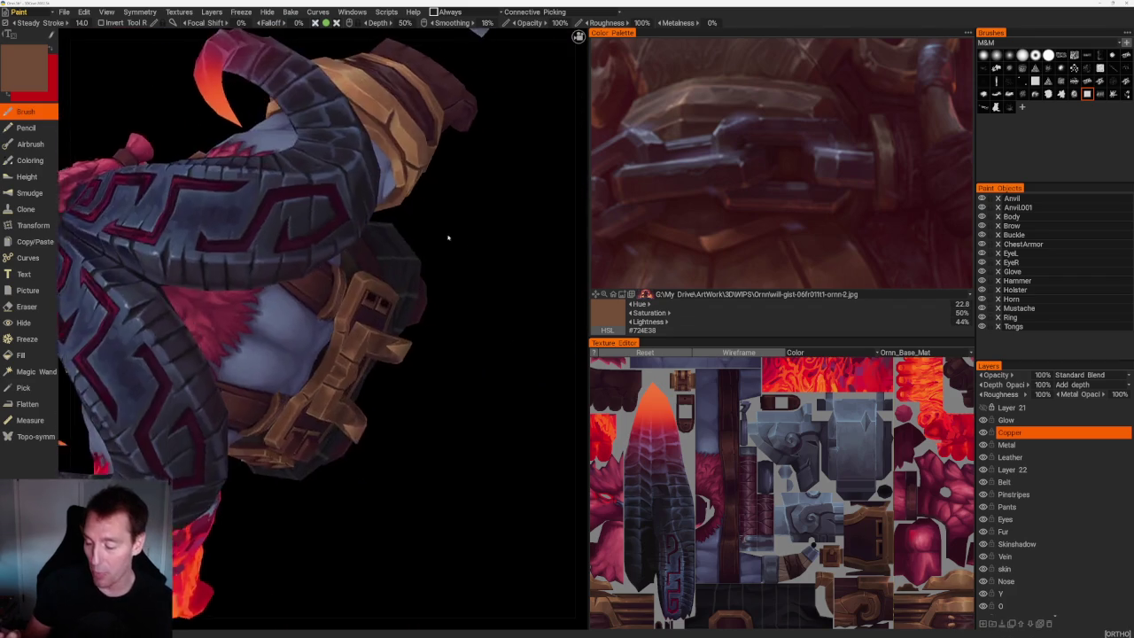
left_click_drag(406, 310, 396, 291, "alt")
key("v")
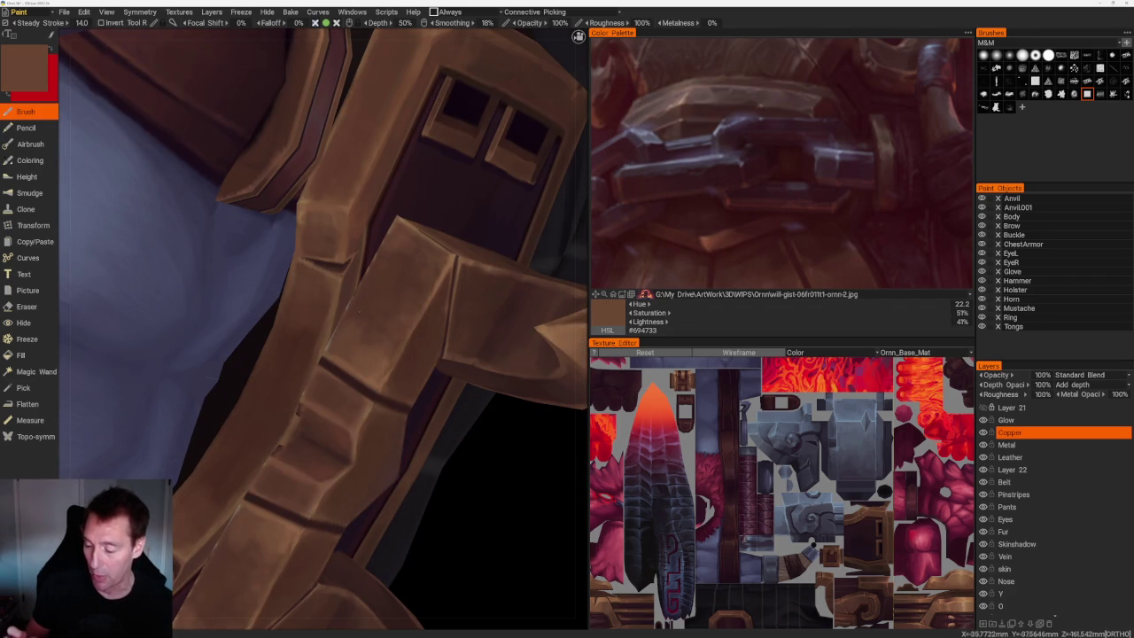
key("v")
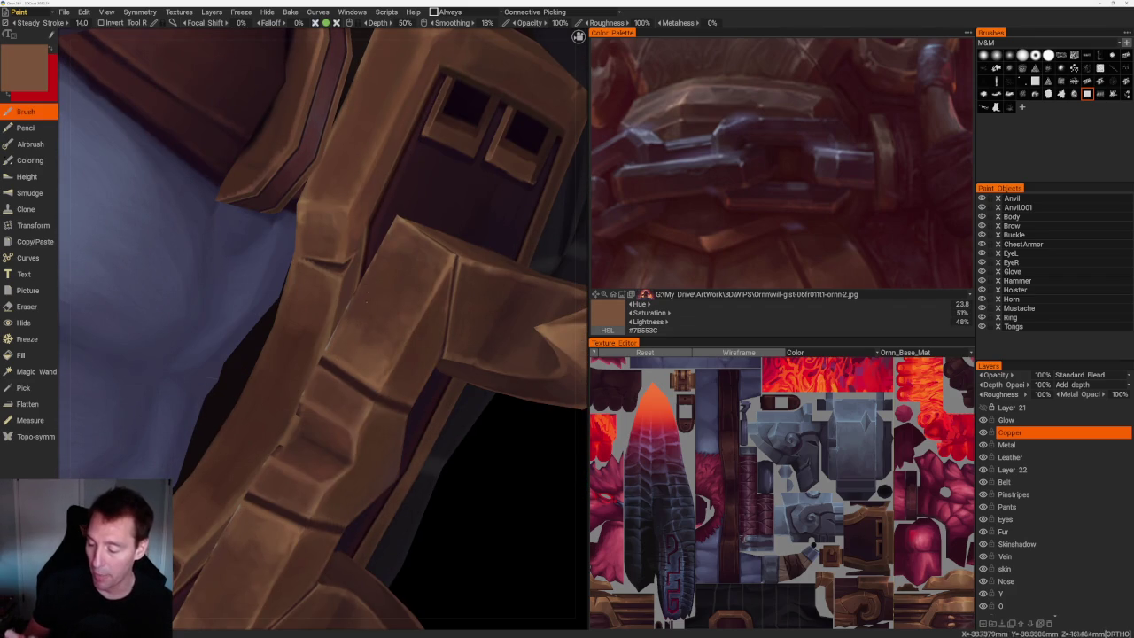
key("v")
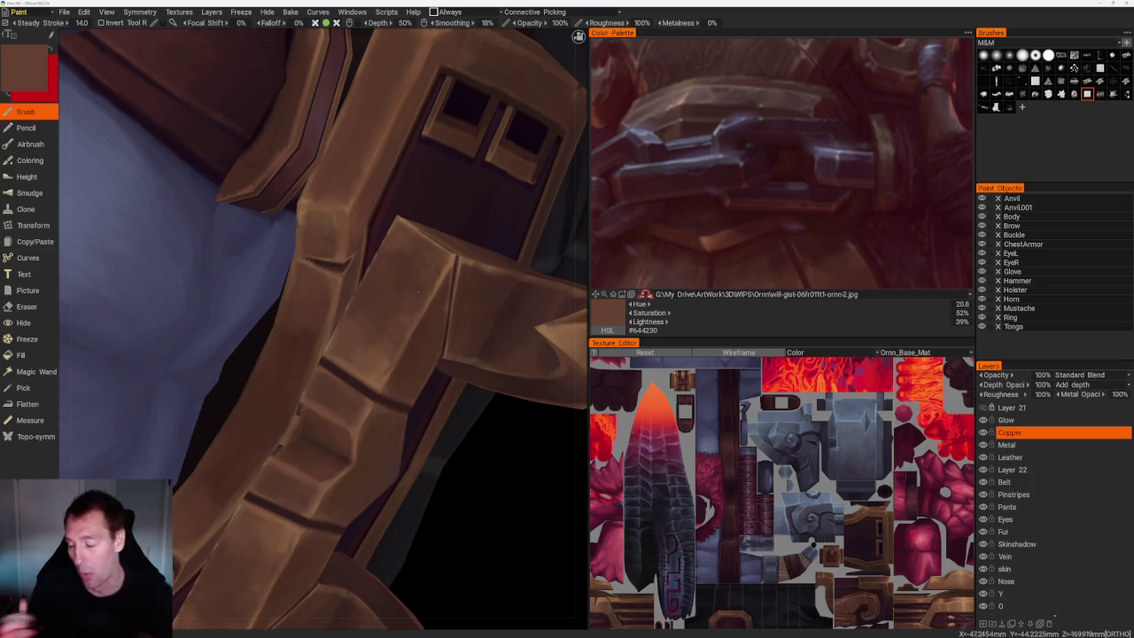
Add redder copper highlights to the strap, finishing with a slightly darker brown, #78533A.
scroll(429, 404, "up", 2)
key("v")
key("v")
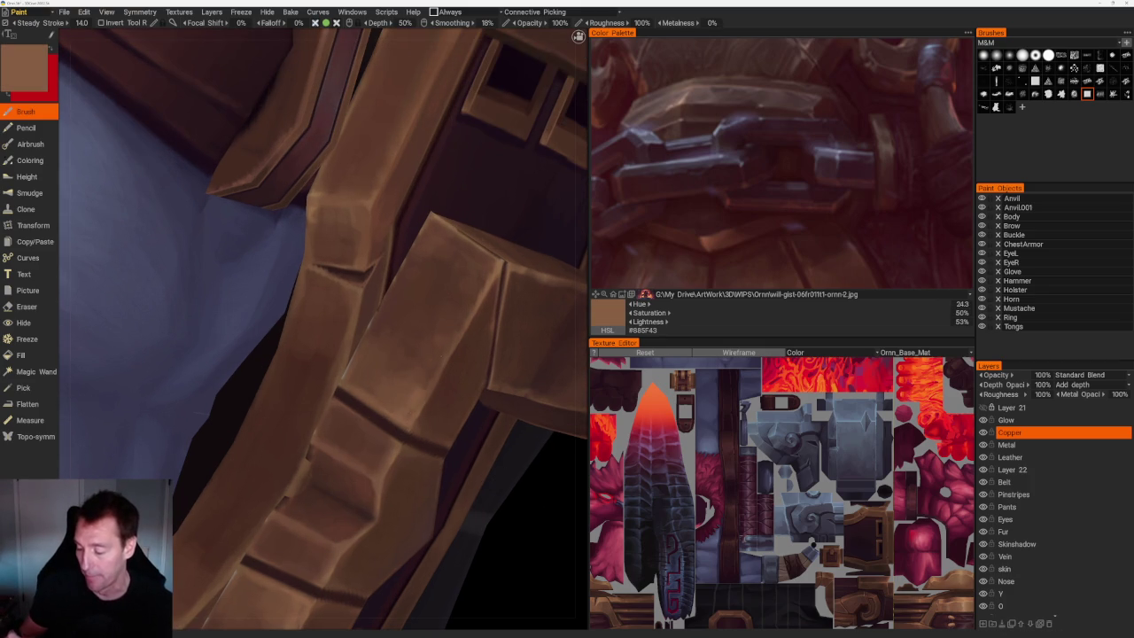
key("v")
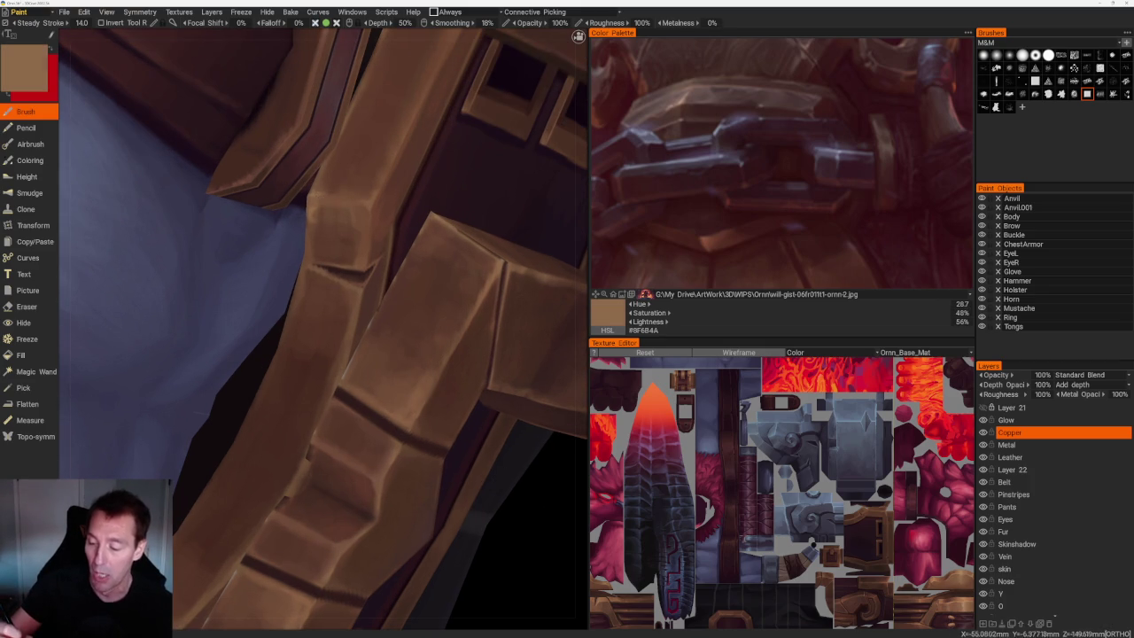
left_click_drag(375, 187, 345, 330, "alt")
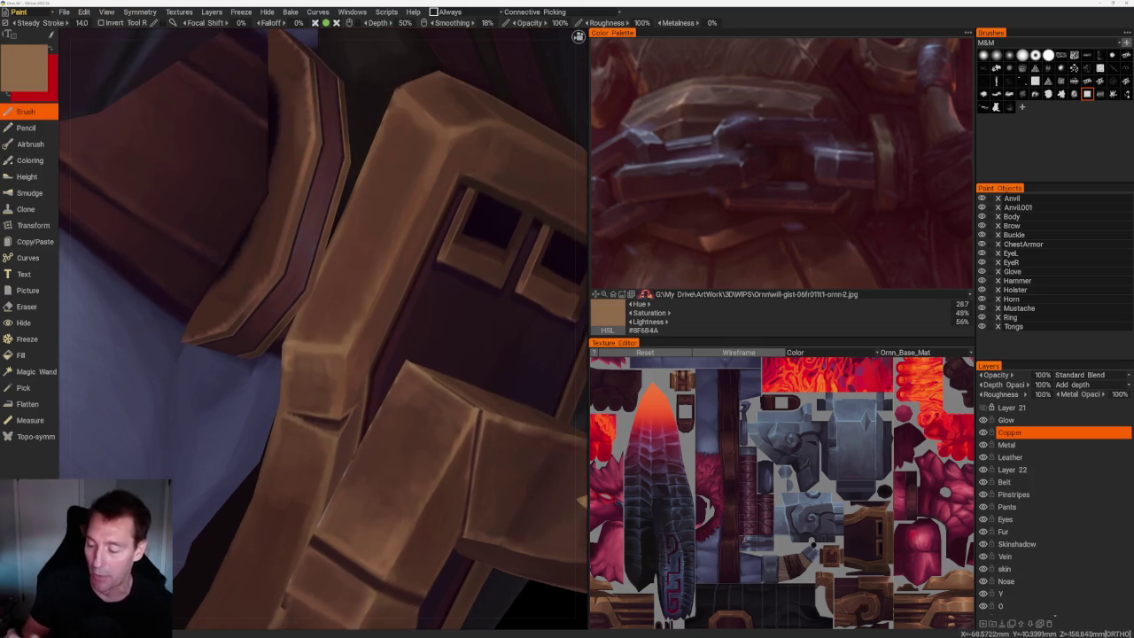
key("v")
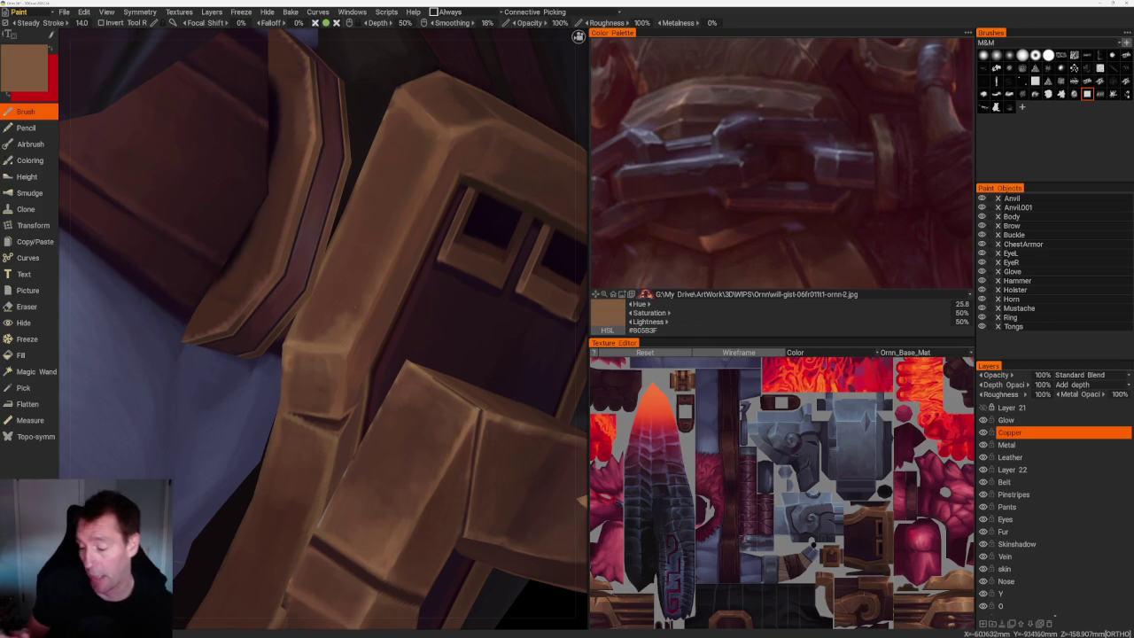
key("v")
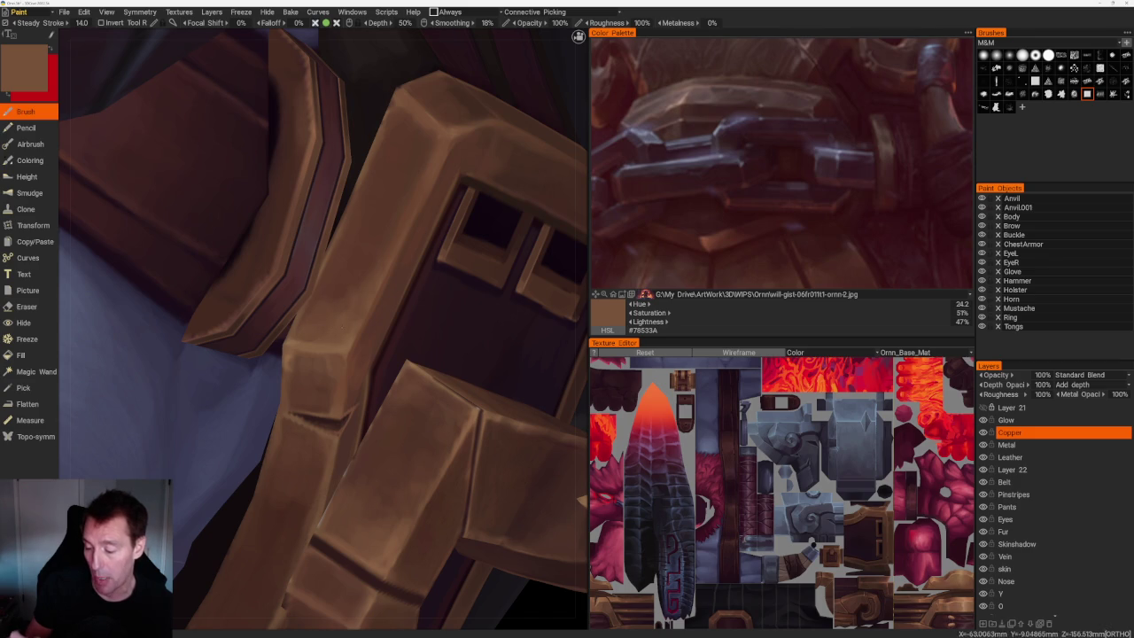
left_click_drag(372, 319, 446, 271, "alt")
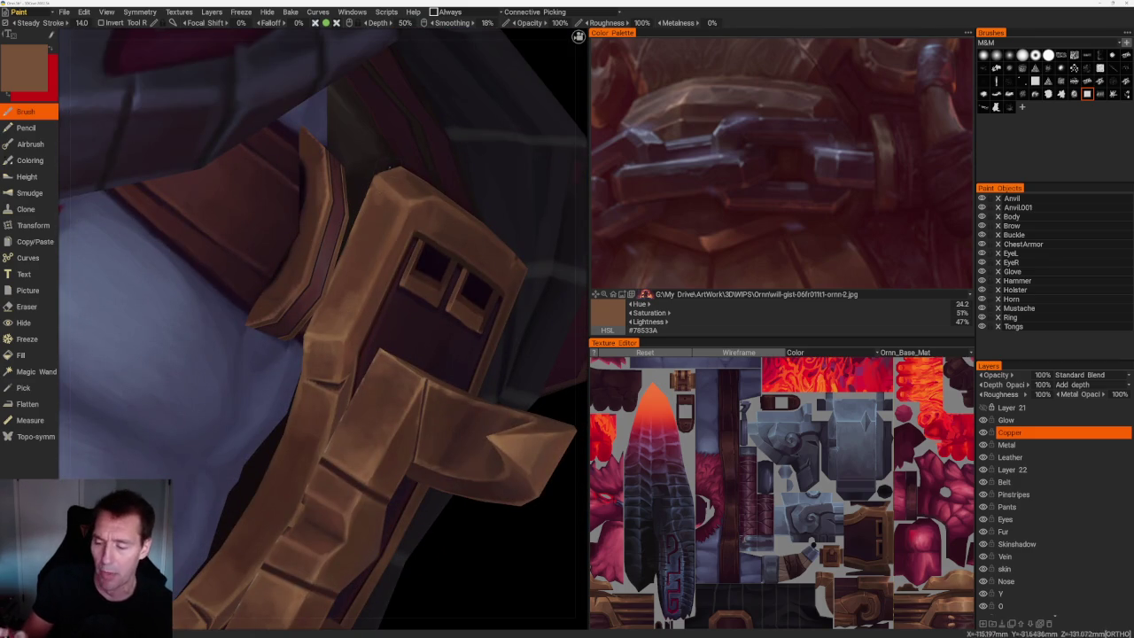
Paint highlight strokes along the buckle's top bevel and sample shadow and mid-tone browns.
mouse_move(446, 283)
left_mouse_down("alt")
mouse_move(536, 479)
mouse_move(545, 461)
left_mouse_up("alt")
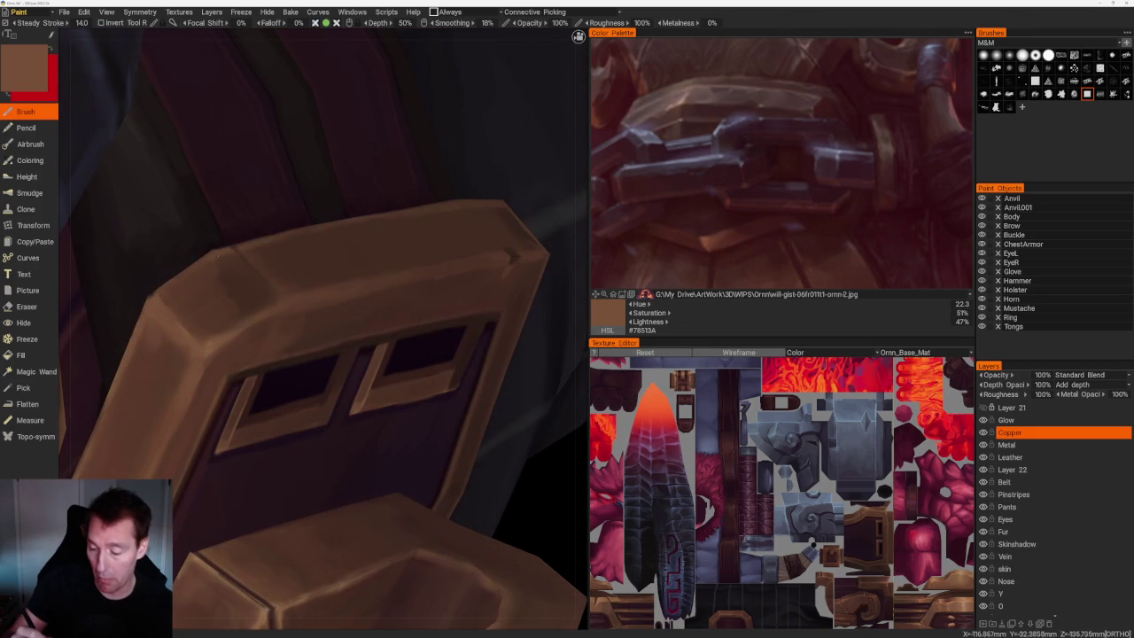
mouse_move(220, 257)
left_mouse_down()
mouse_move(261, 307)
mouse_move(263, 330)
left_mouse_up()
key("v")
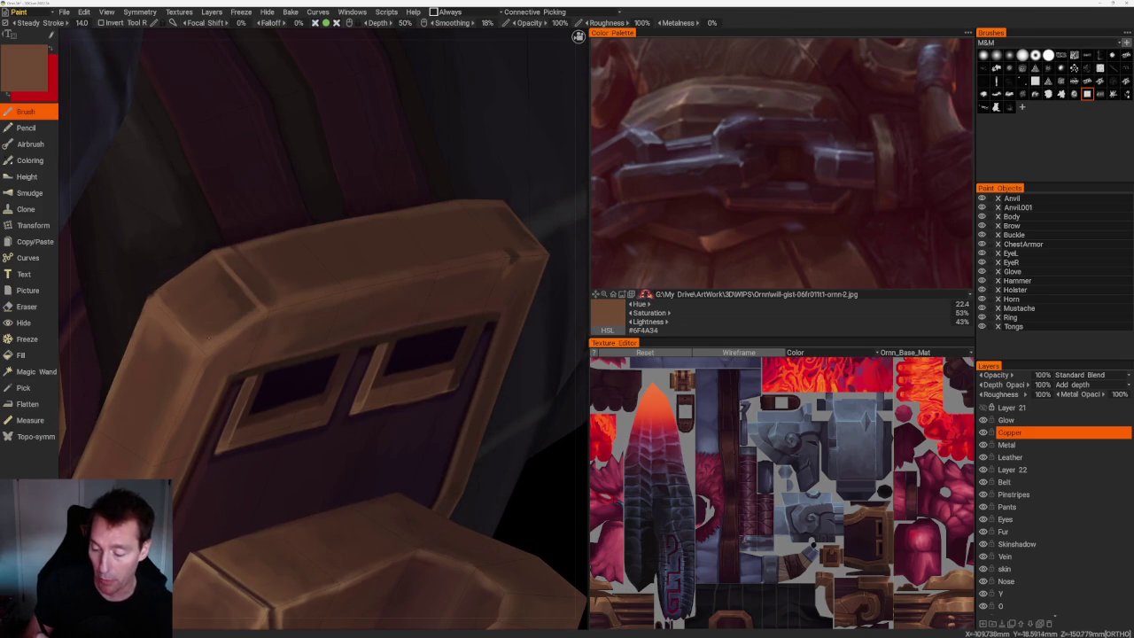
key("v")
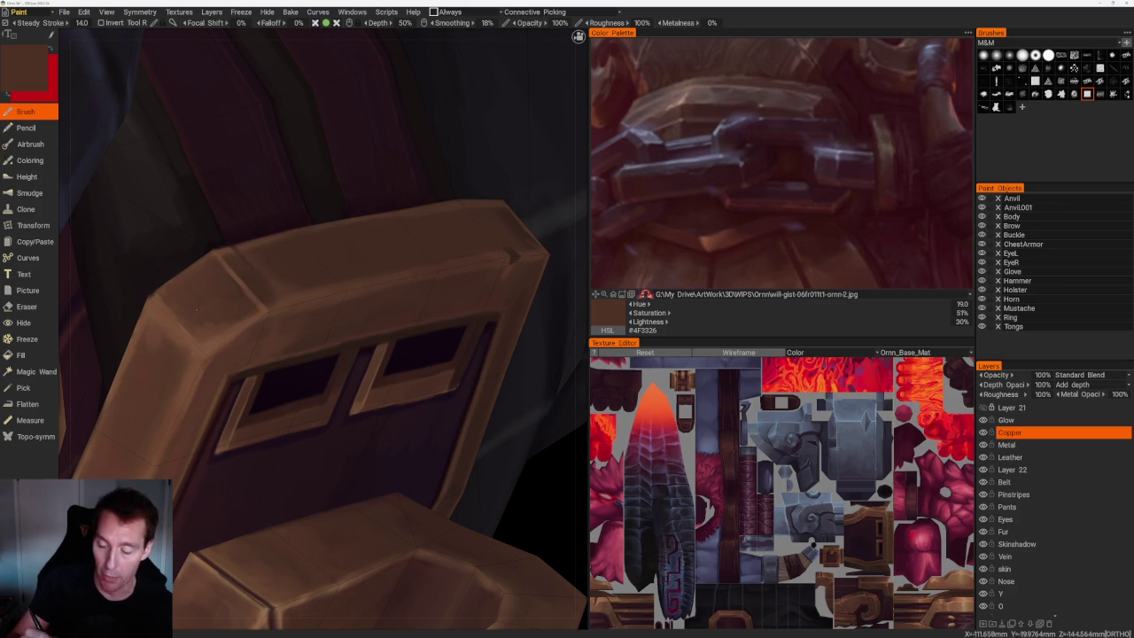
key("v")
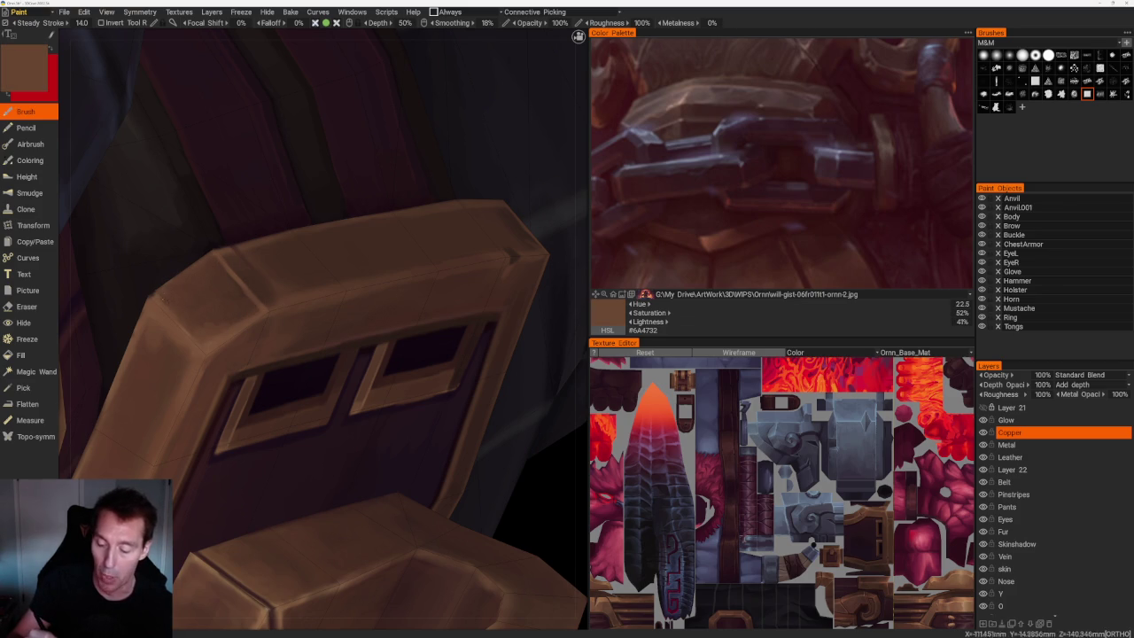
Shade below the bevel edge with a darker brown, #583A2A, sampled from the buckle.
mouse_move(422, 337)
left_mouse_down("alt")
mouse_move(494, 298)
mouse_move(506, 393)
left_mouse_up("alt")
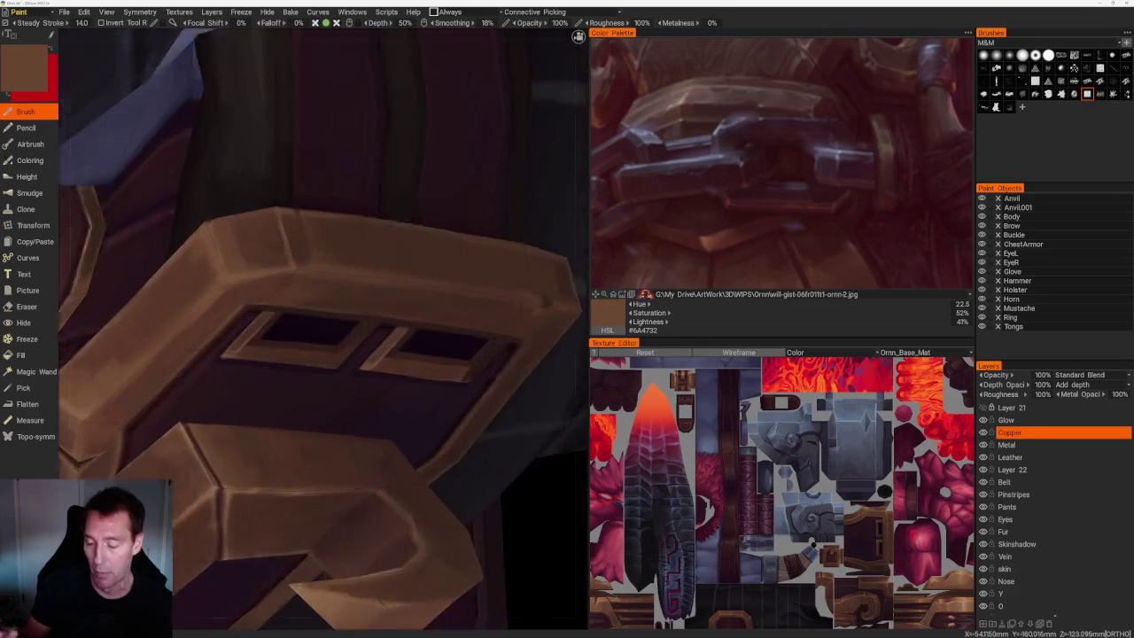
key("v")
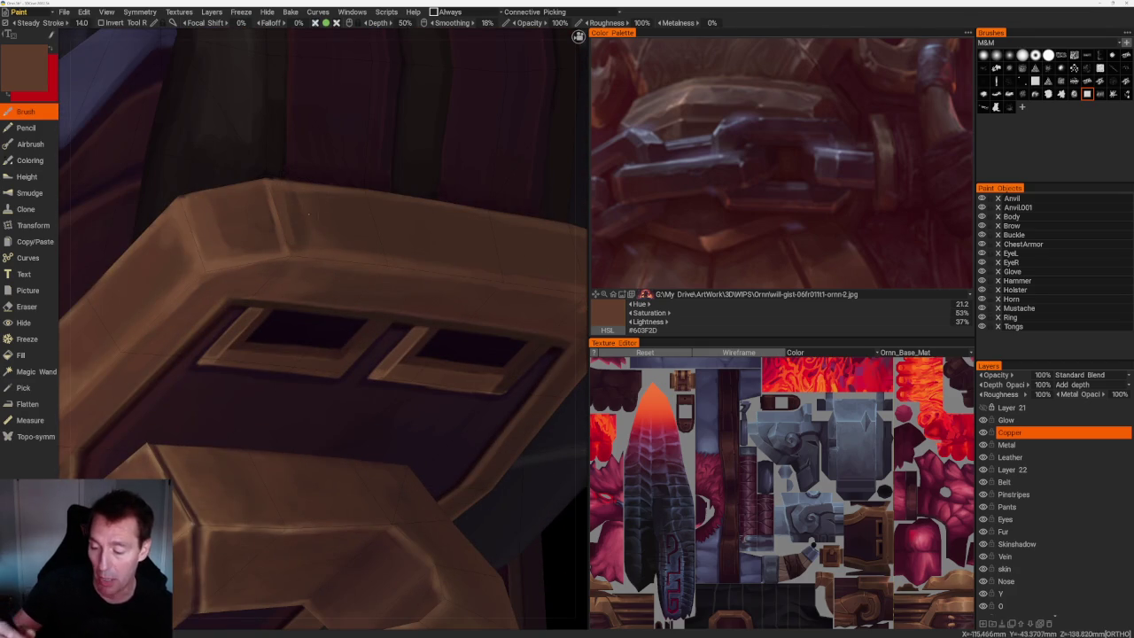
left_click_drag(295, 212, 376, 308, "alt")
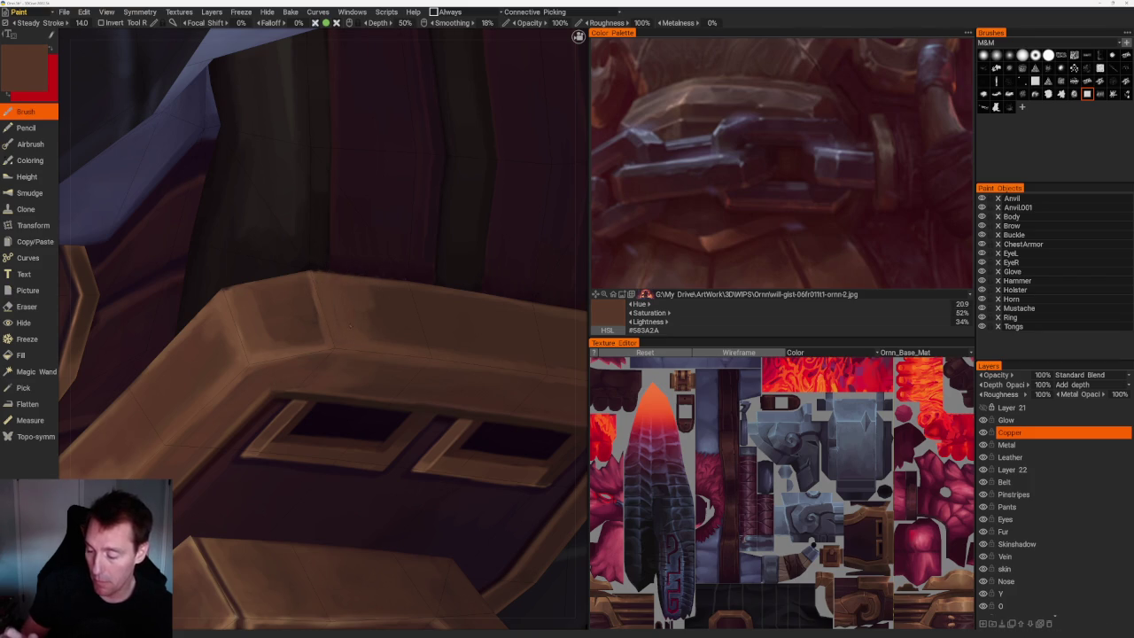
scroll(357, 315, "down", 1)
scroll(372, 284, "down", 3)
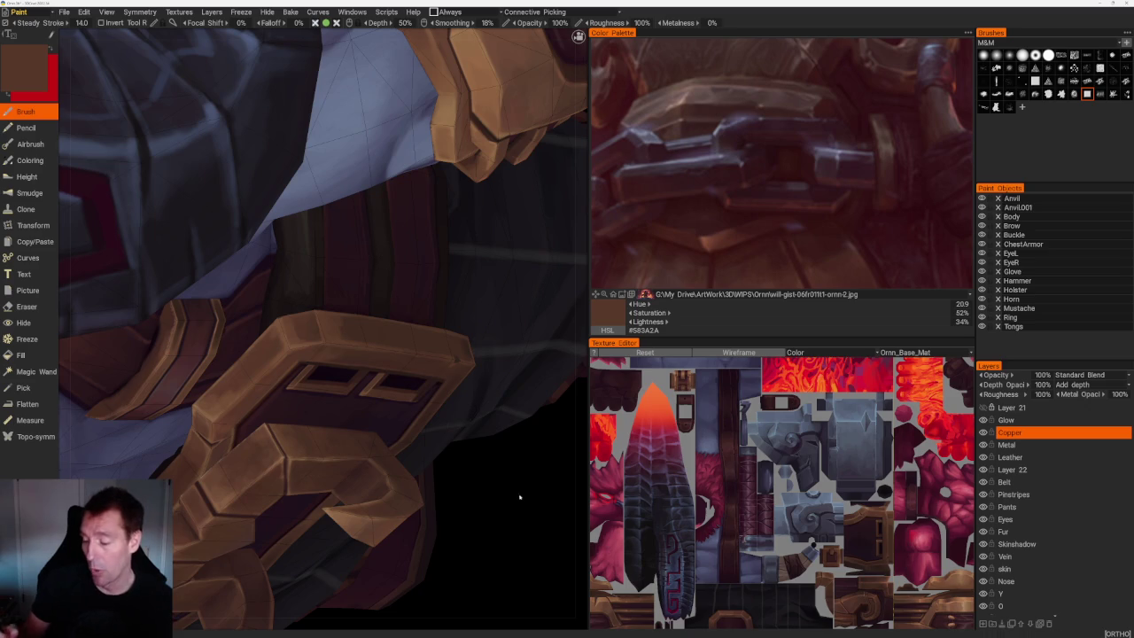
scroll(473, 323, "down", 5)
mouse_move(472, 323)
left_mouse_down()
mouse_move(405, 367)
mouse_move(514, 539)
mouse_move(399, 329)
left_mouse_up()
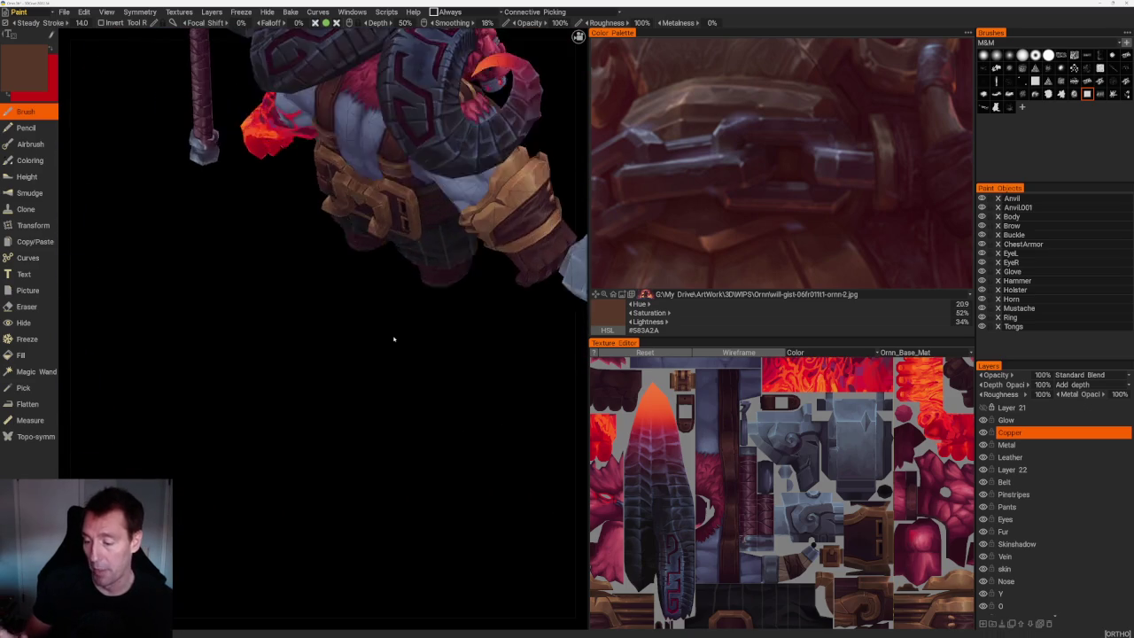
Zoom in on the angled bracket and sample mid-tone and lighter copper browns for its rims.
scroll(359, 551, "up", 5)
scroll(296, 435, "up", 2)
scroll(228, 514, "up", 2)
scroll(228, 514, "up", 2)
scroll(228, 514, "up", 3)
scroll(355, 252, "down", 1)
scroll(355, 253, "down", 1)
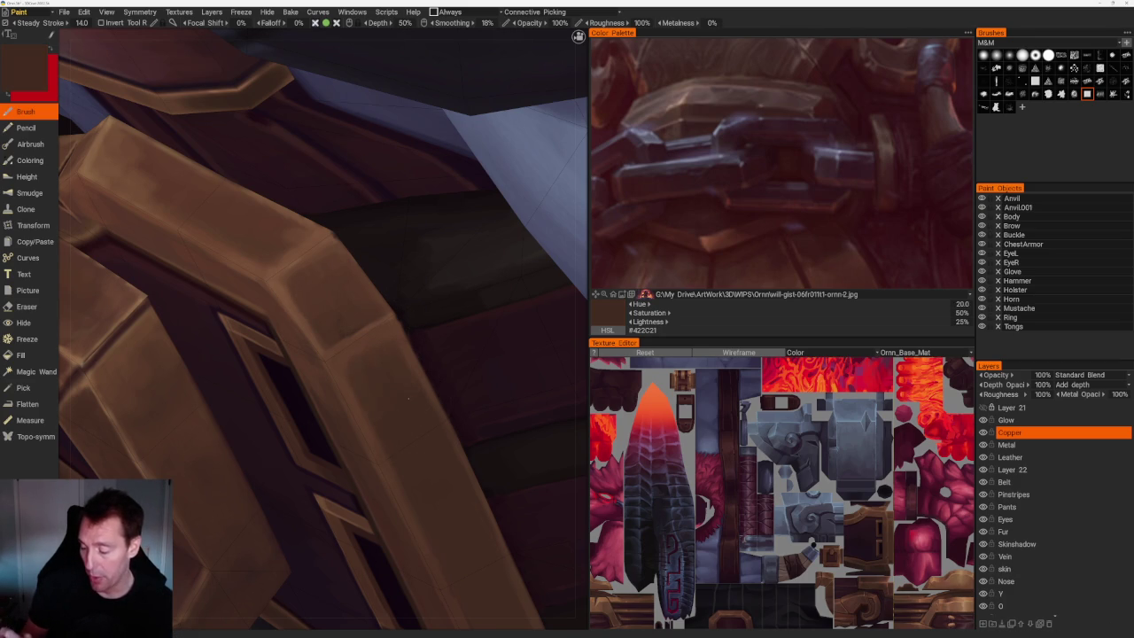
key("v")
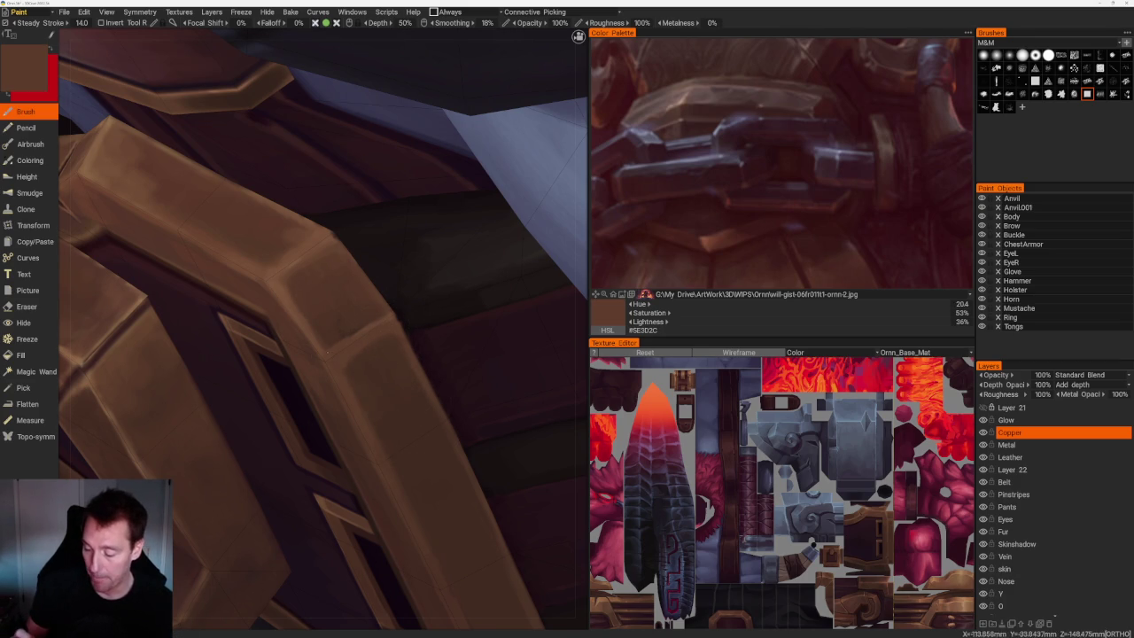
key("v")
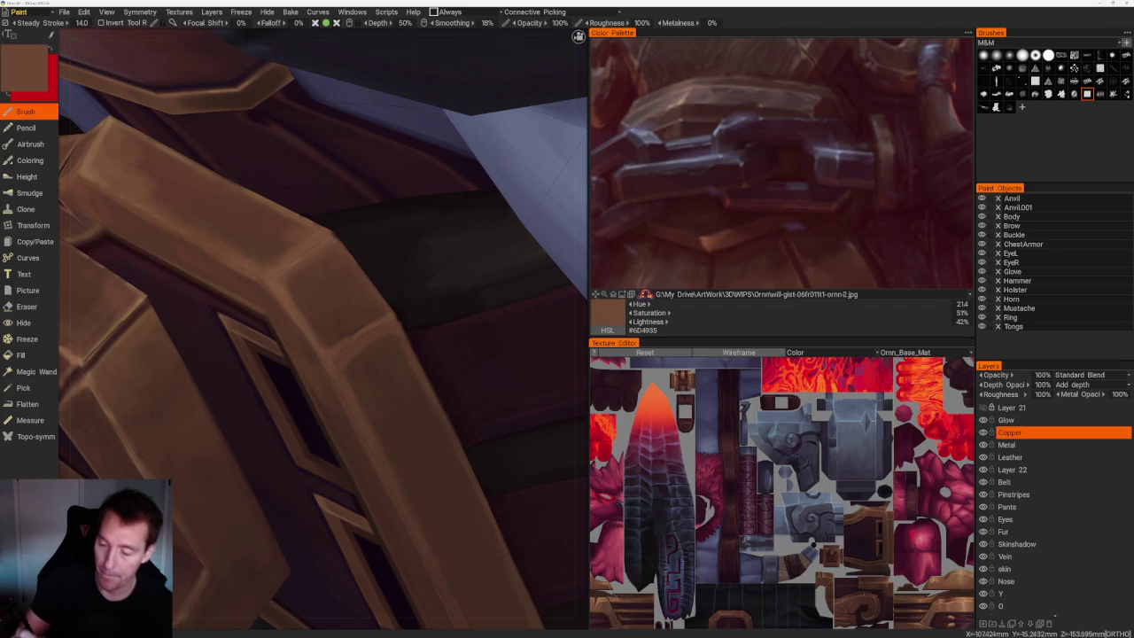
key("v")
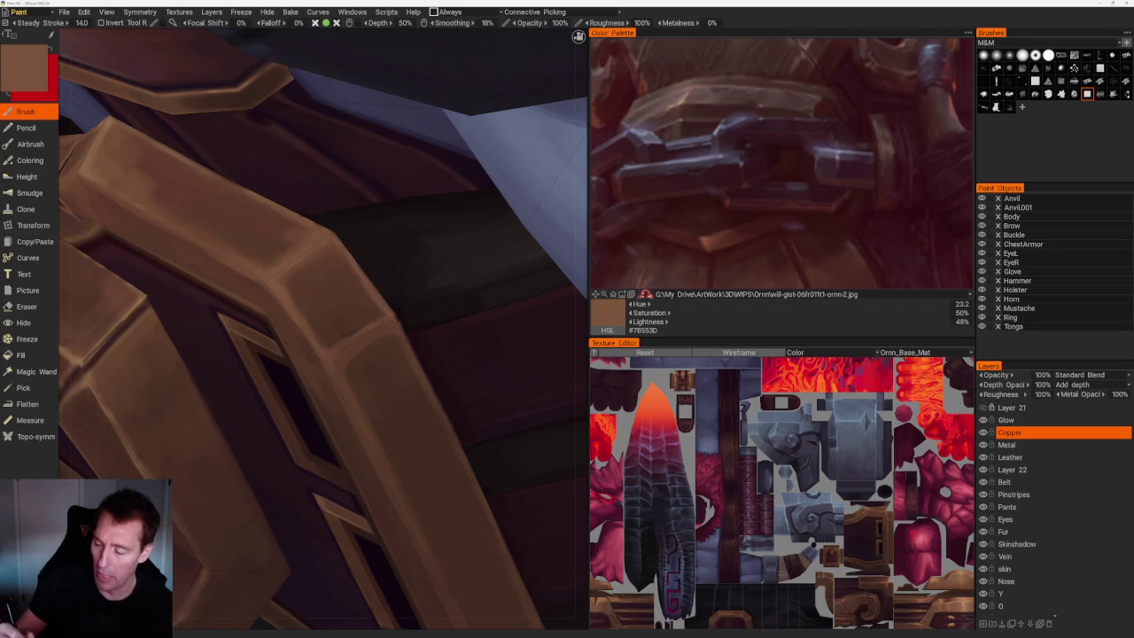
Shade the bracket's bevels with a dark copper brown, #5D3A2B.
scroll(339, 339, "down", 2)
scroll(350, 335, "down", 2)
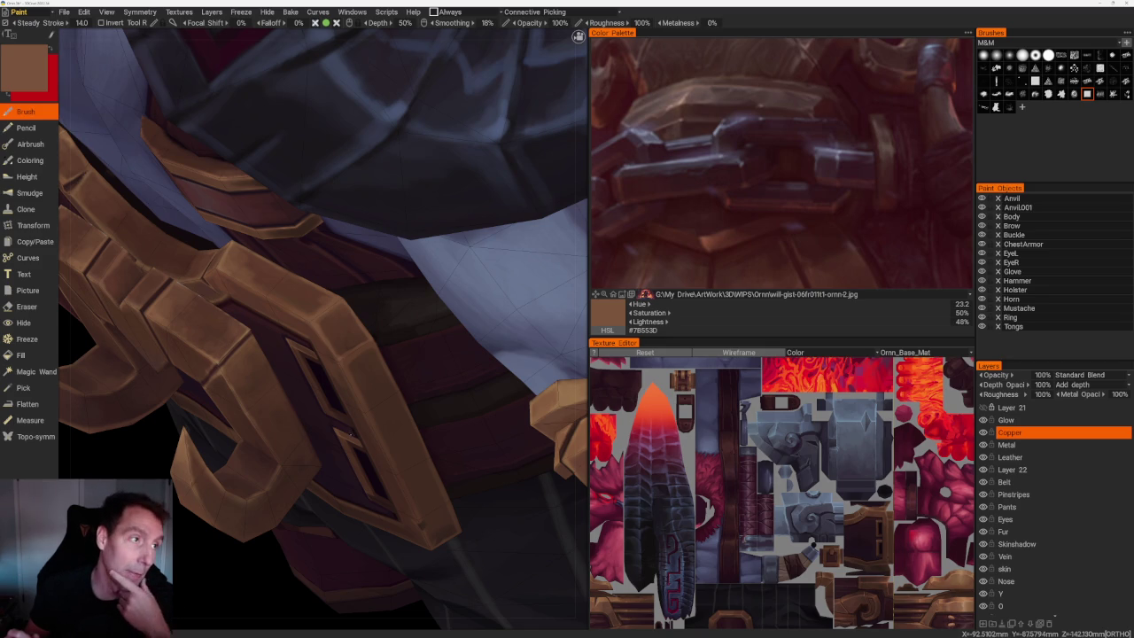
mouse_move(319, 319)
middle_mouse_down()
mouse_move(368, 297)
mouse_move(355, 301)
middle_mouse_up()
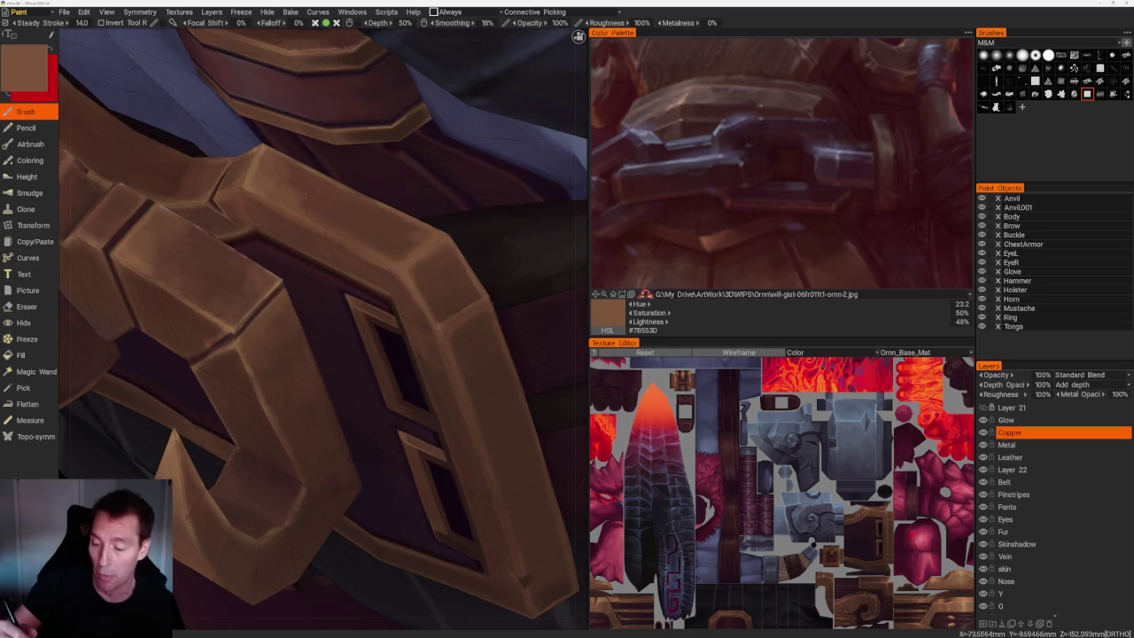
key("v")
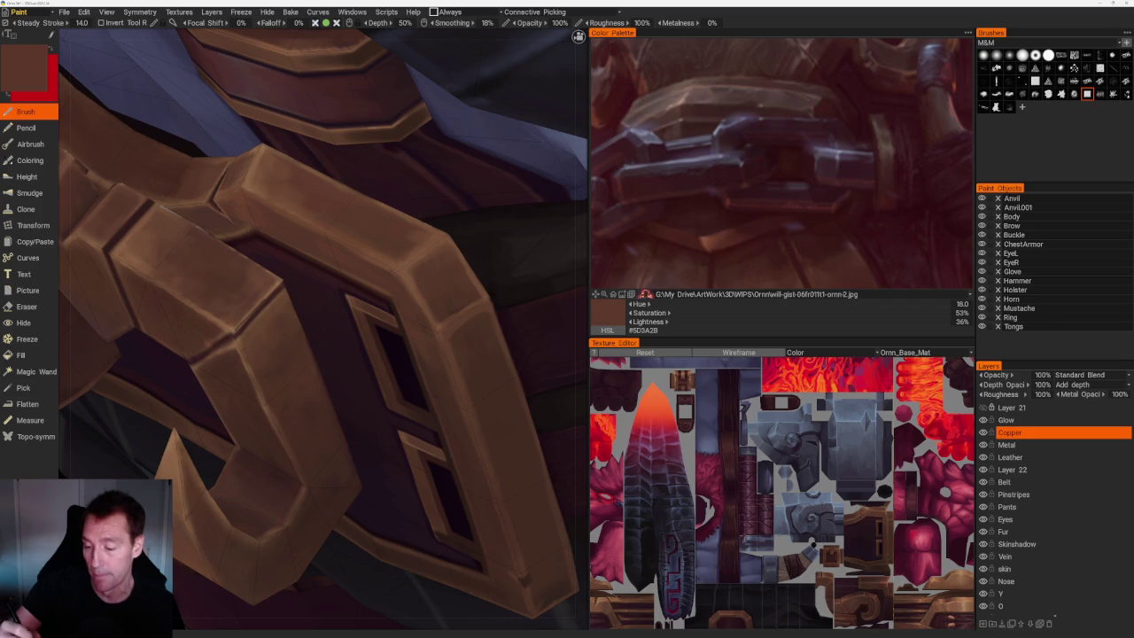
scroll(319, 319, "down", 5)
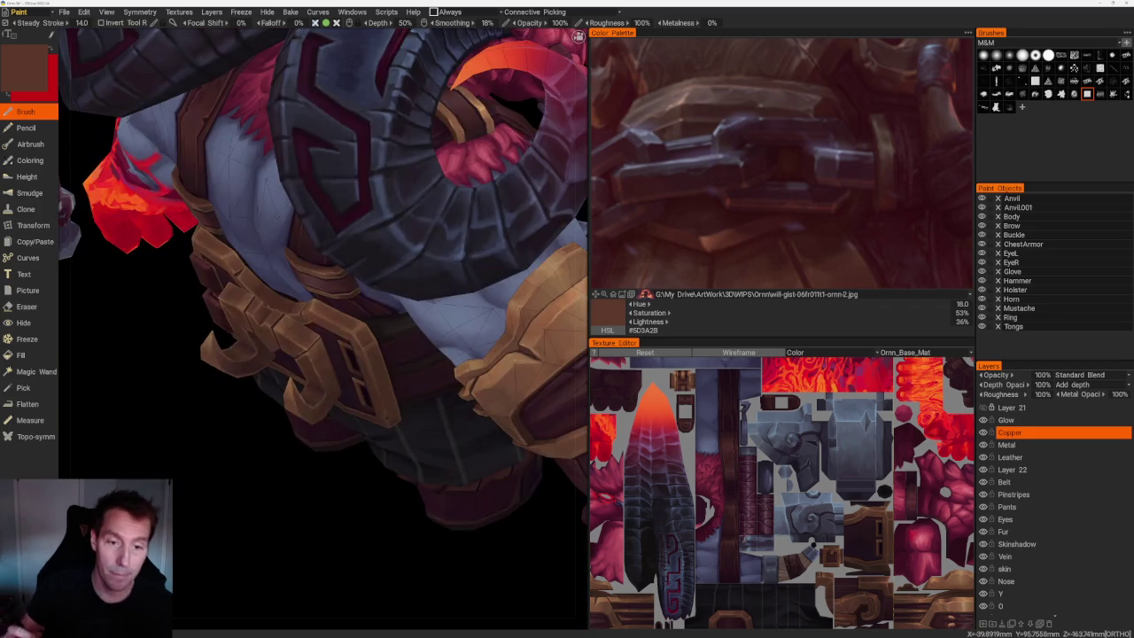
Paint a dark shading mark on the belt buckle's bevel corner using sampled copper browns.
middle_click_drag(319, 319, 390, 301)
scroll(322, 328, "down", 3)
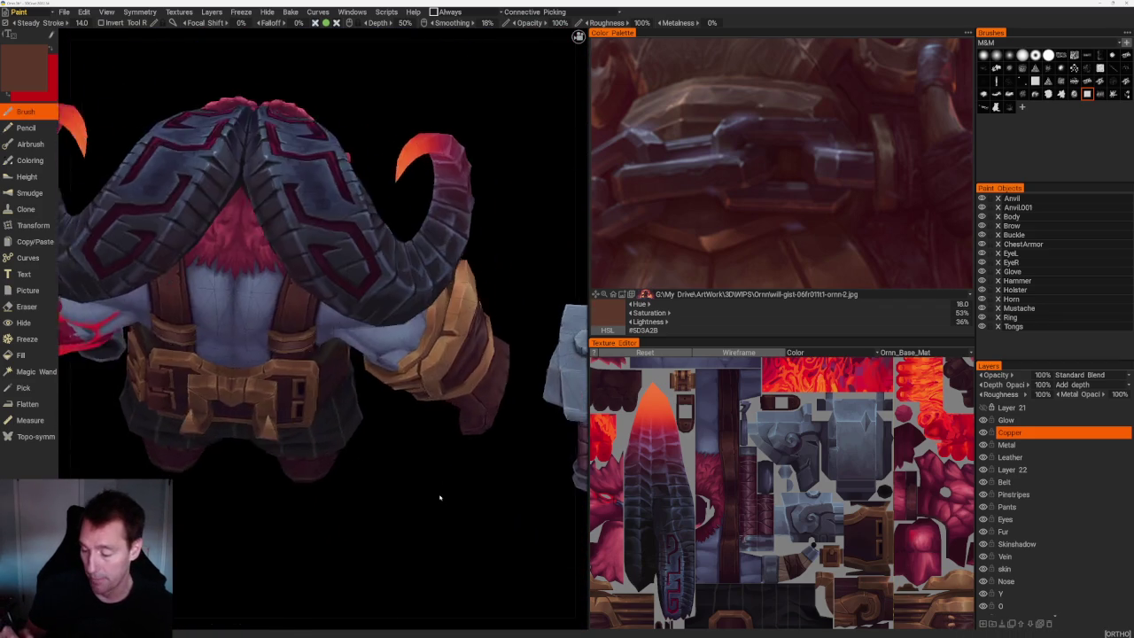
middle_click_drag(322, 327, 347, 321)
scroll(322, 328, "up", 8)
scroll(343, 372, "up", 5)
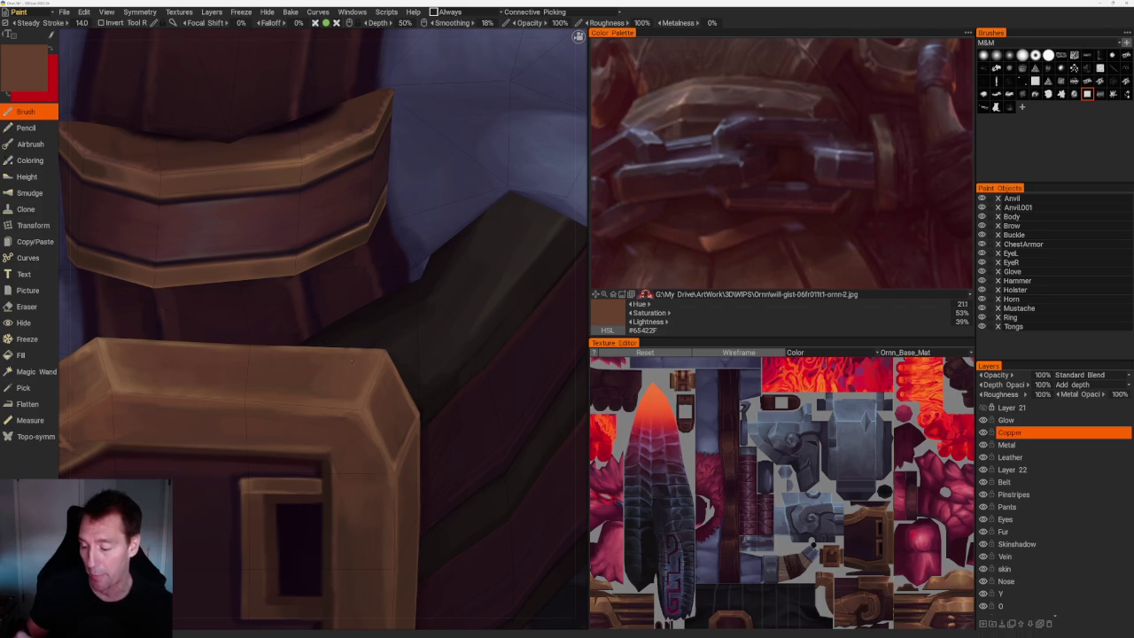
key("v")
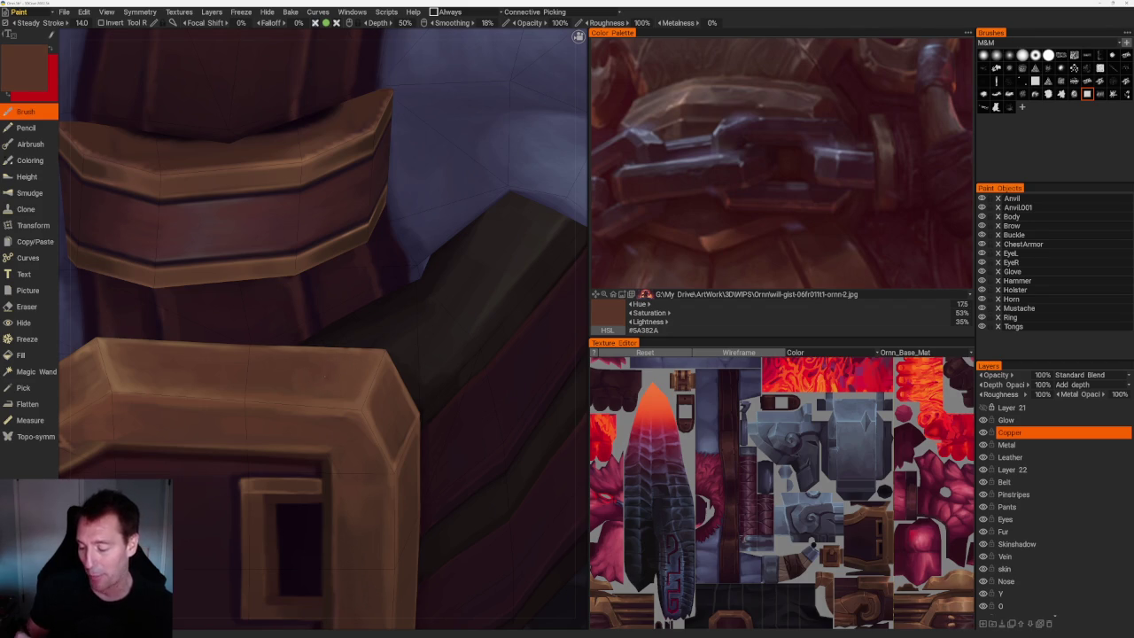
scroll(410, 413, "down", 5)
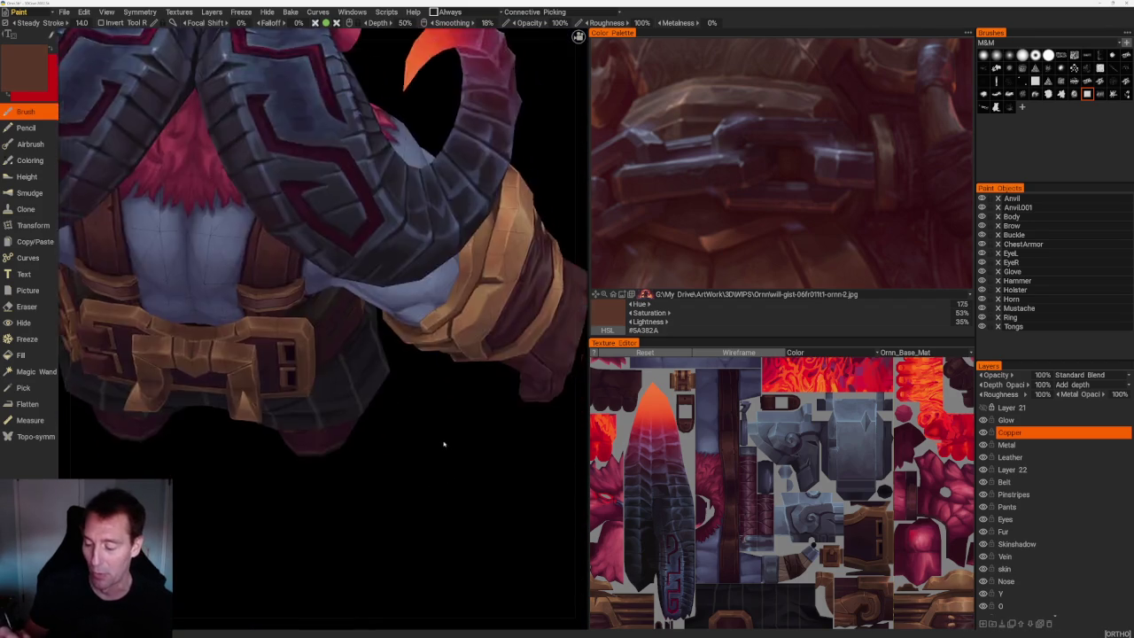
scroll(399, 381, "up", 3)
scroll(359, 305, "up", 3)
key("v")
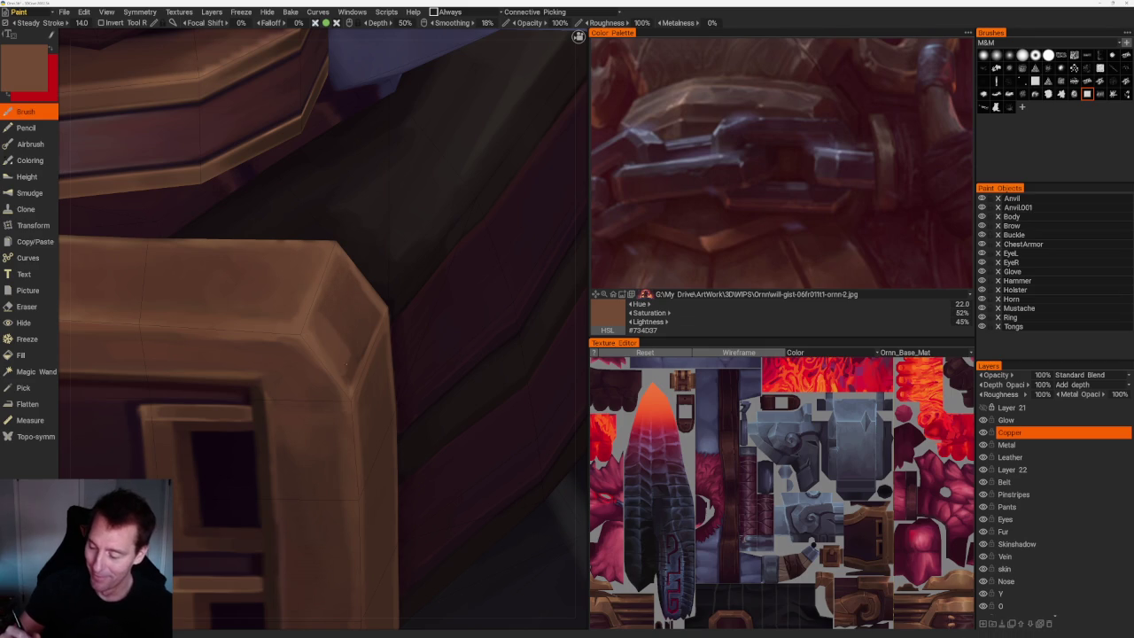
left_click_drag(350, 304, 347, 326)
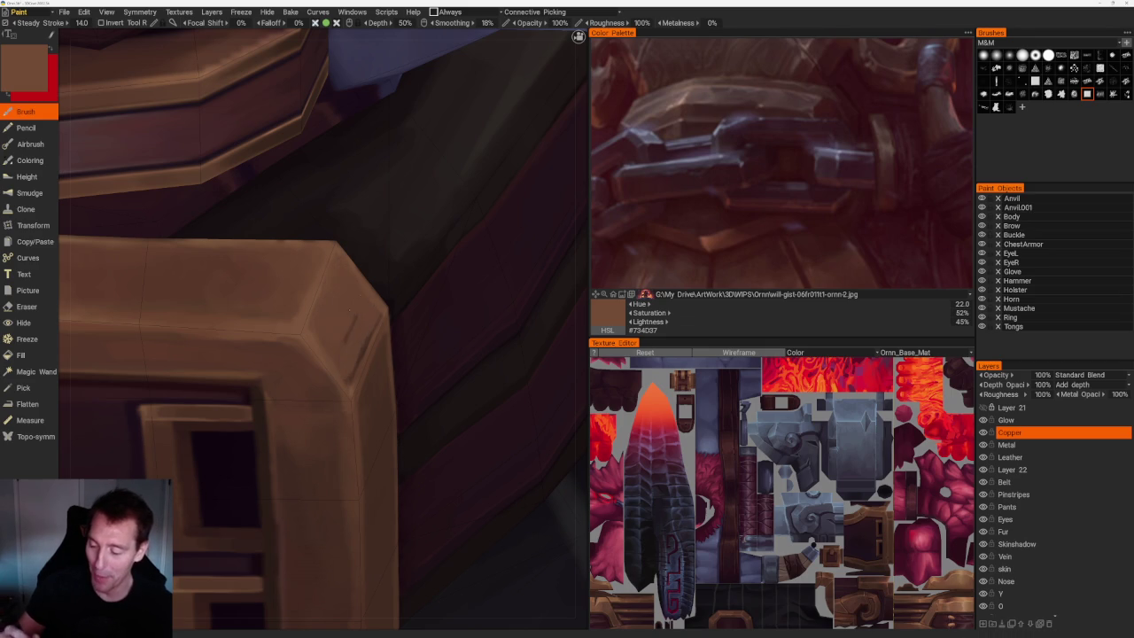
Sample lighter and darker browns from the buckle for the strap-loop bevels.
scroll(351, 324, "down", 5)
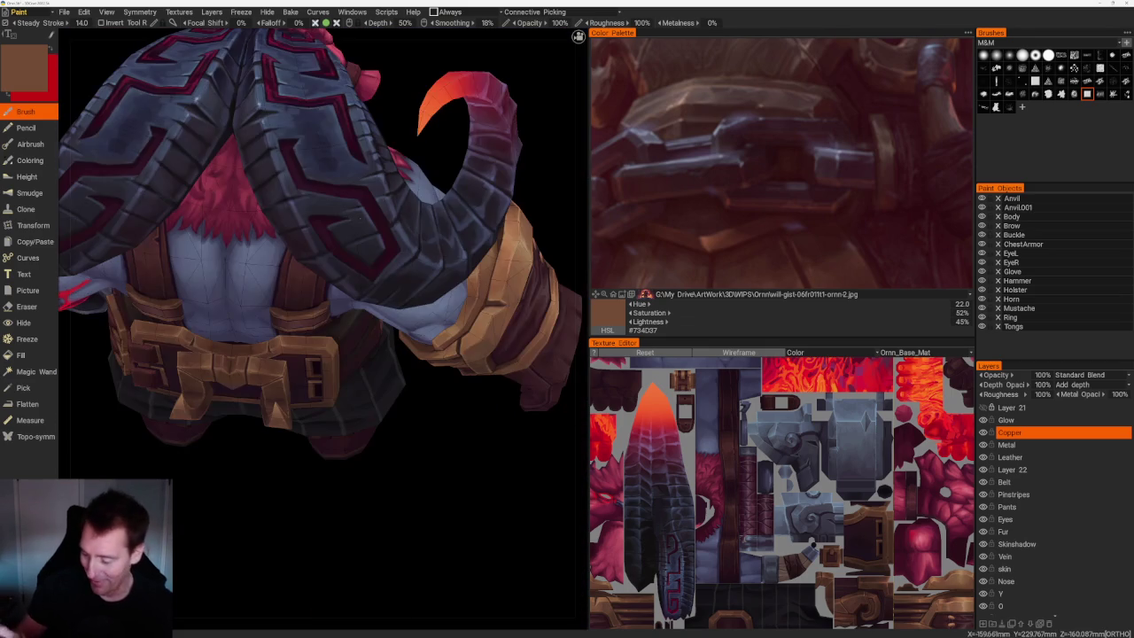
left_click_drag(405, 487, 405, 485)
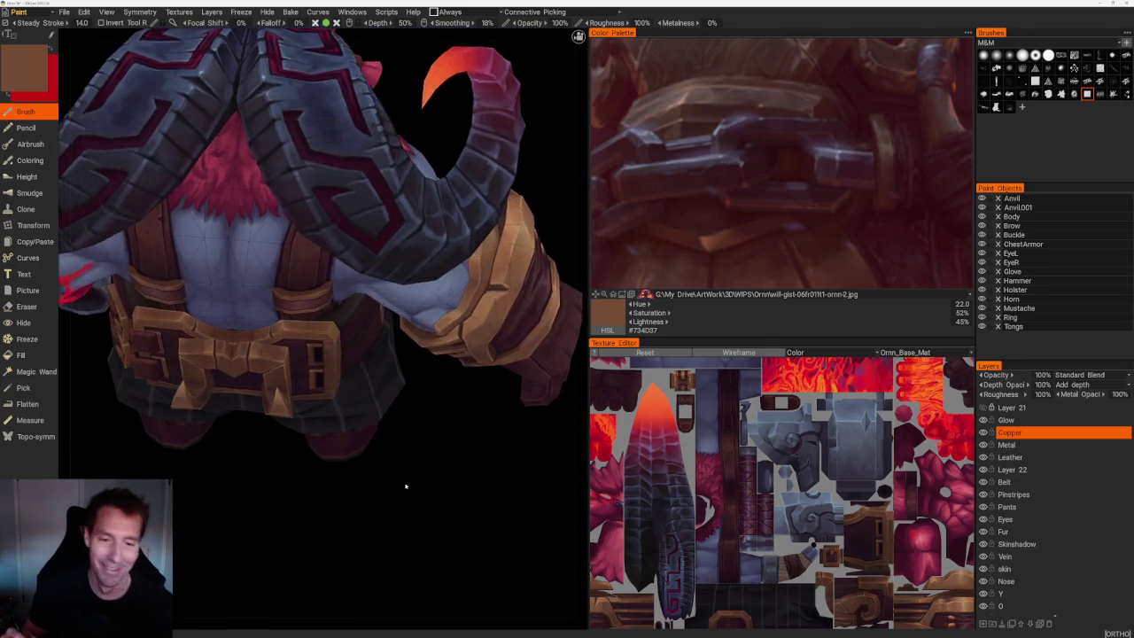
scroll(405, 486, "up", 2)
scroll(405, 486, "up", 4)
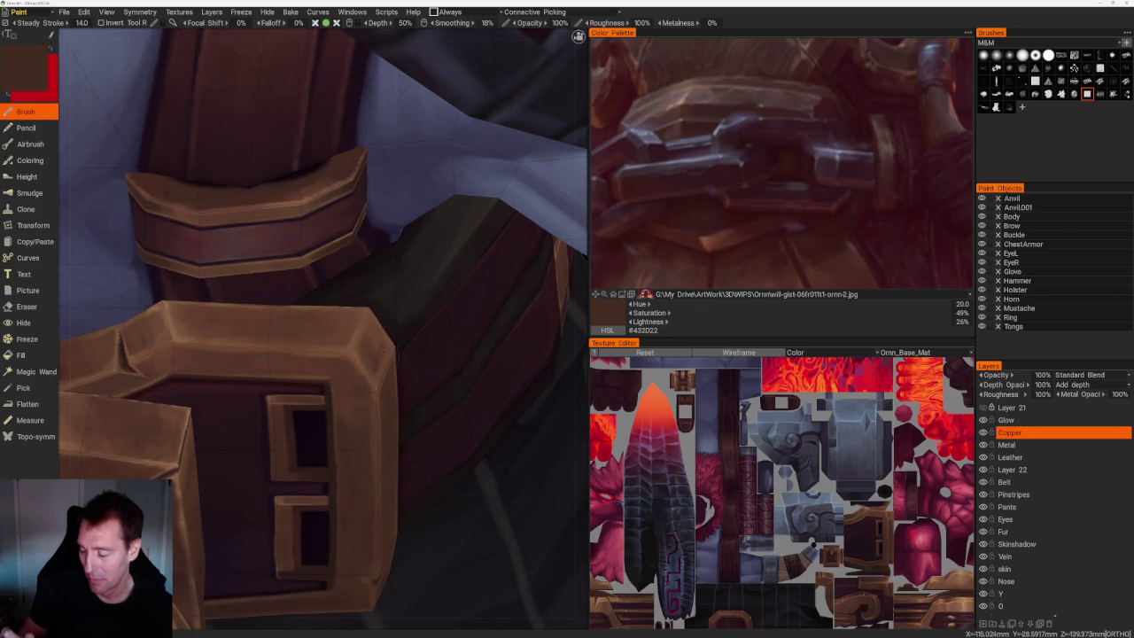
key("v")
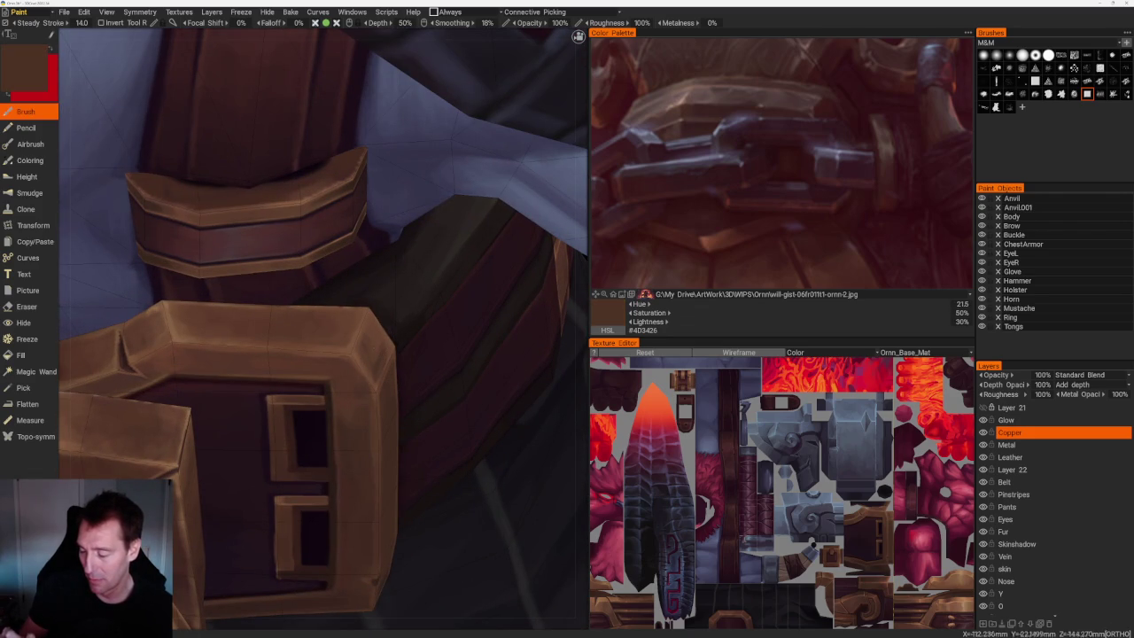
key("v")
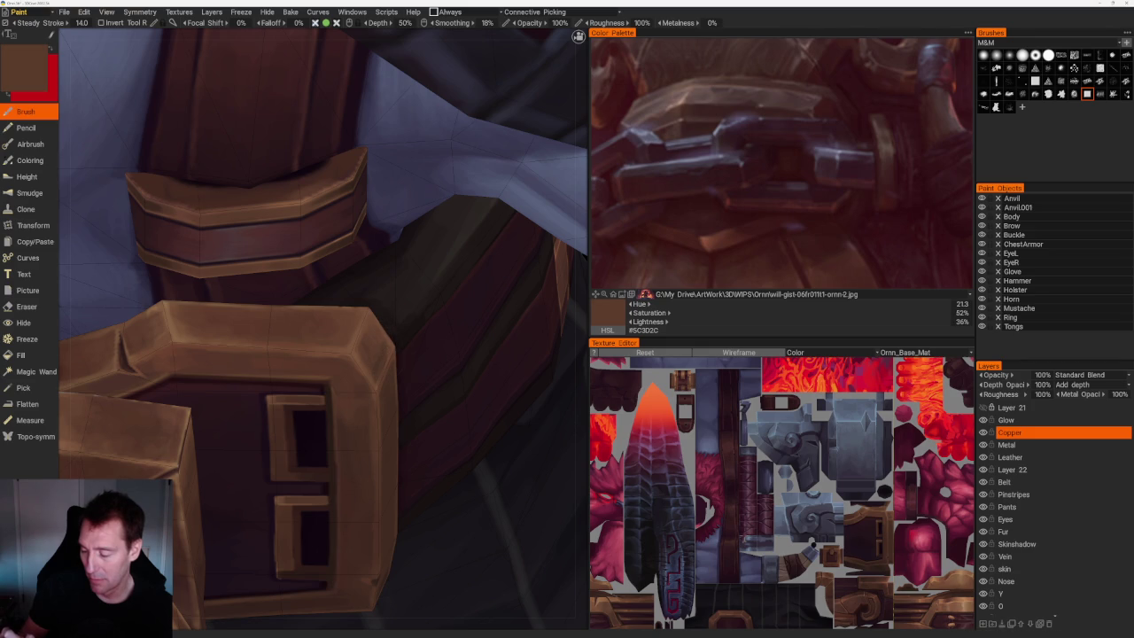
key("v")
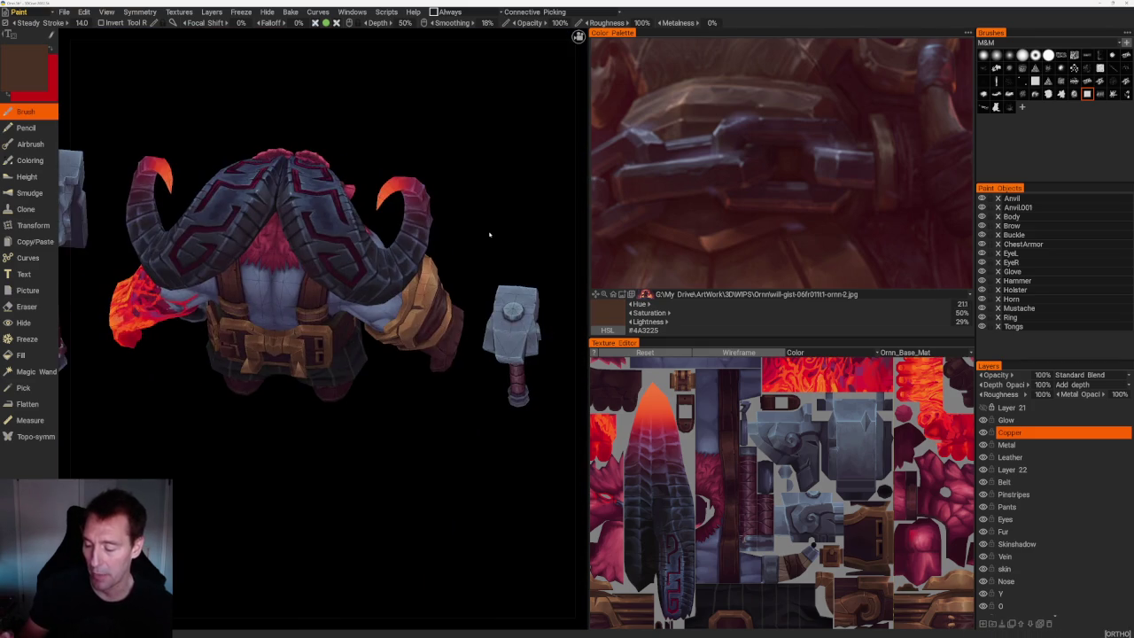
From a front view, work deep brown #422B21 shading into the buckle edges.
mouse_move(489, 235)
left_mouse_down()
mouse_move(471, 239)
mouse_move(481, 242)
left_mouse_up()
right_click_drag(481, 243, 445, 468)
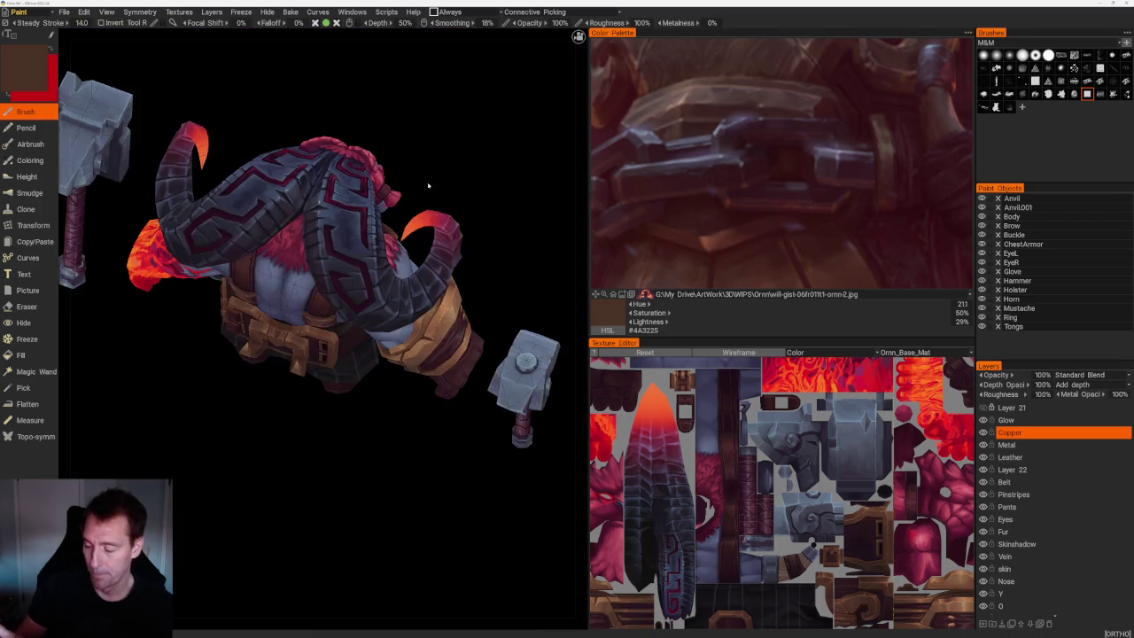
mouse_move(486, 212)
left_mouse_down()
mouse_move(488, 182)
mouse_move(461, 160)
mouse_move(466, 328)
mouse_move(283, 496)
left_mouse_up()
scroll(456, 186, "down", 3)
scroll(466, 329, "up", 5)
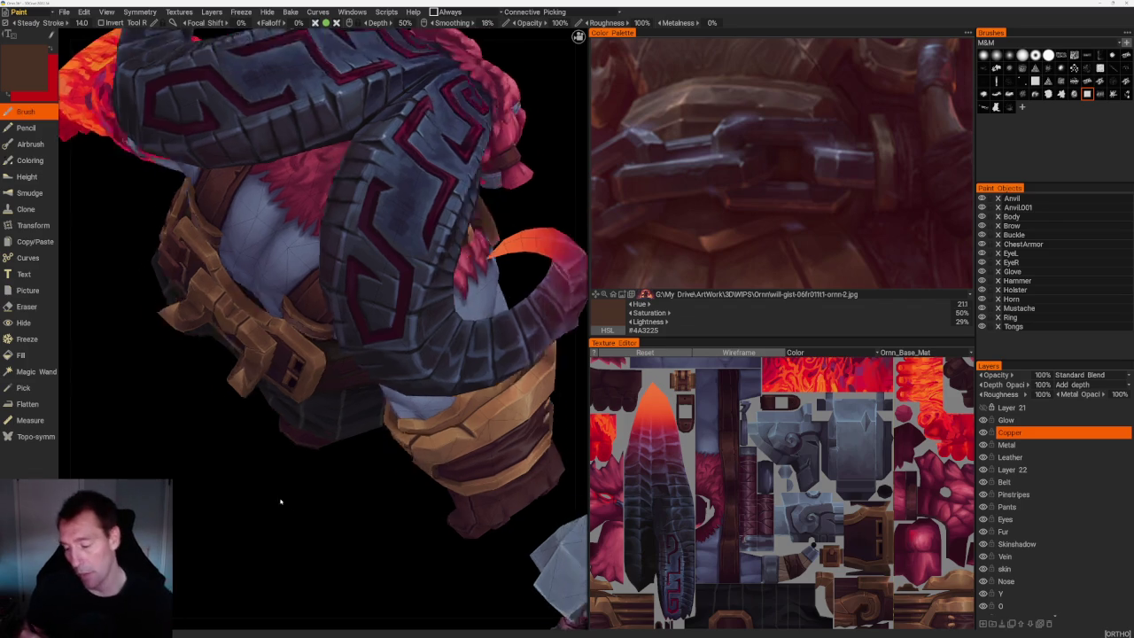
scroll(368, 450, "up", 2)
scroll(367, 450, "up", 2)
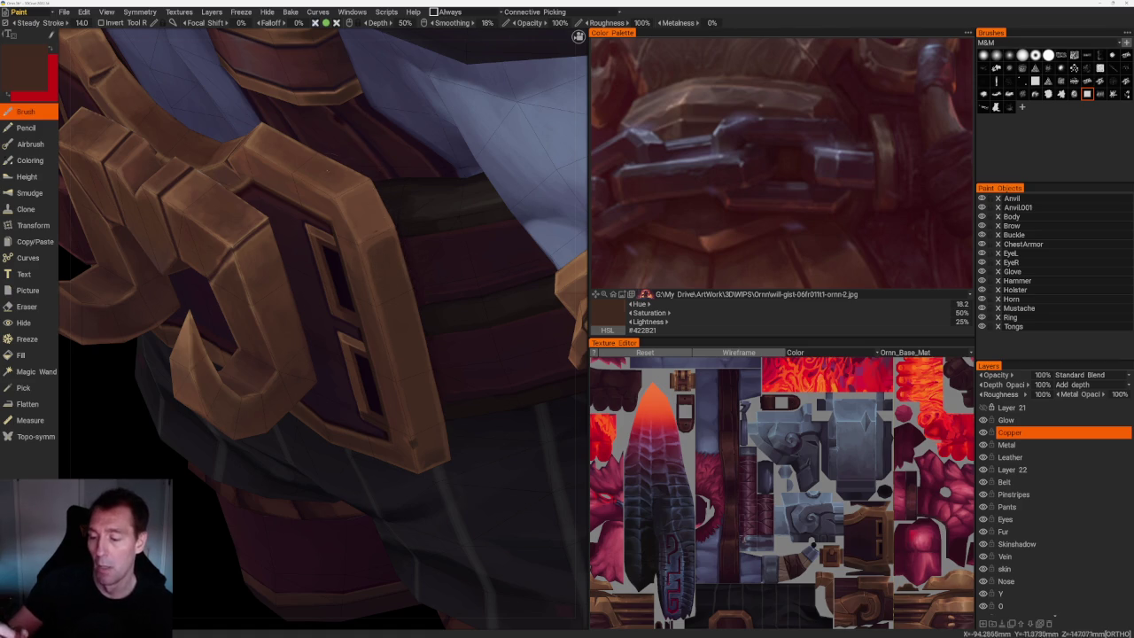
Brush lighter and brighter copper tones onto the buckle's bevelled frame.
key("v")
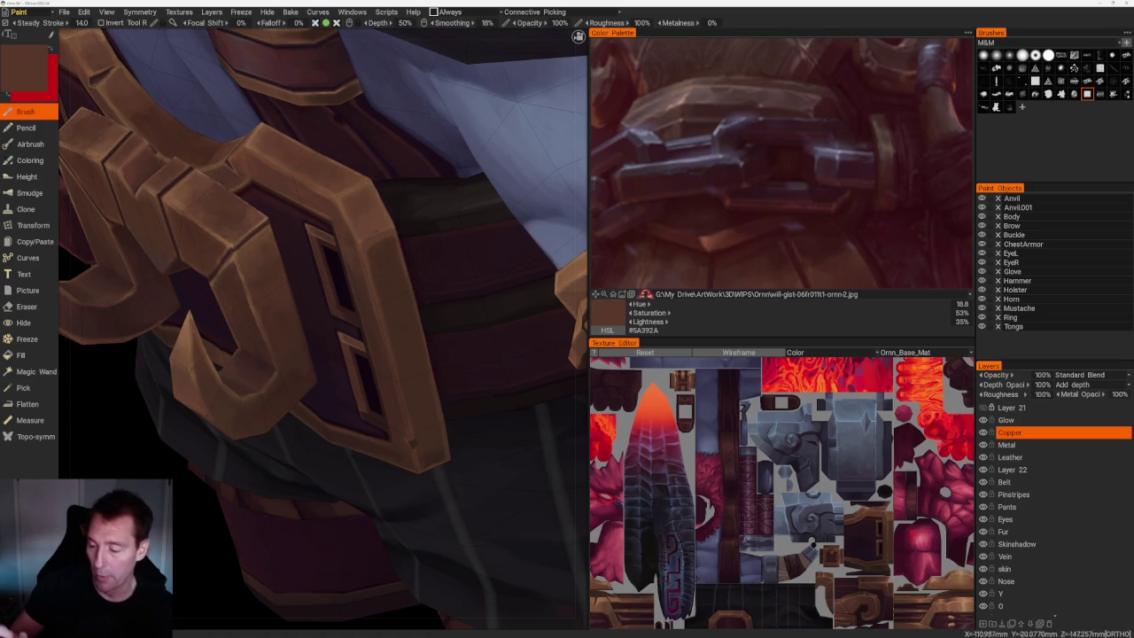
key("v")
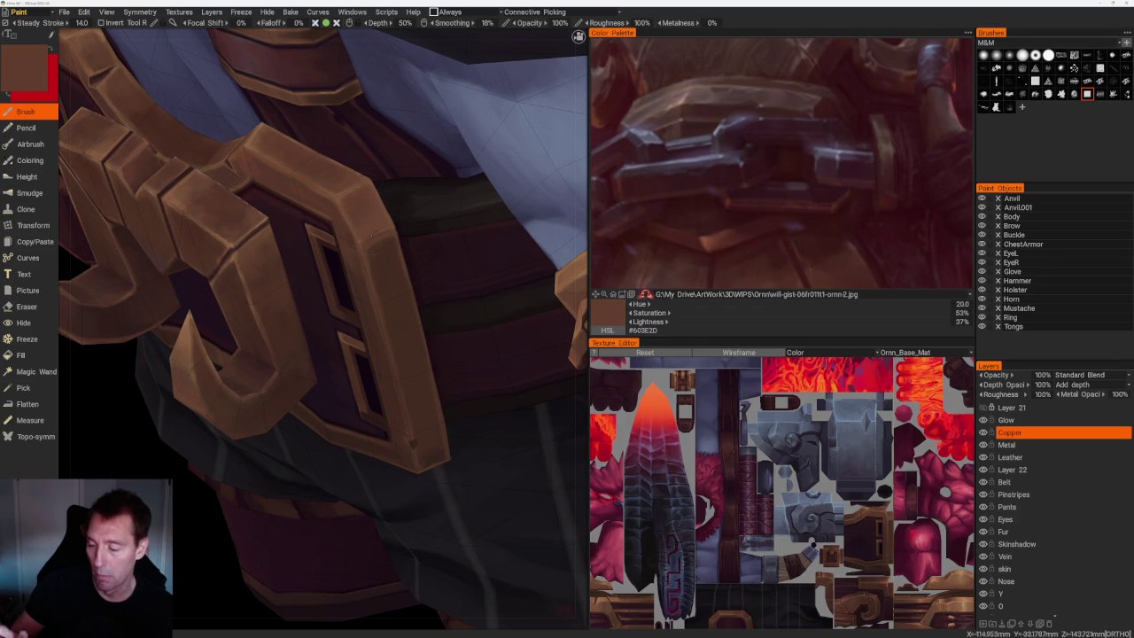
key("v")
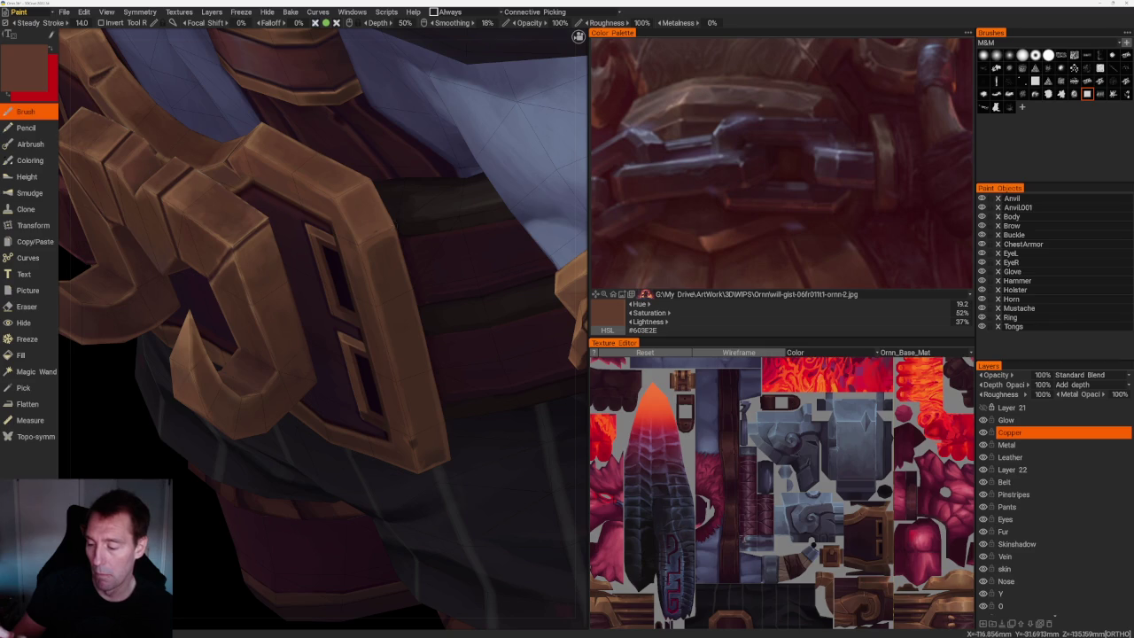
key("v")
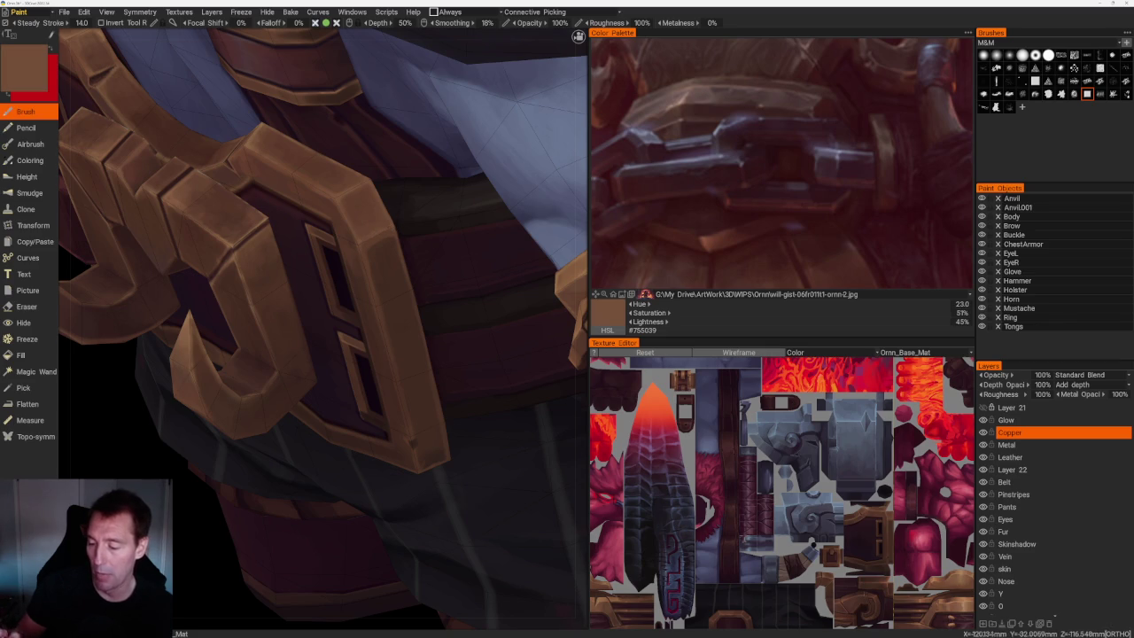
scroll(438, 215, "down", 10)
left_click_drag(324, 106, 431, 469)
right_click_drag(430, 468, 481, 546)
scroll(481, 546, "up", 5)
Layer darker and warmer browns onto the hooks, ending on mid copper brown #563627.
key("v")
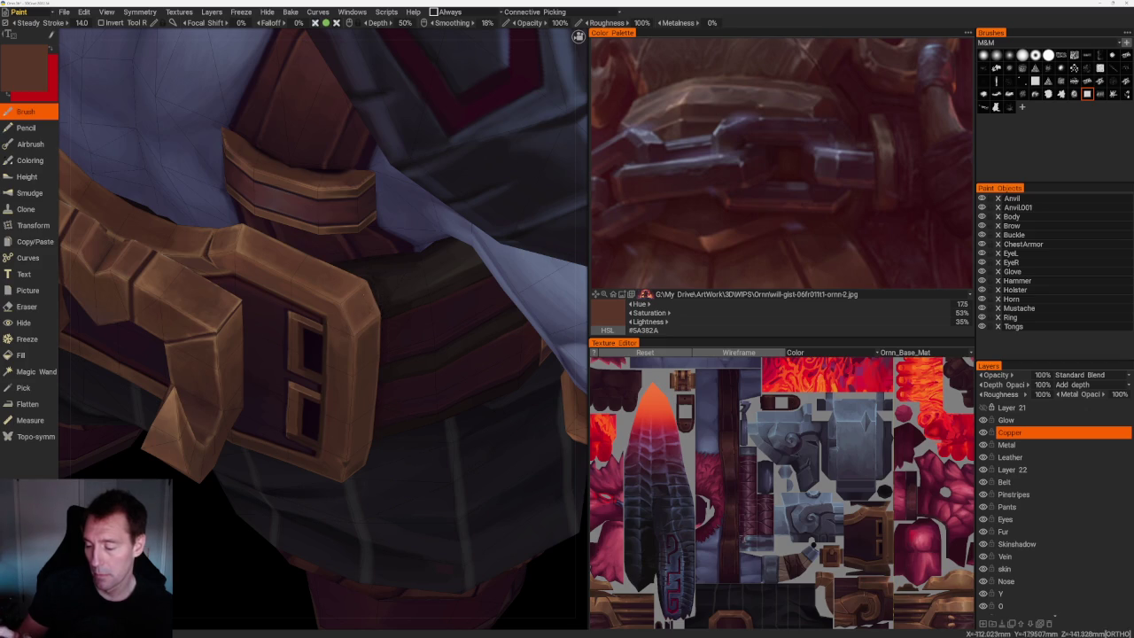
key("v")
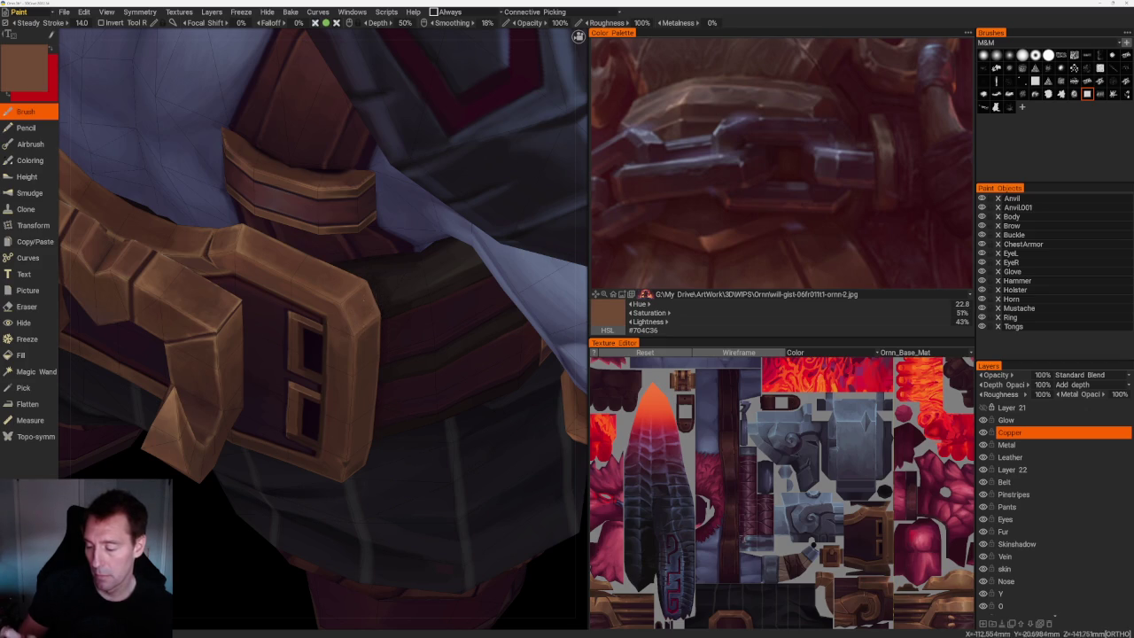
scroll(385, 307, "down", 5)
mouse_move(298, 455)
left_mouse_down()
mouse_move(344, 482)
mouse_move(466, 263)
left_mouse_up()
scroll(465, 292, "up", 3)
scroll(463, 328, "up", 2)
scroll(463, 328, "up", 1)
key("v")
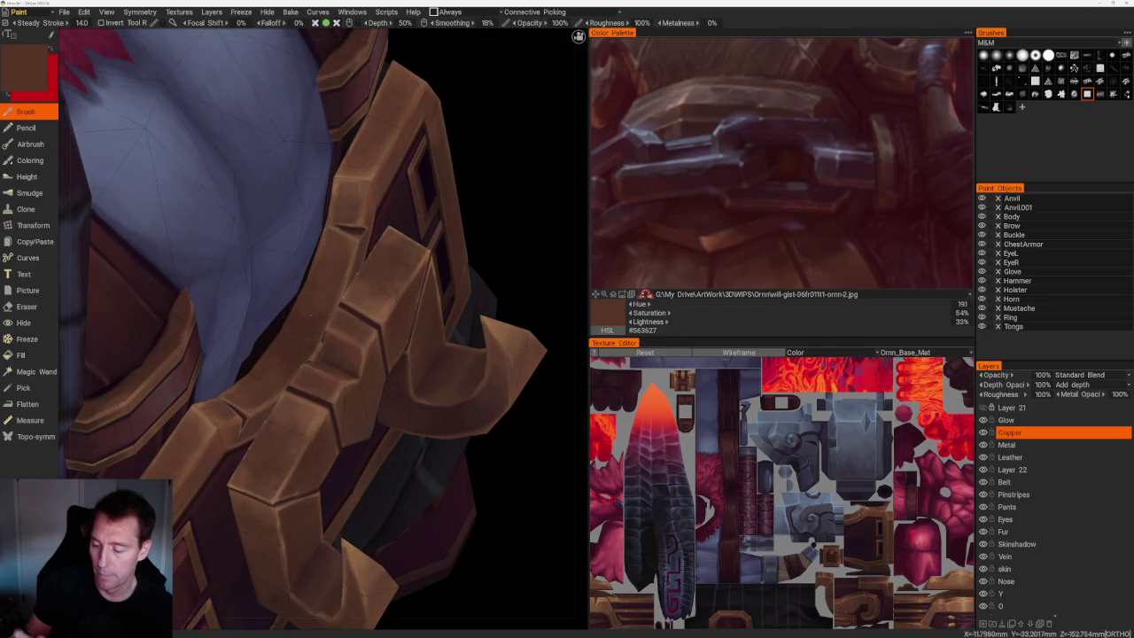
View the side strap buckle from below and pick a mid copper brown from the belt.
scroll(499, 253, "down", 3)
mouse_move(499, 254)
left_mouse_down()
mouse_move(431, 286)
mouse_move(452, 314)
mouse_move(459, 410)
left_mouse_up()
scroll(420, 344, "up", 3)
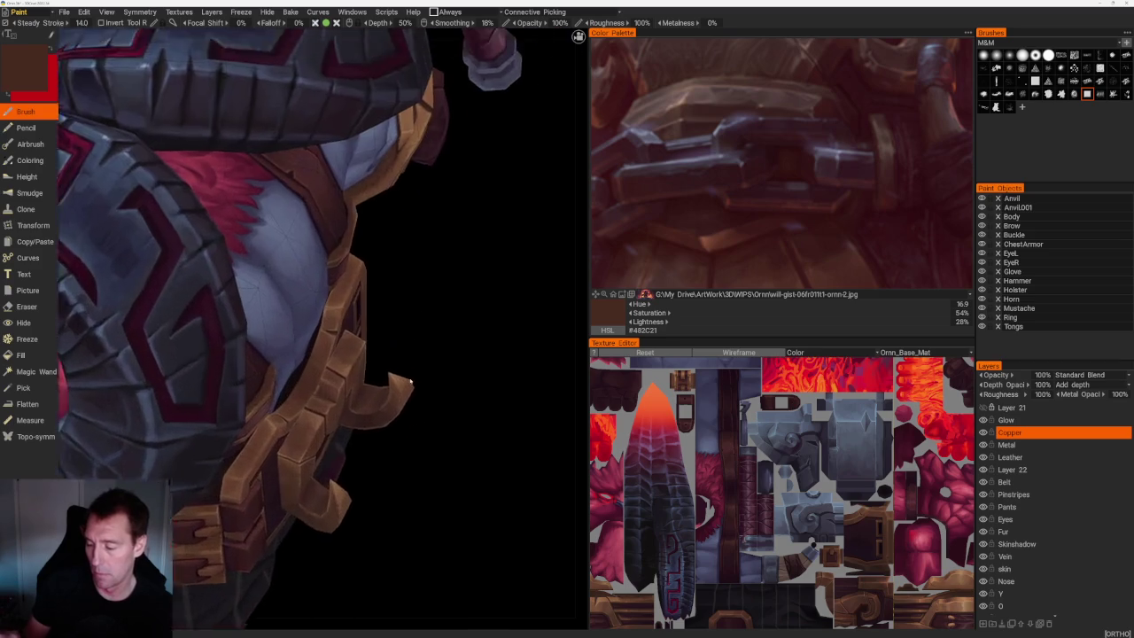
scroll(420, 345, "up", 3)
key("v")
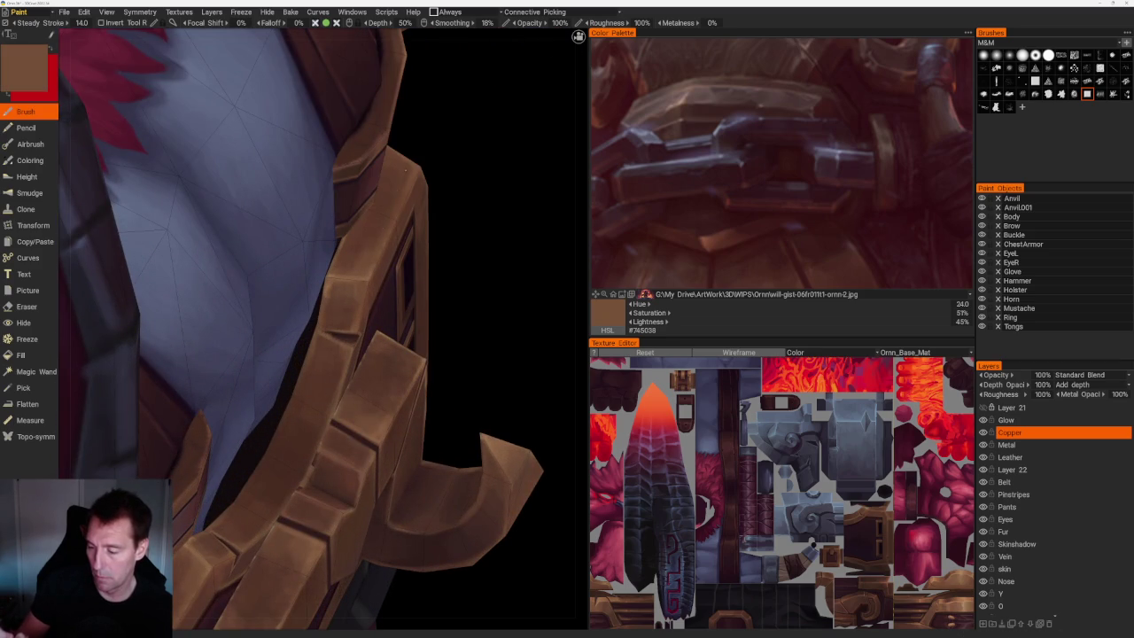
Shade the hook buckle's edges with a darker brown from the glove, #63402E.
scroll(458, 286, "down", 2)
scroll(458, 286, "down", 2)
scroll(479, 314, "down", 2)
scroll(449, 279, "down", 2)
mouse_move(448, 279)
left_mouse_down()
mouse_move(461, 354)
mouse_move(435, 304)
mouse_move(461, 317)
mouse_move(448, 316)
left_mouse_up()
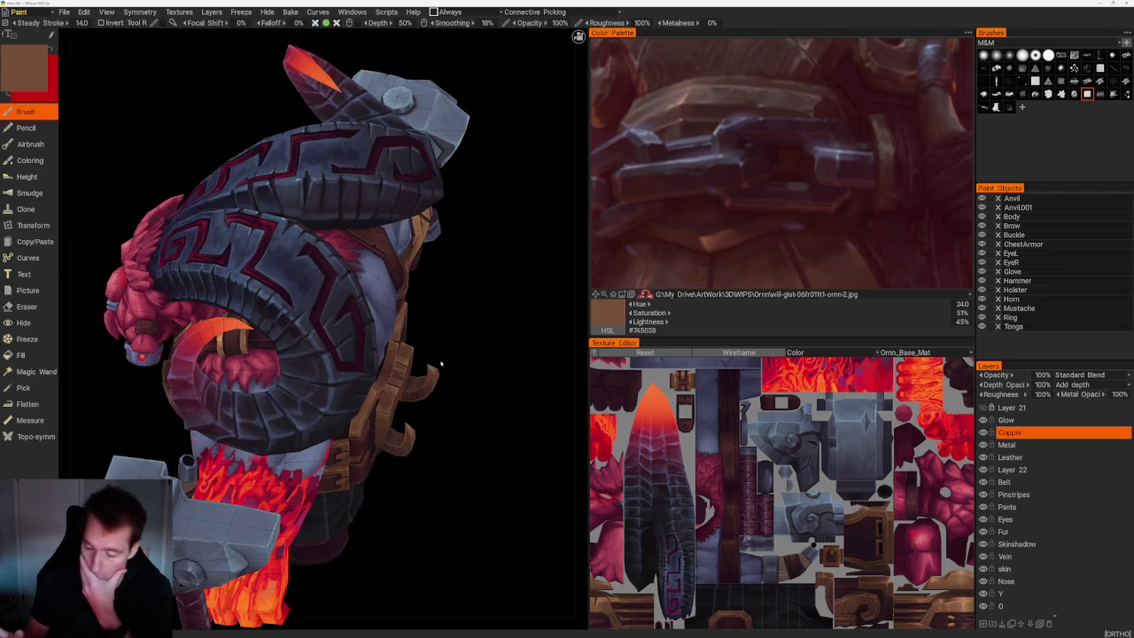
mouse_move(486, 411)
left_mouse_down()
mouse_move(468, 405)
mouse_move(446, 331)
mouse_move(524, 470)
mouse_move(416, 420)
mouse_move(410, 380)
mouse_move(427, 383)
mouse_move(399, 464)
mouse_move(381, 425)
left_mouse_up()
scroll(400, 464, "up", 3)
key("v")
scroll(381, 426, "up", 3)
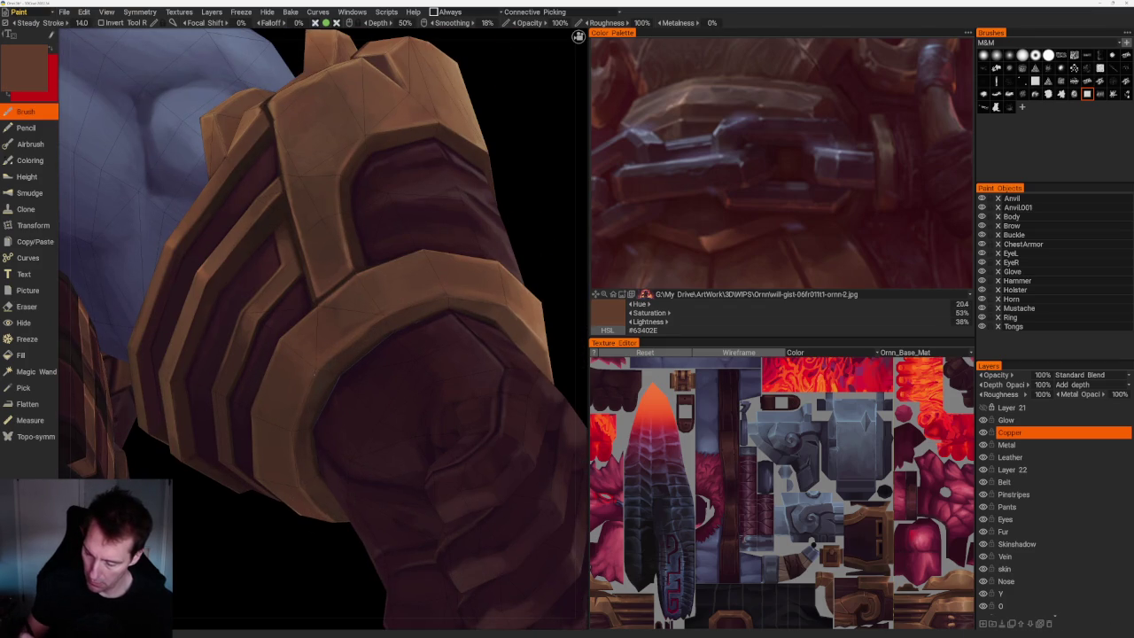
Orbit to the character's back and sample a slightly lighter brown from the model.
scroll(329, 223, "down", 5)
mouse_move(328, 223)
left_mouse_down()
mouse_move(420, 279)
mouse_move(441, 278)
mouse_move(420, 274)
left_mouse_up()
scroll(420, 274, "up", 5)
key("v")
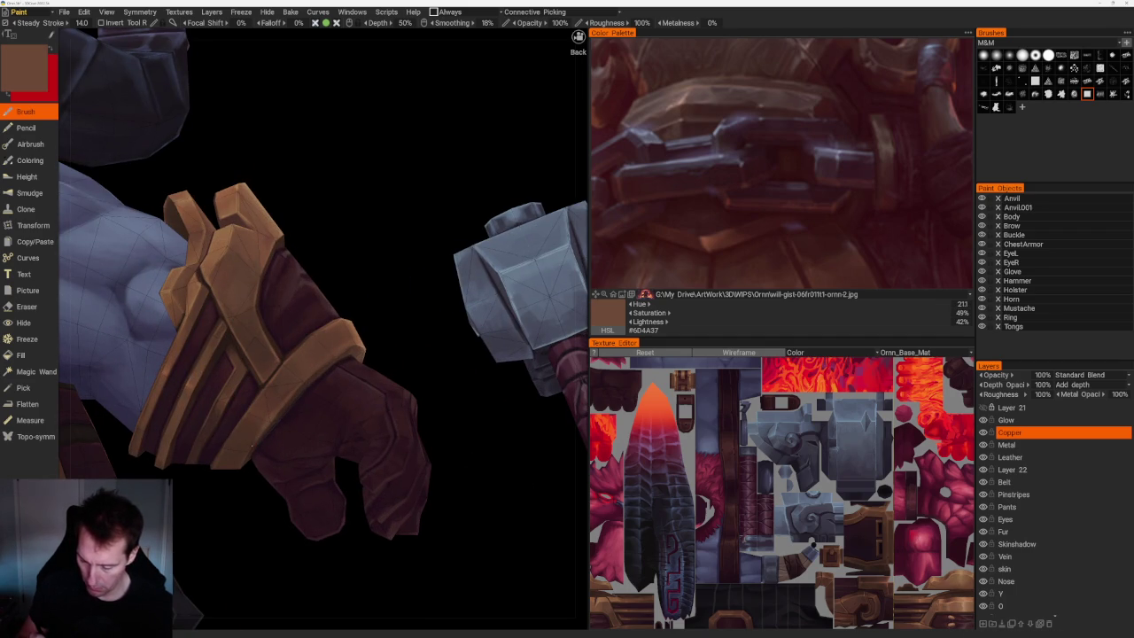
Frame the glove and hammer, then sample a light tan highlight and a darker bracer brown.
scroll(434, 281, "down", 5)
scroll(434, 281, "down", 2)
mouse_move(450, 390)
left_mouse_down()
mouse_move(443, 399)
mouse_move(446, 385)
left_mouse_up()
scroll(421, 502, "up", 5)
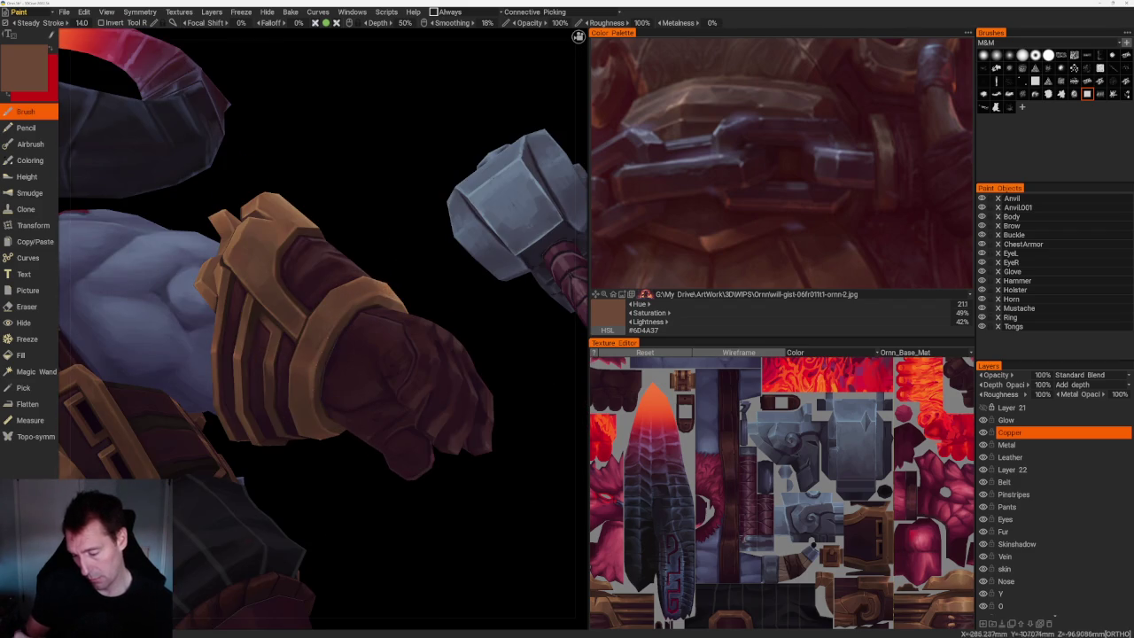
scroll(352, 474, "down", 5)
mouse_move(352, 474)
left_mouse_down()
mouse_move(406, 486)
mouse_move(392, 393)
left_mouse_up()
scroll(393, 393, "up", 3)
scroll(354, 494, "up", 2)
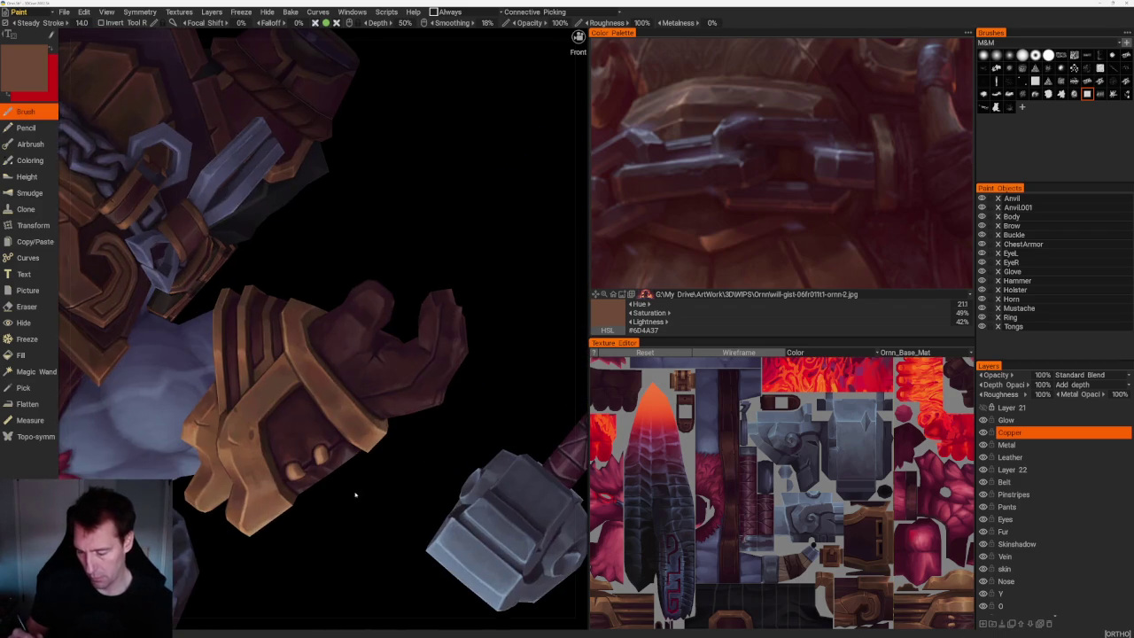
scroll(310, 413, "up", 3)
key("v")
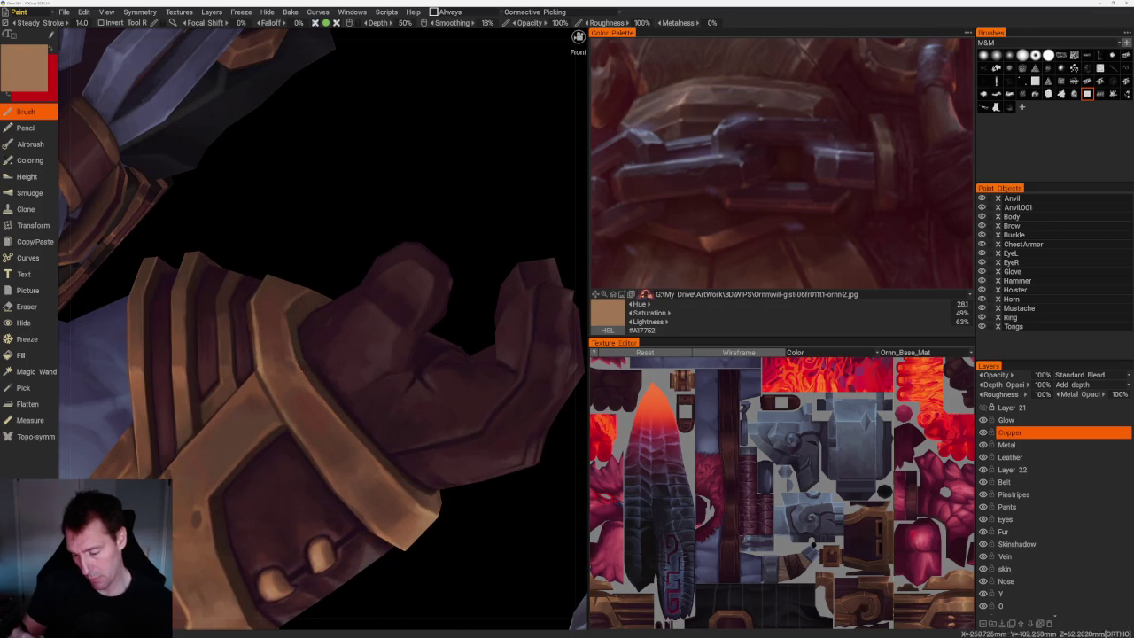
key("v")
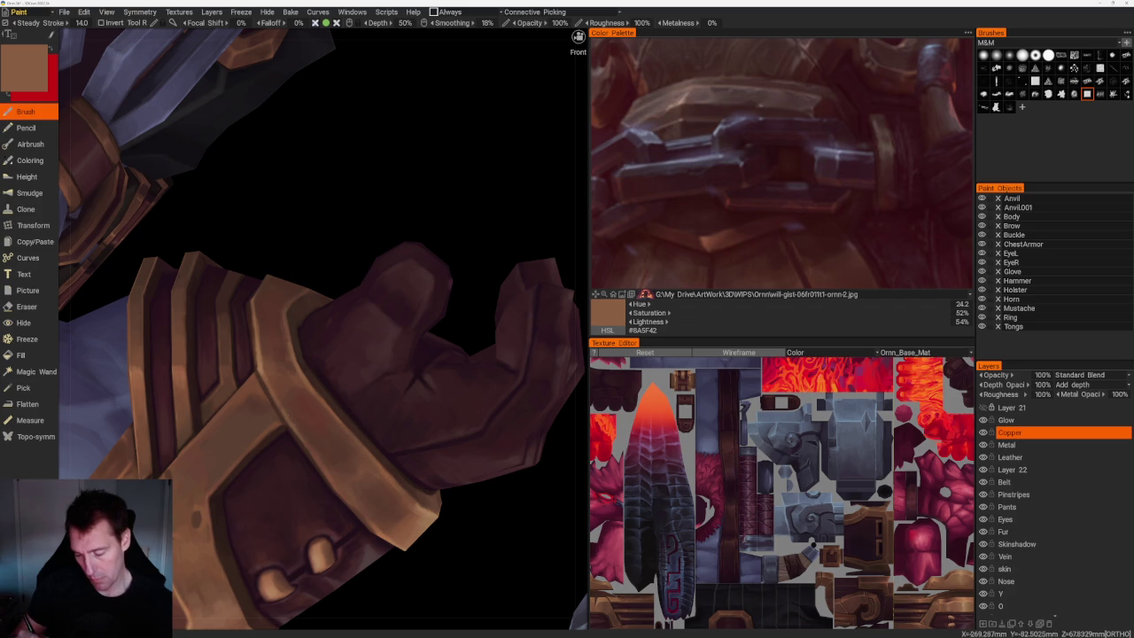
Zoom out and orbit the model to inspect the horn and wrist bracer.
scroll(388, 254, "down", 5)
scroll(387, 254, "down", 2)
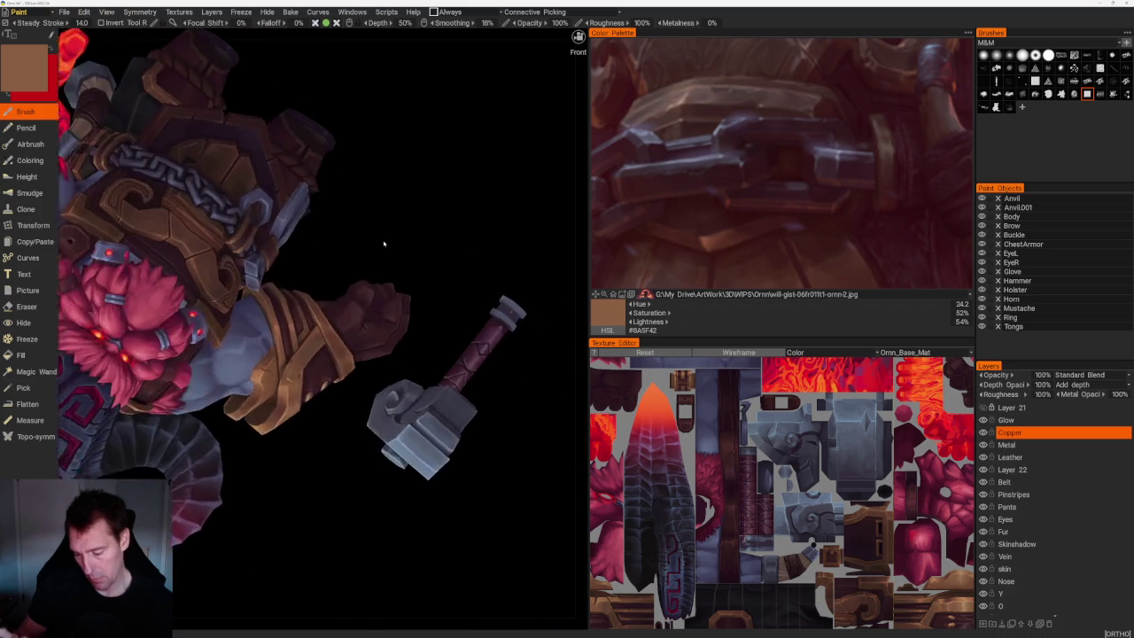
scroll(373, 383, "up", 8)
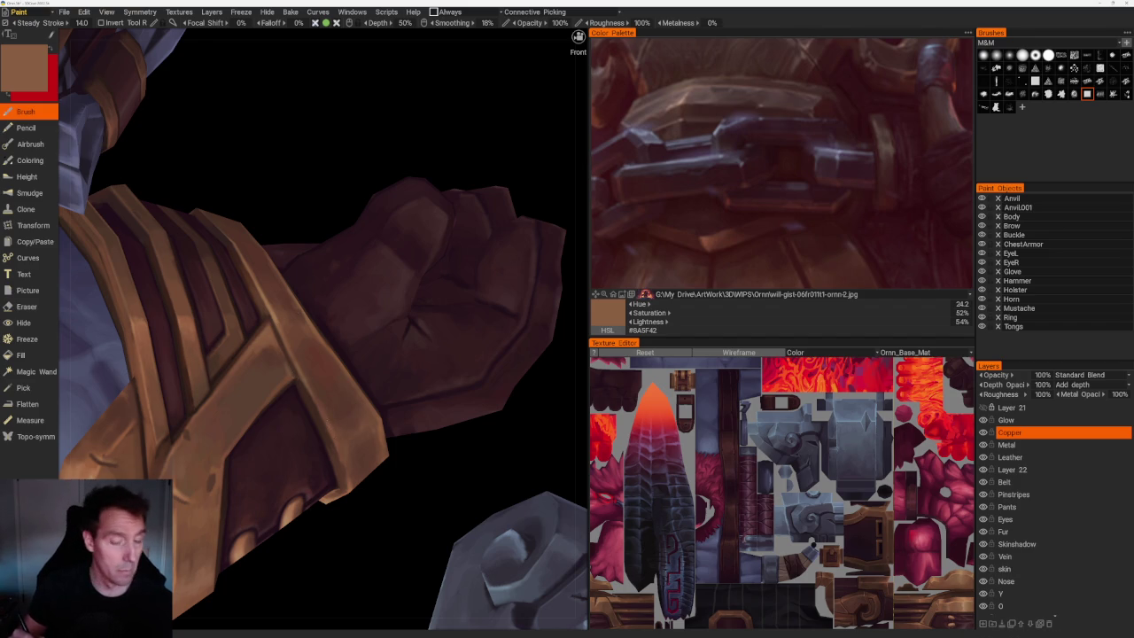
scroll(337, 436, "down", 3)
mouse_move(320, 529)
left_mouse_down()
mouse_move(339, 526)
mouse_move(363, 446)
mouse_move(325, 551)
left_mouse_up()
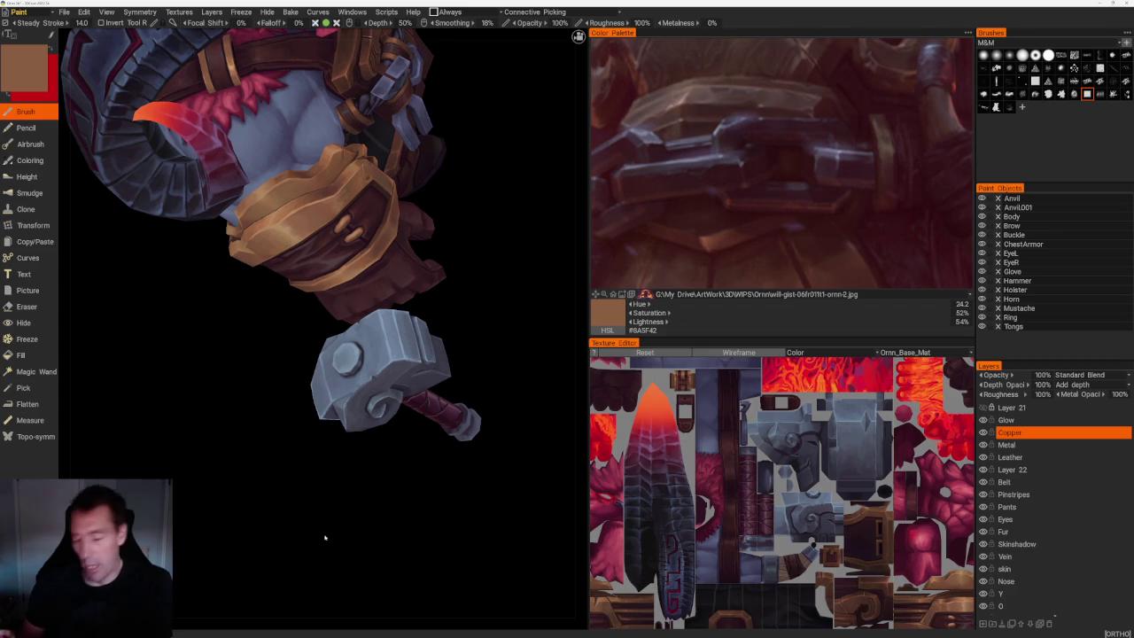
Bring the hammer into close view and make the Metal layer the active paint layer.
mouse_move(325, 534)
right_mouse_down()
mouse_move(496, 309)
mouse_move(499, 286)
mouse_move(471, 295)
right_mouse_up()
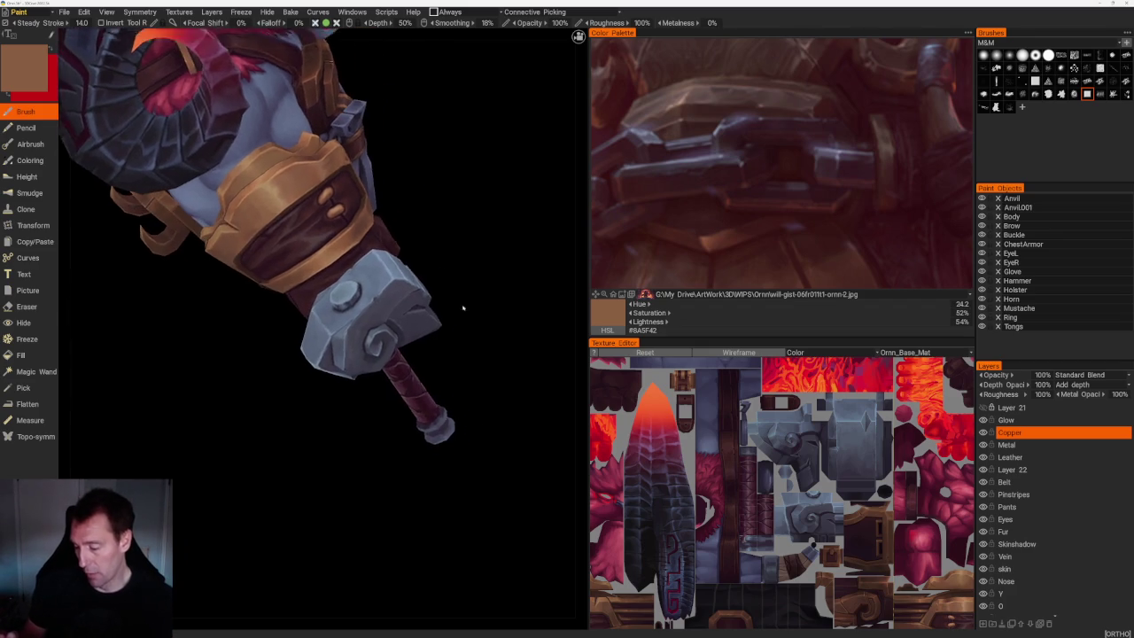
scroll(472, 295, "up", 2)
scroll(509, 357, "up", 2)
scroll(475, 392, "up", 2)
scroll(471, 408, "up", 2)
scroll(466, 413, "up", 2)
scroll(470, 413, "up", 2)
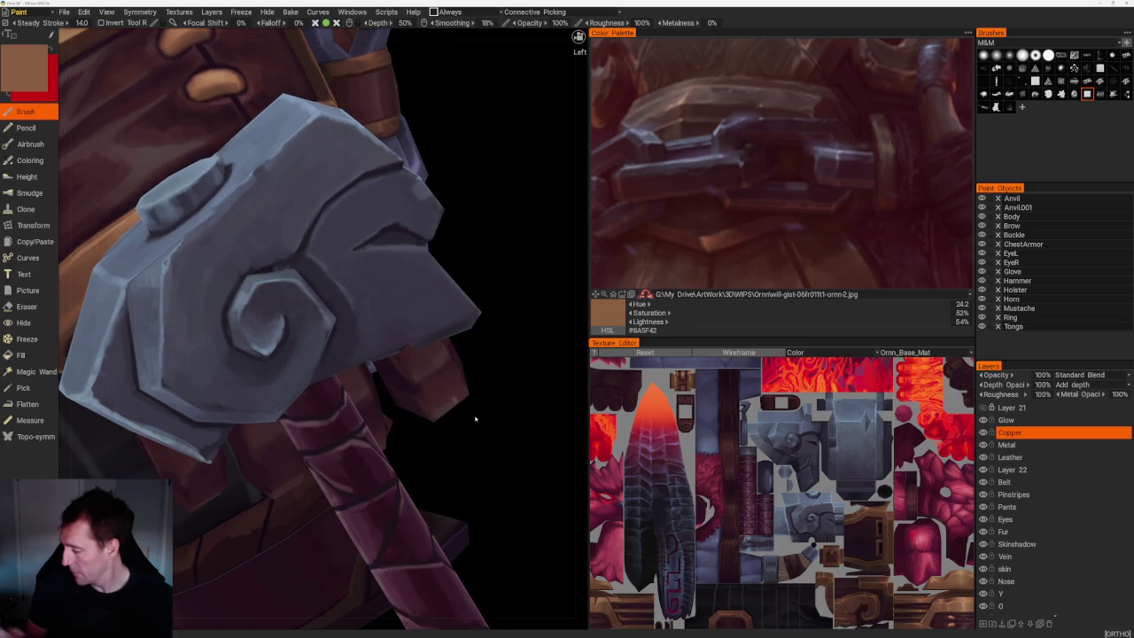
left_click(1010, 444)
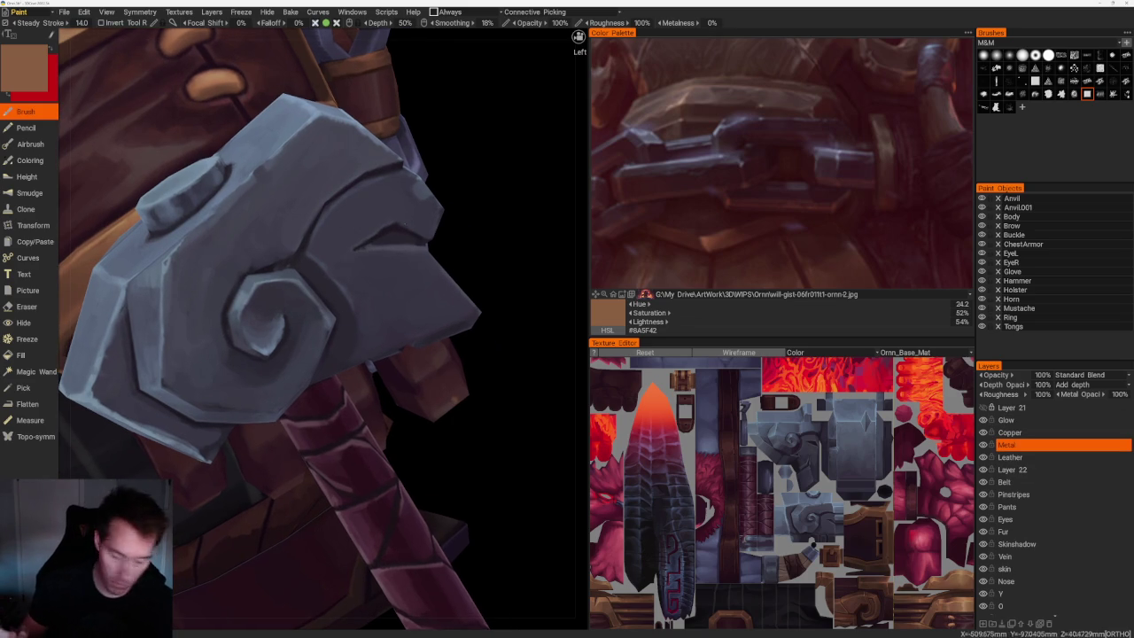
Sample a near-black shadow colour and paint dark curls into the swirl's centre.
scroll(481, 292, "up", 1)
scroll(323, 328, "up", 3)
key("v")
scroll(324, 328, "up", 2)
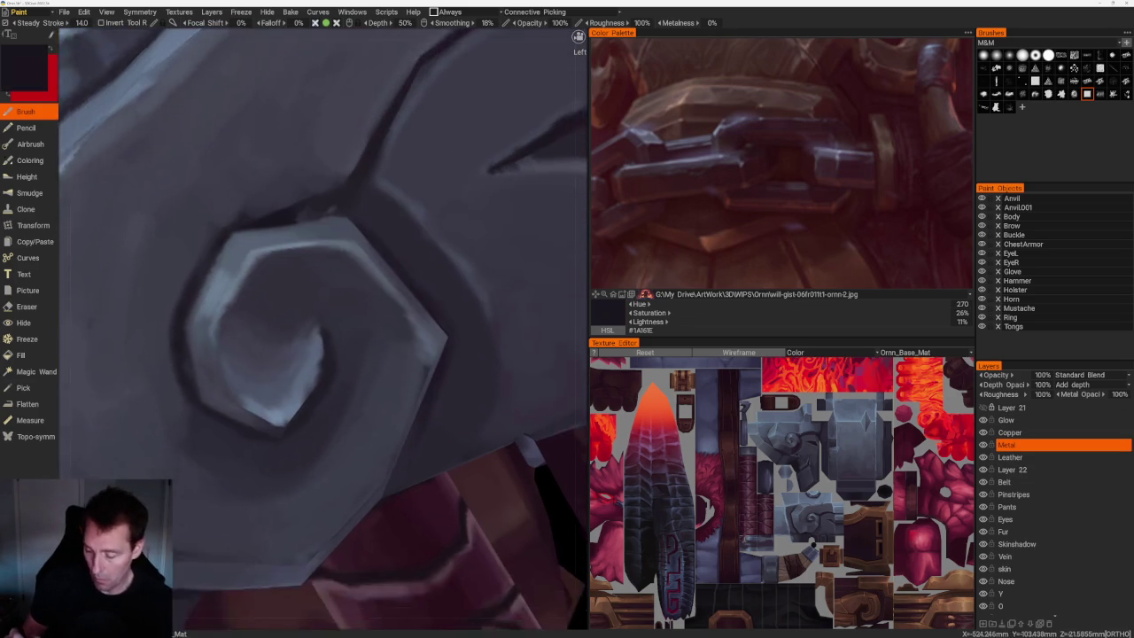
scroll(316, 335, "up", 1)
mouse_move(316, 334)
left_mouse_down()
mouse_move(294, 340)
mouse_move(295, 353)
left_mouse_up()
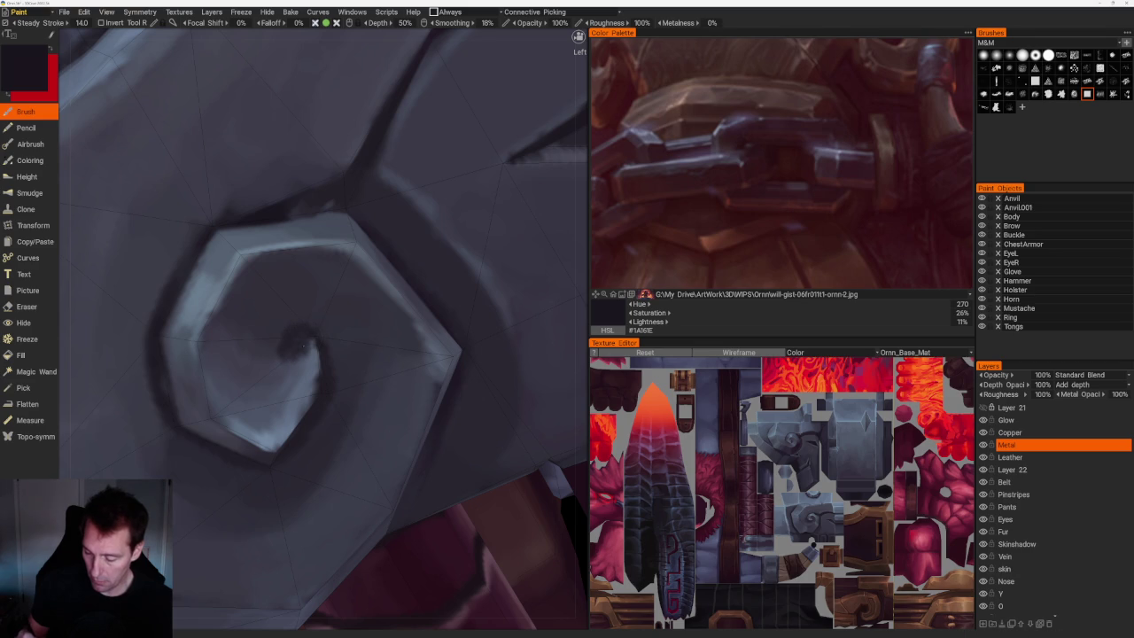
Sample a blue-grey and paint lighter strokes along the swirl's inner and right edges.
scroll(431, 256, "down", 1)
scroll(432, 256, "down", 8)
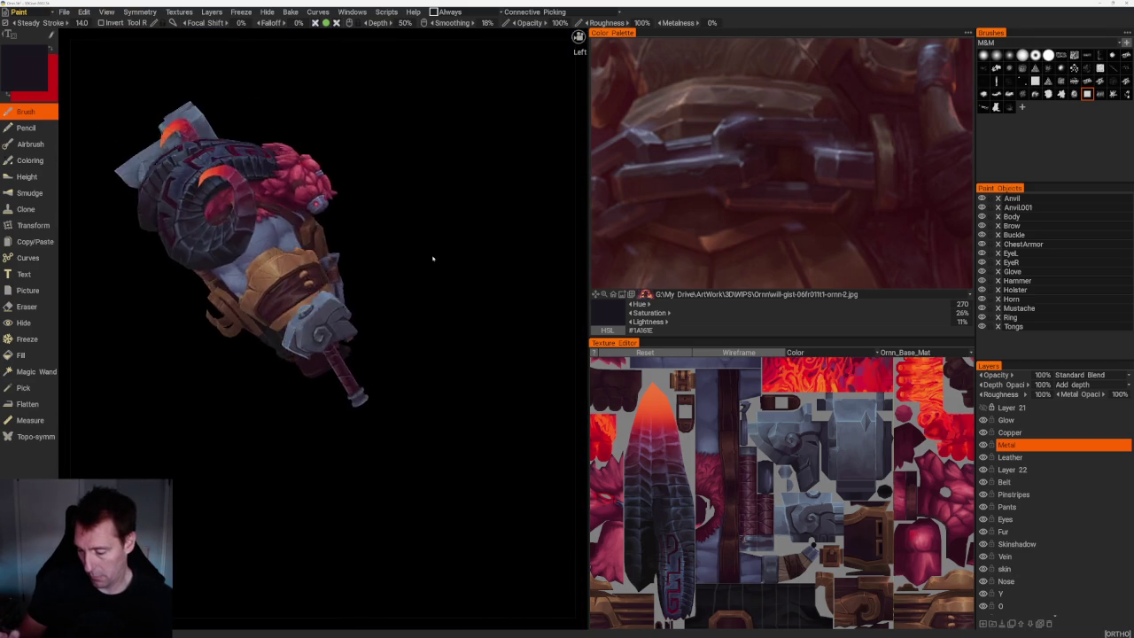
key("KP_4")
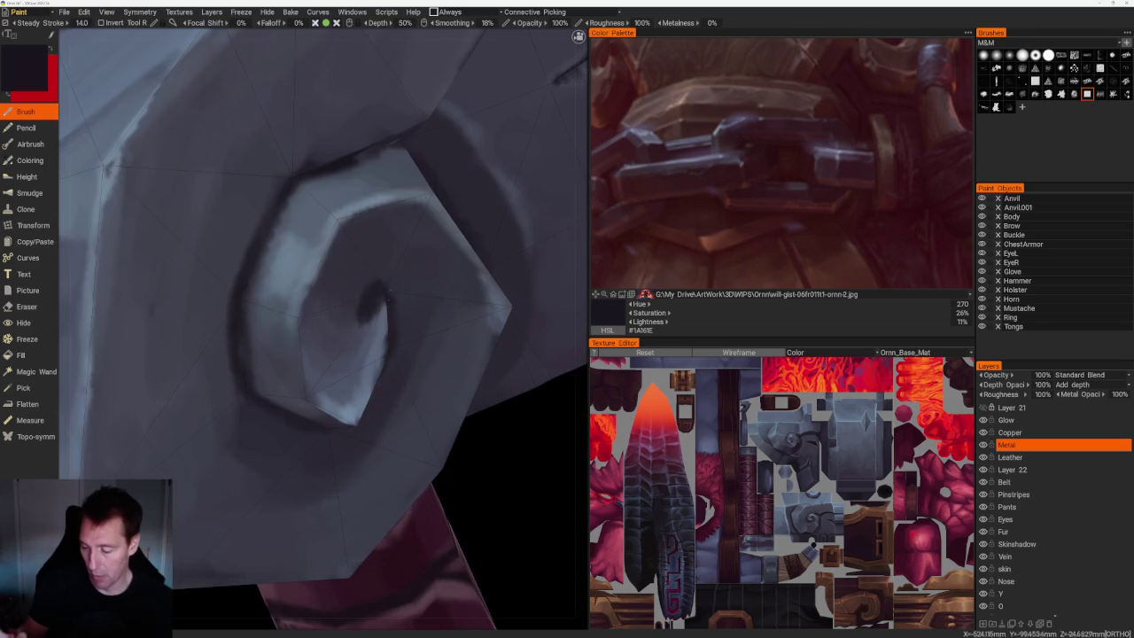
key("v")
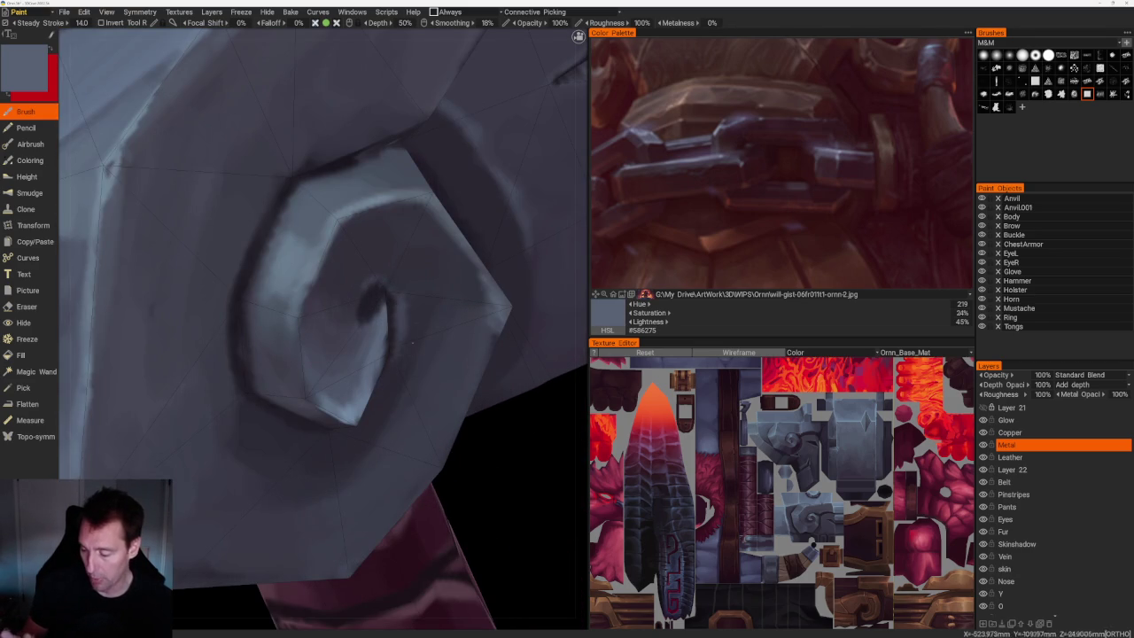
left_click_drag(395, 302, 405, 353)
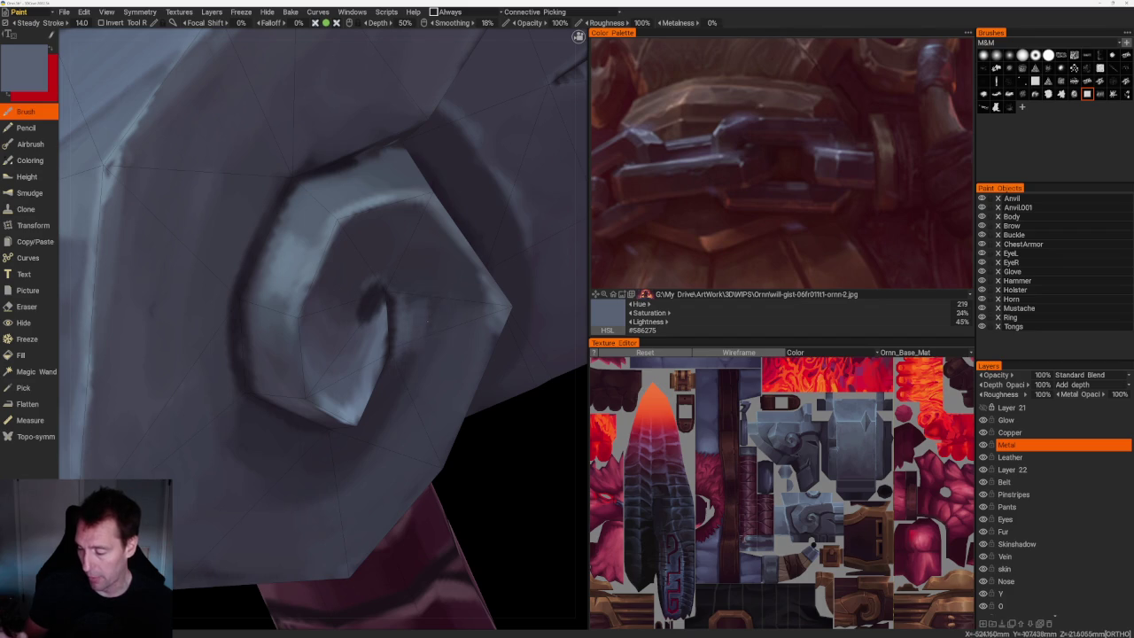
mouse_move(463, 330)
left_mouse_down()
mouse_move(479, 289)
mouse_move(492, 288)
left_mouse_up()
Try darker and lighter blue-grey shades, settling on mid blue-grey #505868.
key("v")
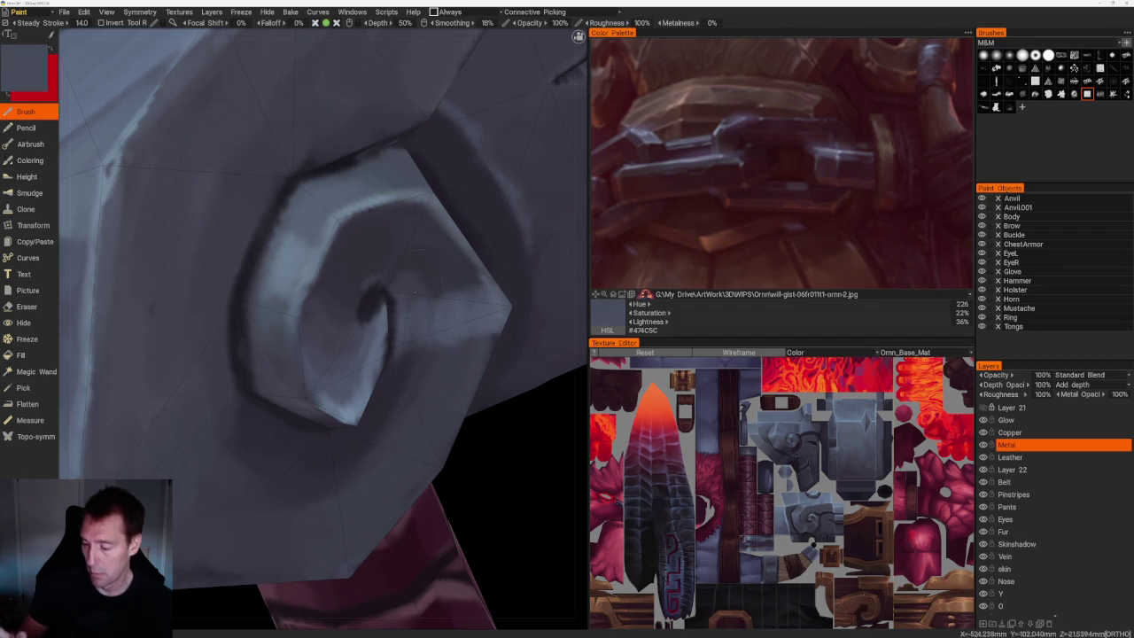
key("v")
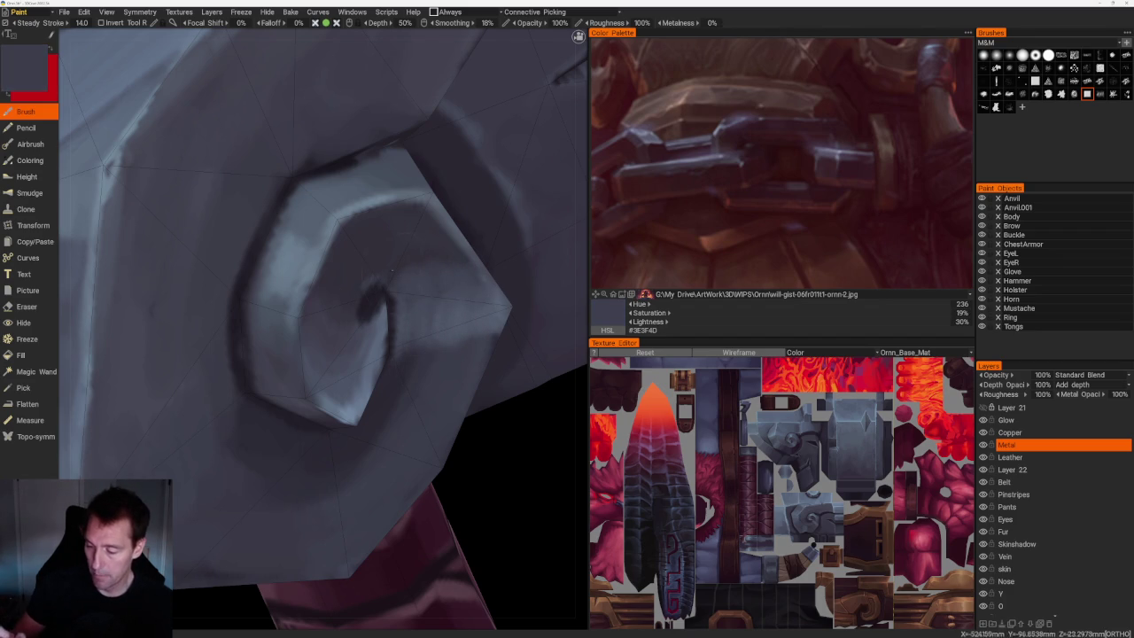
key("v")
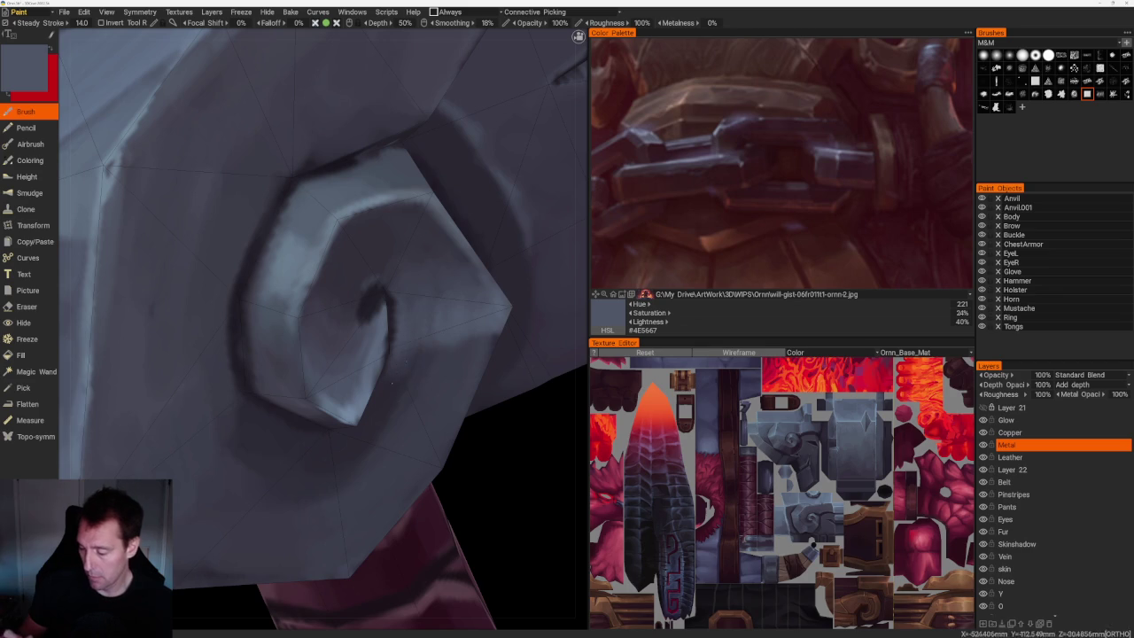
key("v")
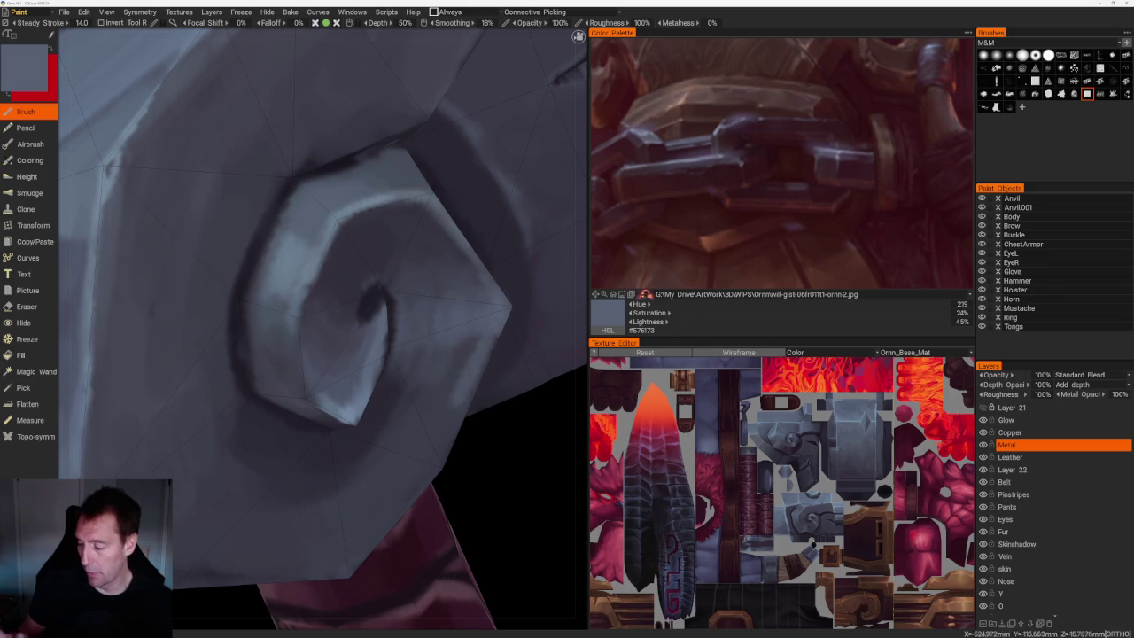
key("v")
scroll(451, 223, "down", 5)
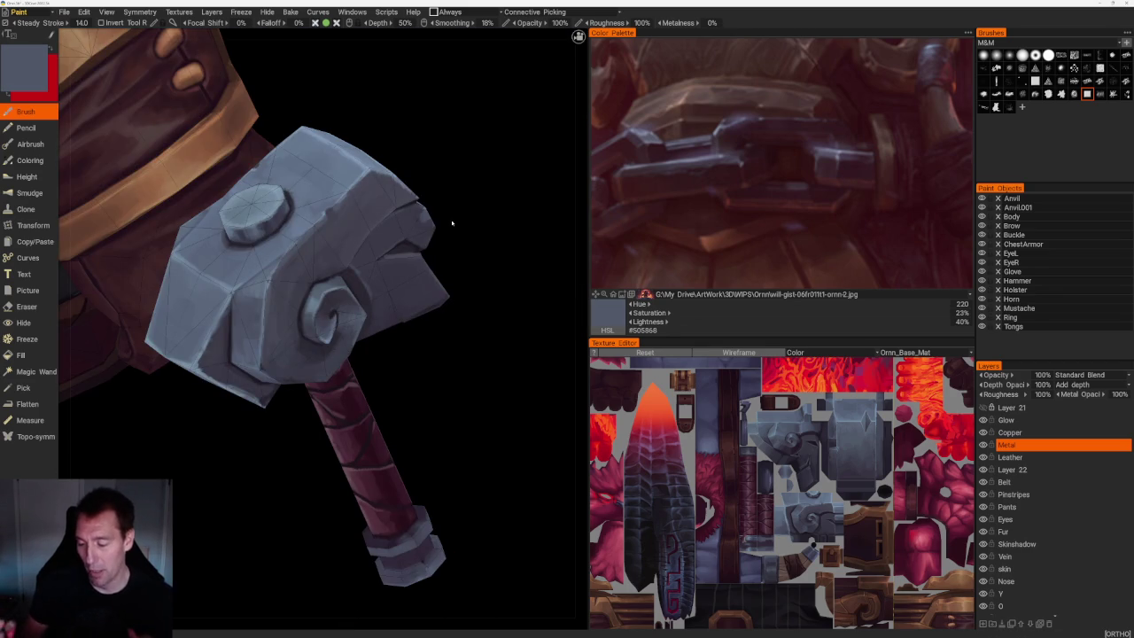
Sample dark tones from the hammer and brush a near-black stroke along the swirl's left outer edge.
scroll(438, 335, "up", 2)
scroll(447, 390, "up", 3)
key("v")
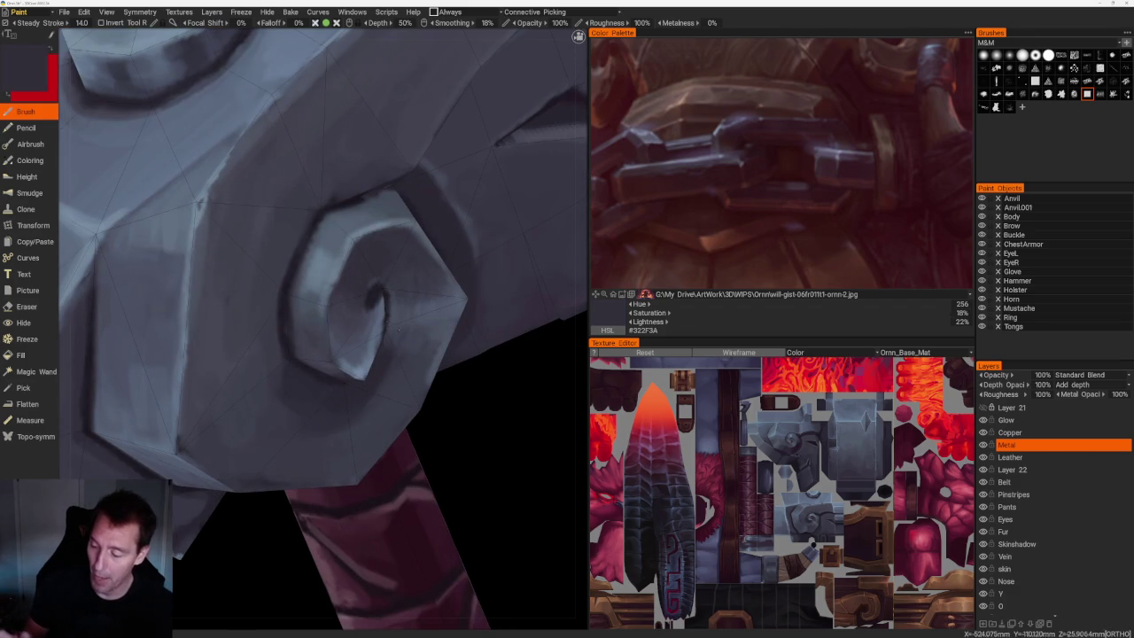
key("v")
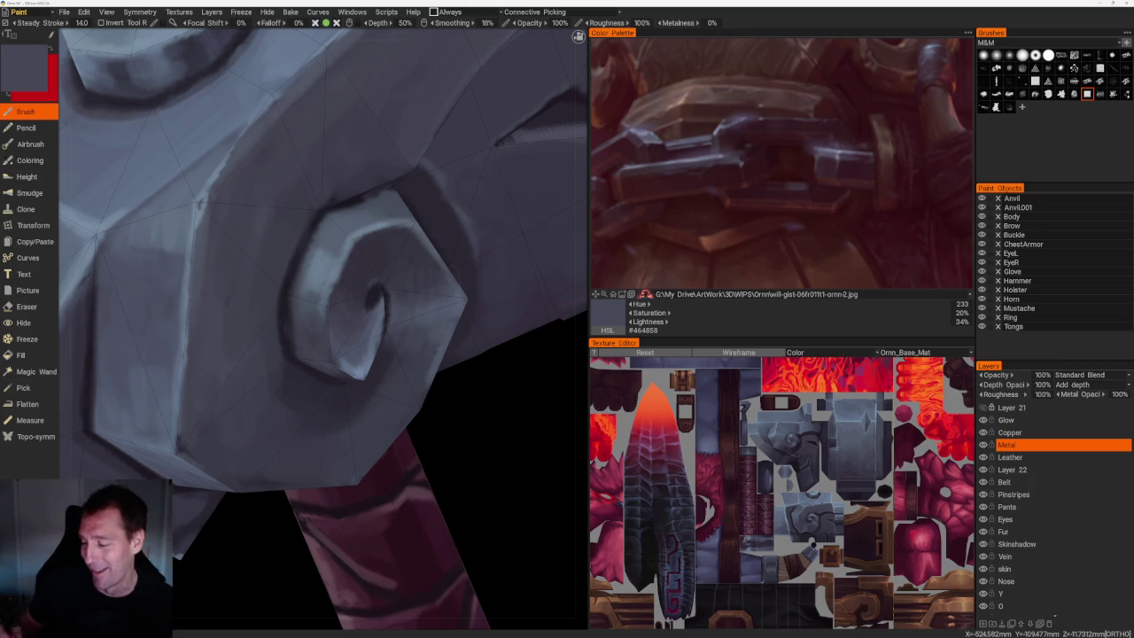
left_click_drag(497, 439, 518, 447)
scroll(518, 448, "up", 3)
key("v")
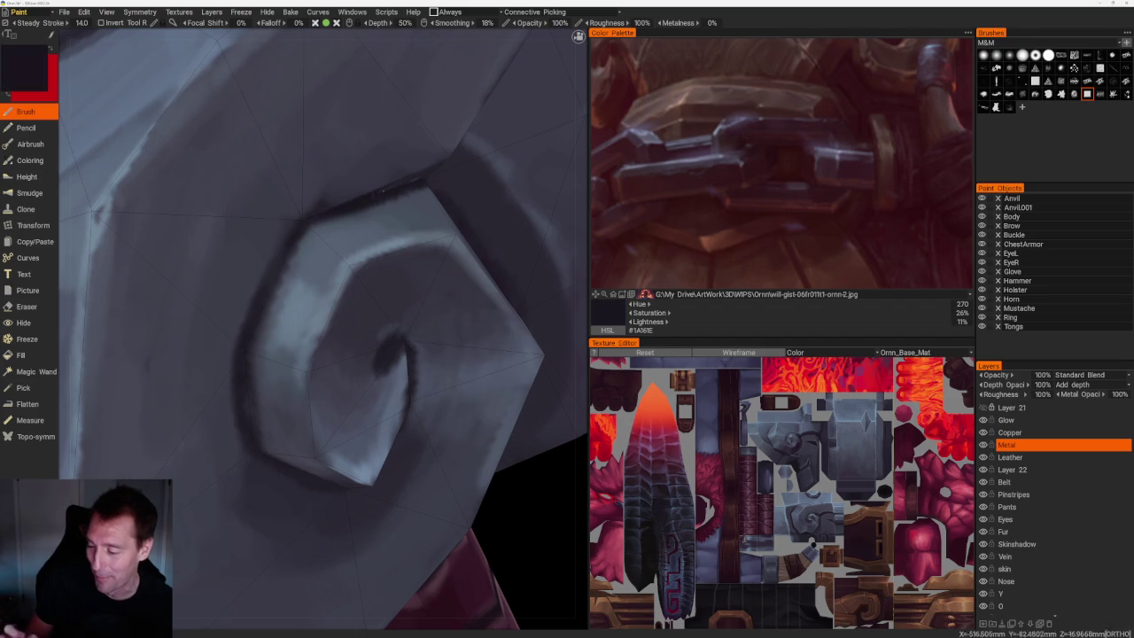
left_click_drag(300, 244, 255, 333)
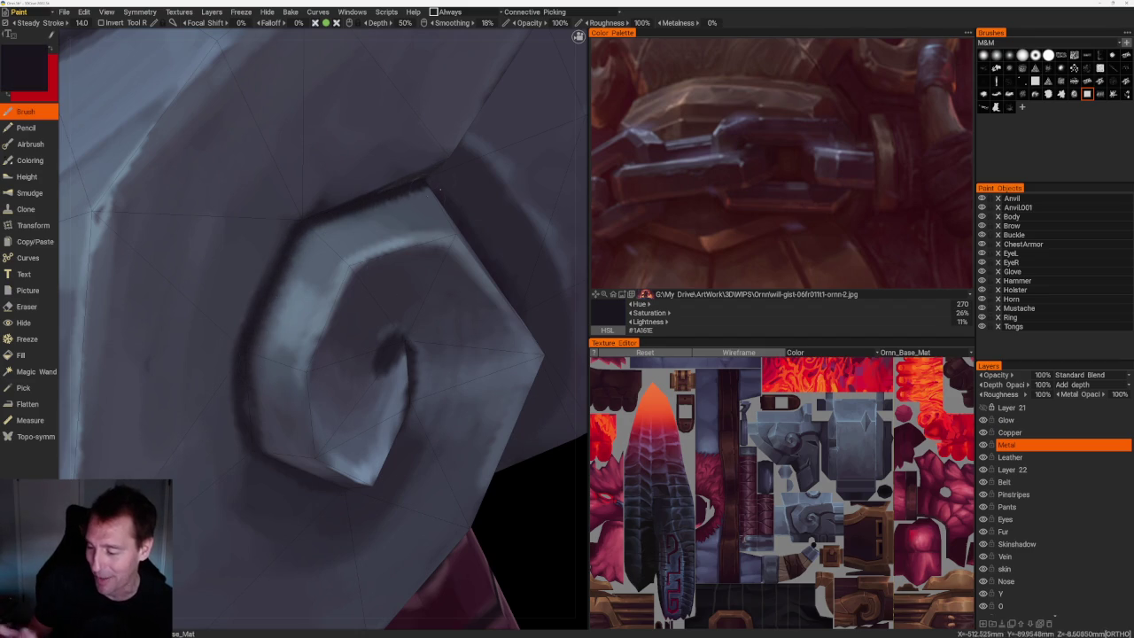
Zoom out and bring the boss-room flowchart sketch up full-screen in IrfanView.
scroll(302, 310, "down", 3)
scroll(221, 268, "down", 2)
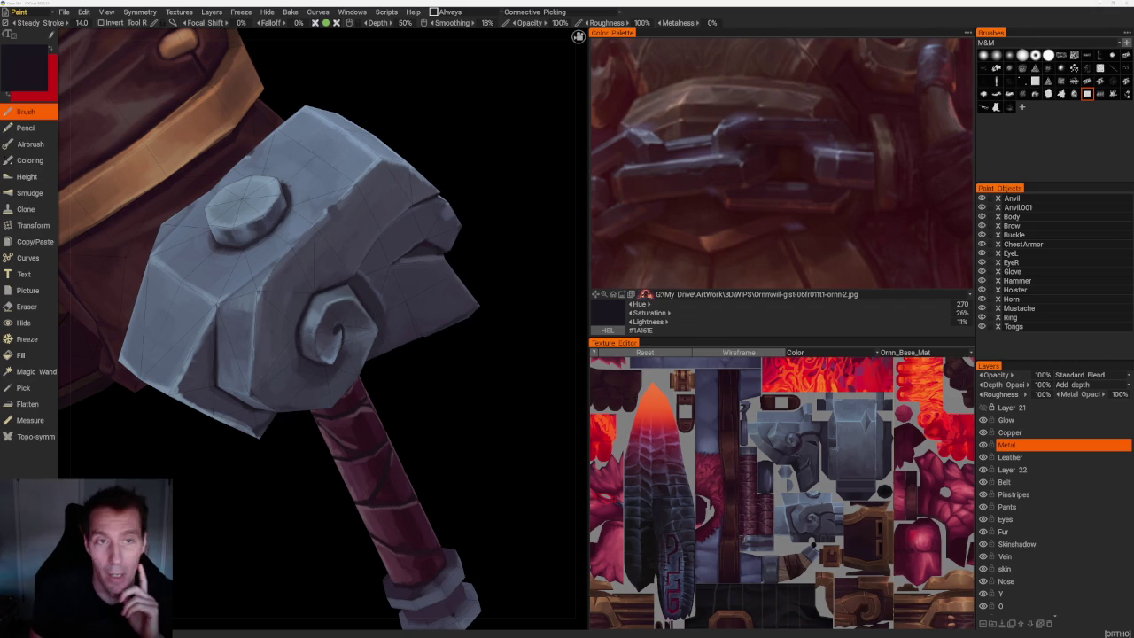
key("alt+Tab")
left_click_drag(683, 238, 517, 1)
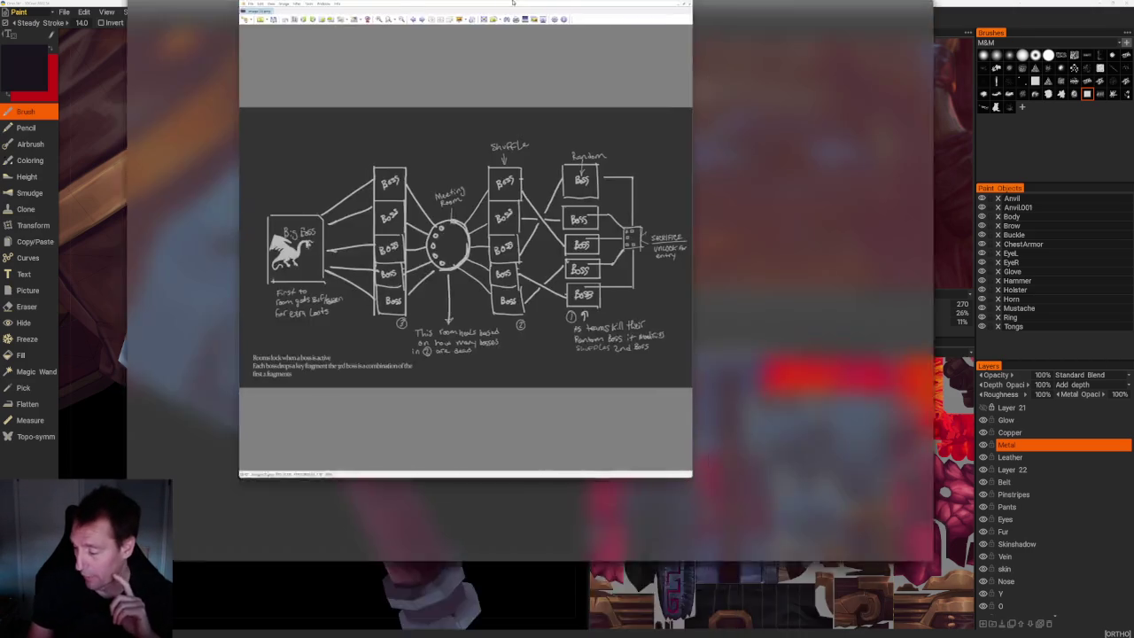
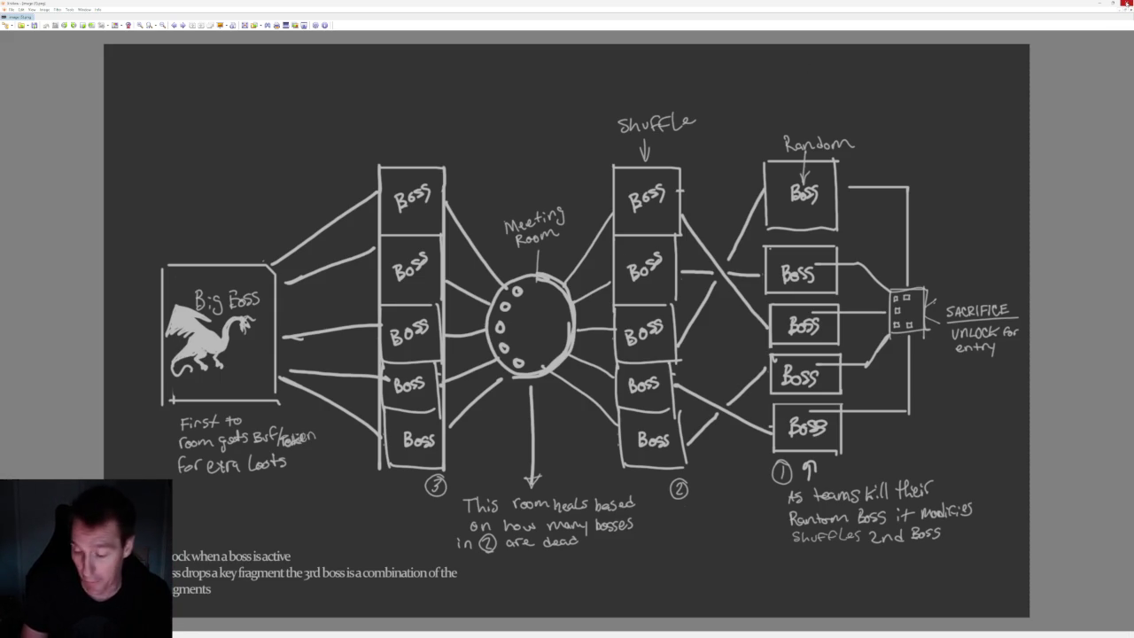
Close the boss-layout diagram and return to the 3DCoat hammer painting.
left_click(1126, 4)
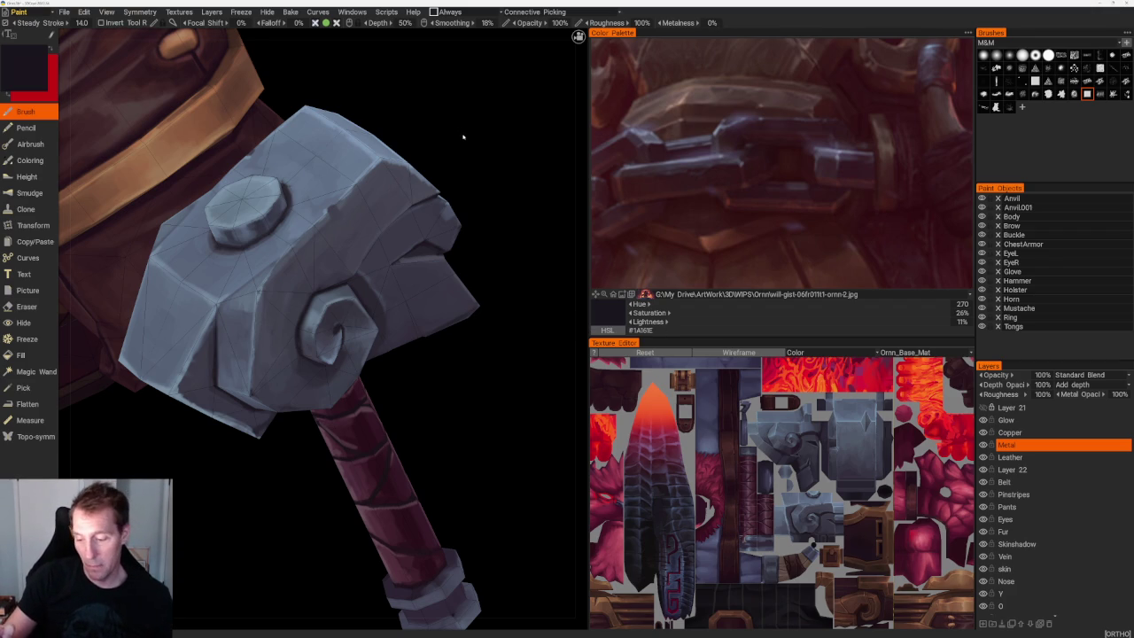
Frame the hammer head's side up close and sample its grey as the paint colour.
left_click_drag(467, 133, 481, 246)
right_click_drag(481, 246, 496, 274)
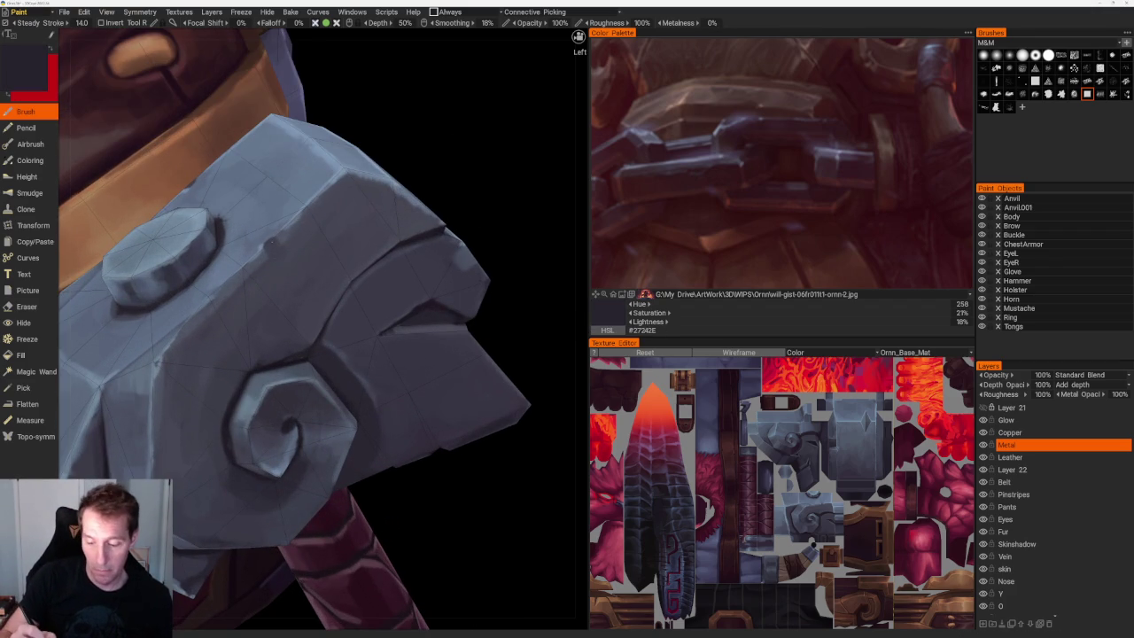
scroll(367, 109, "down", 5)
left_click_drag(367, 109, 426, 306)
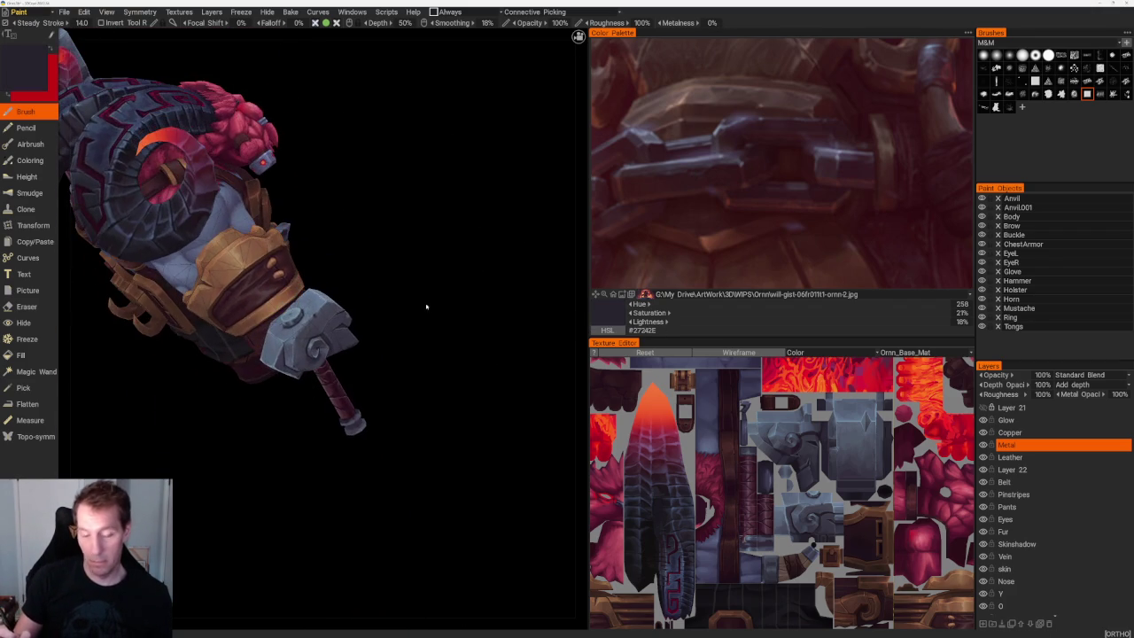
scroll(427, 306, "up", 3)
scroll(428, 306, "up", 2)
scroll(431, 308, "up", 2)
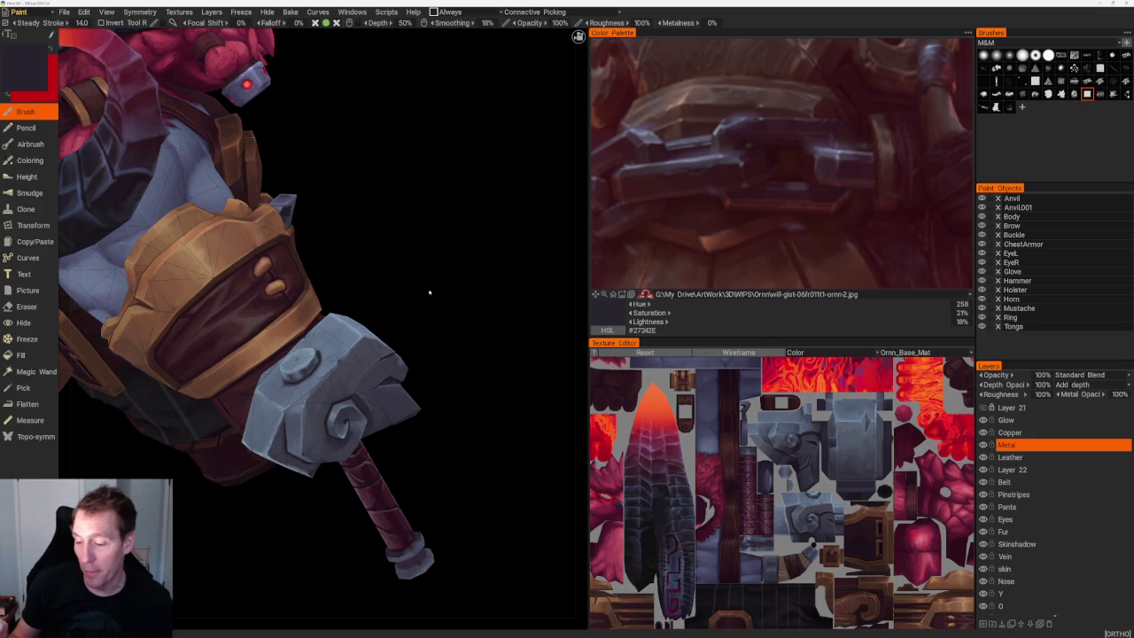
scroll(429, 292, "up", 2)
scroll(421, 284, "up", 2)
scroll(416, 280, "up", 2)
key("v")
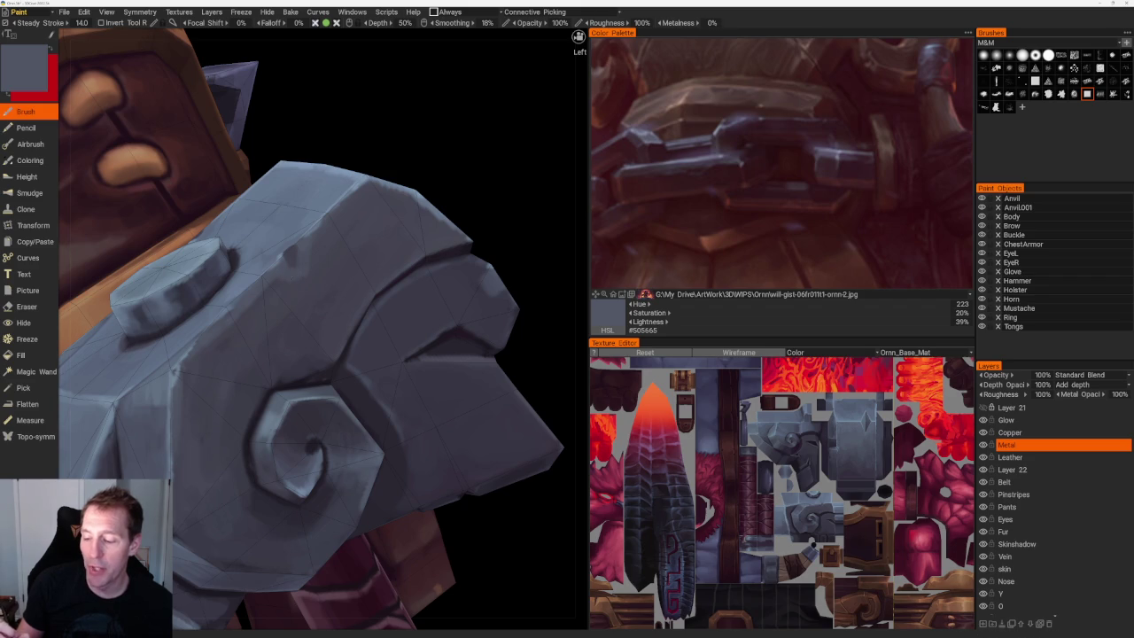
View the bolt from above and sample a darker grey-blue from the model.
left_click_drag(453, 177, 467, 348)
key("v")
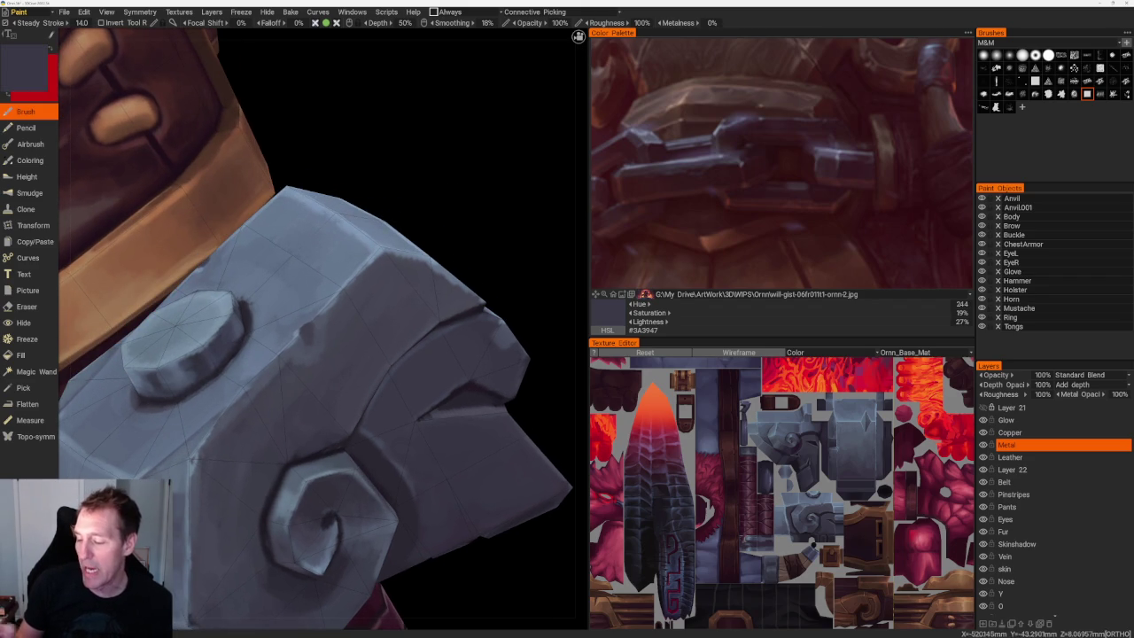
scroll(354, 390, "down", 5)
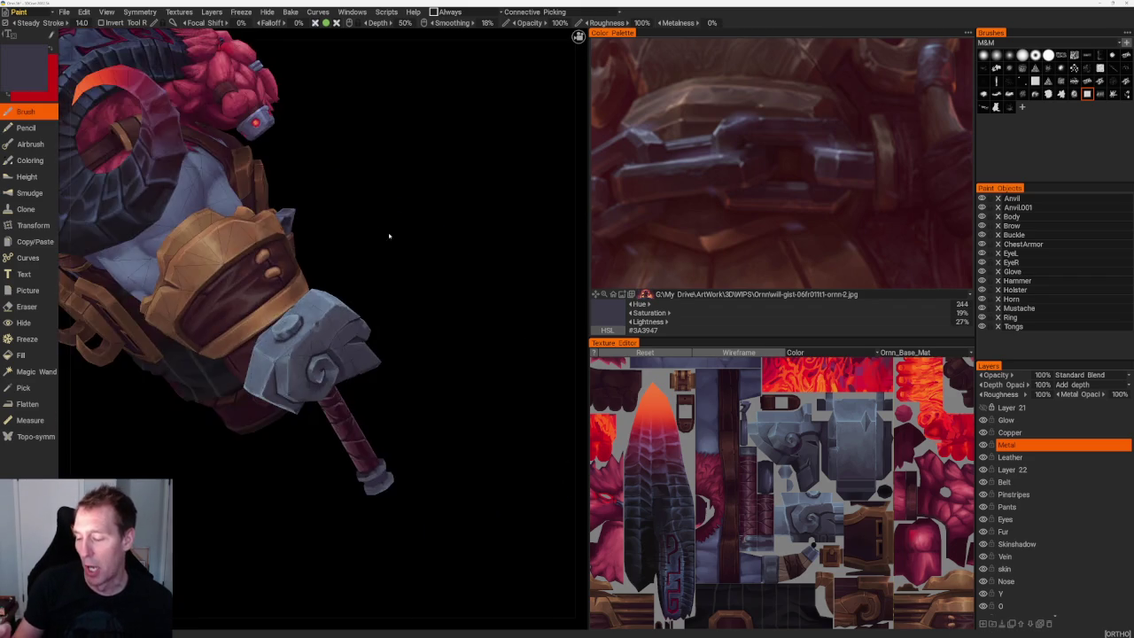
left_click_drag(382, 223, 405, 246)
scroll(405, 245, "up", 5)
scroll(327, 312, "down", 5)
Lay the hammer horizontal, frame its head, and sample a lighter slate grey, #484C5C.
mouse_move(328, 312)
left_mouse_down()
mouse_move(438, 274)
mouse_move(456, 322)
left_mouse_up()
scroll(403, 242, "down", 4)
mouse_move(403, 242)
left_mouse_down()
mouse_move(377, 286)
mouse_move(398, 283)
left_mouse_up()
scroll(360, 369, "up", 3)
scroll(383, 278, "up", 2)
scroll(383, 278, "up", 2)
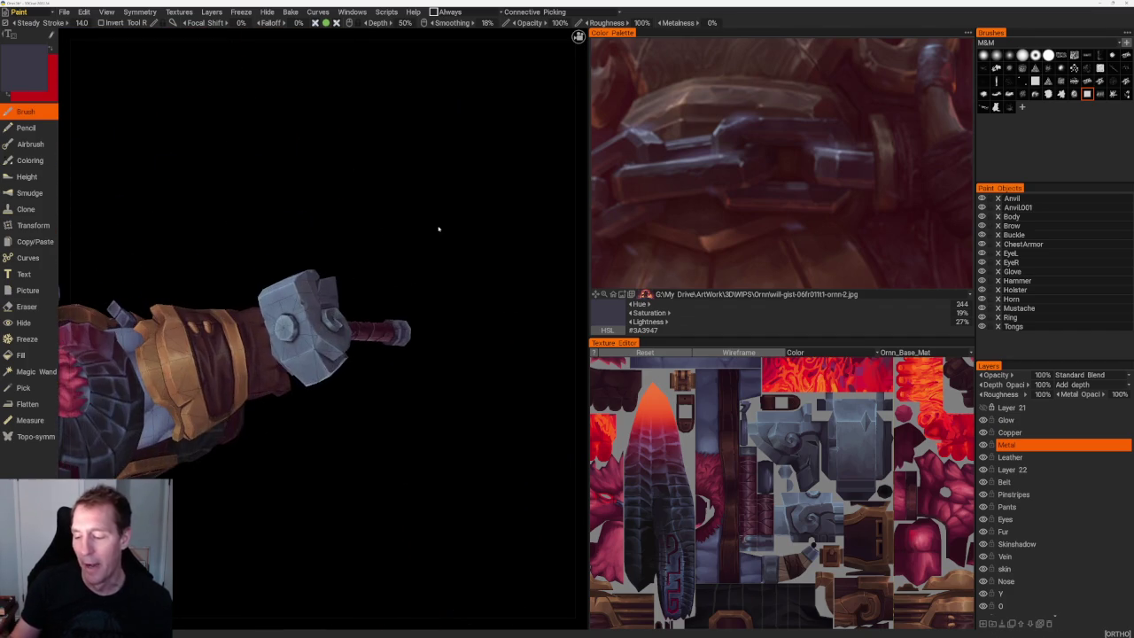
scroll(446, 230, "up", 2)
scroll(435, 207, "up", 2)
scroll(435, 207, "up", 3)
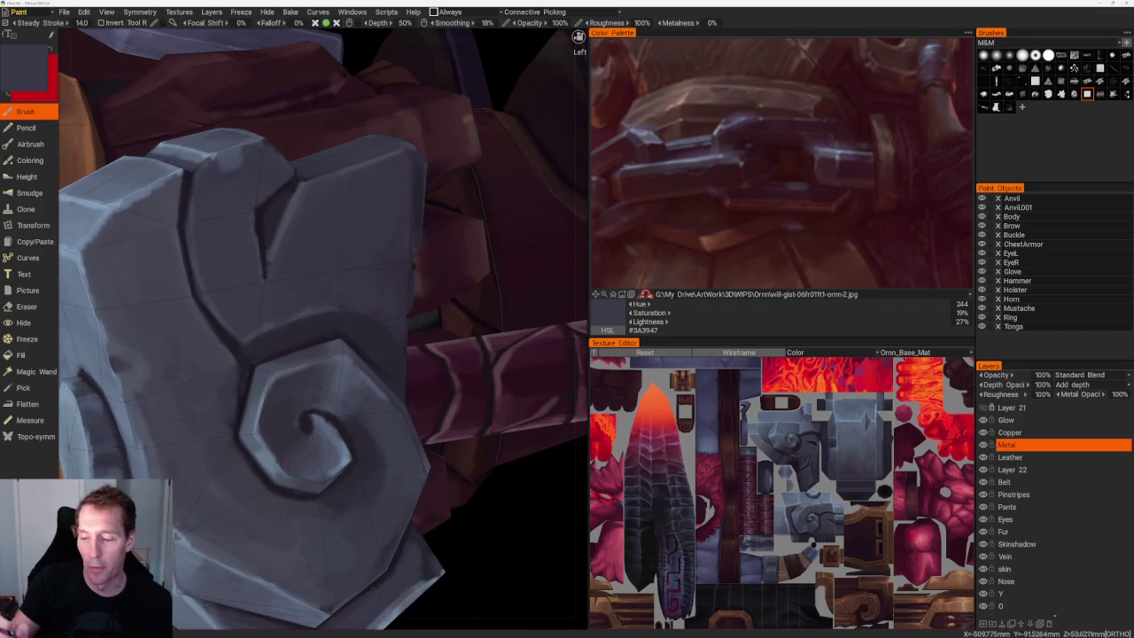
middle_click_drag(257, 153, 335, 239)
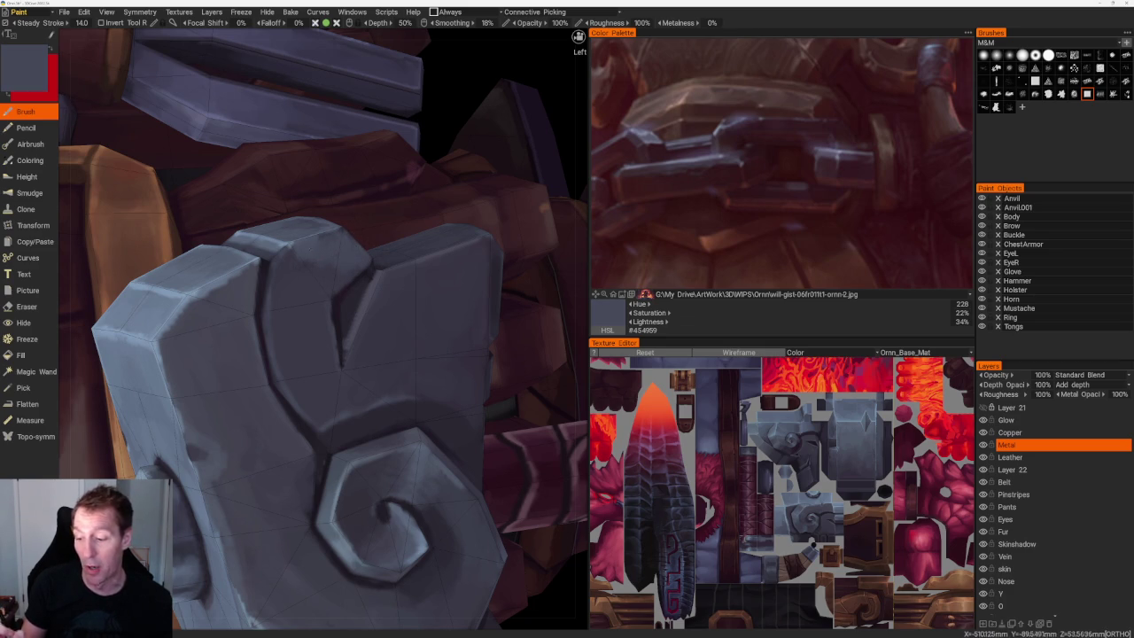
key("v")
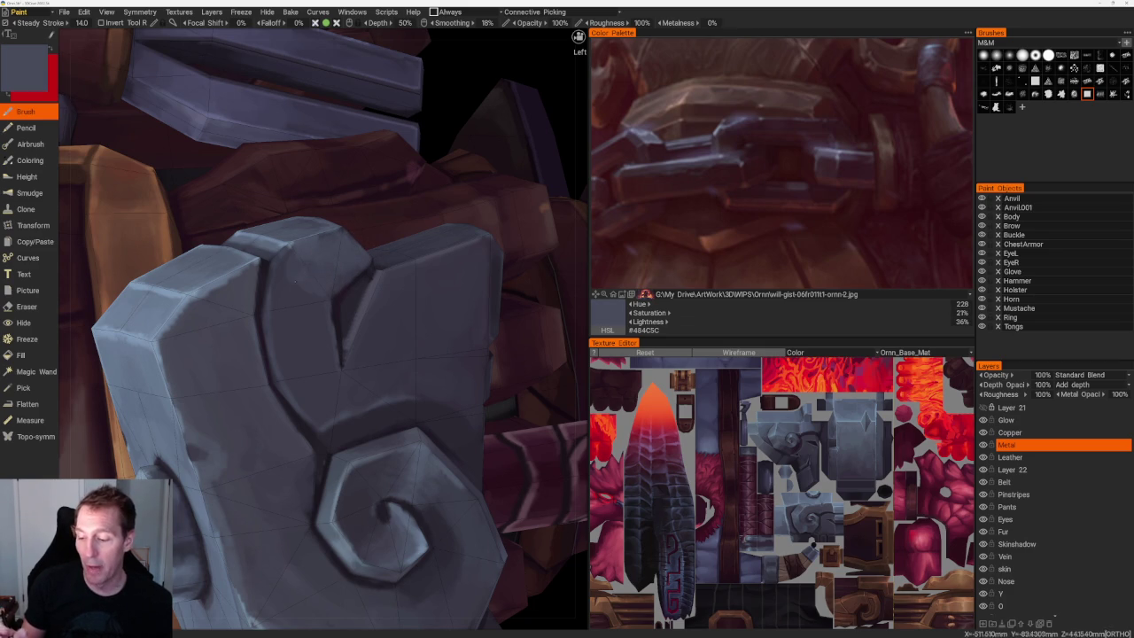
scroll(309, 162, "down", 5)
middle_click_drag(310, 162, 398, 355)
Sample dark shadow, mid and lighter grey-blues from the hammer for the swirl face.
scroll(459, 475, "up", 5)
scroll(460, 475, "up", 2)
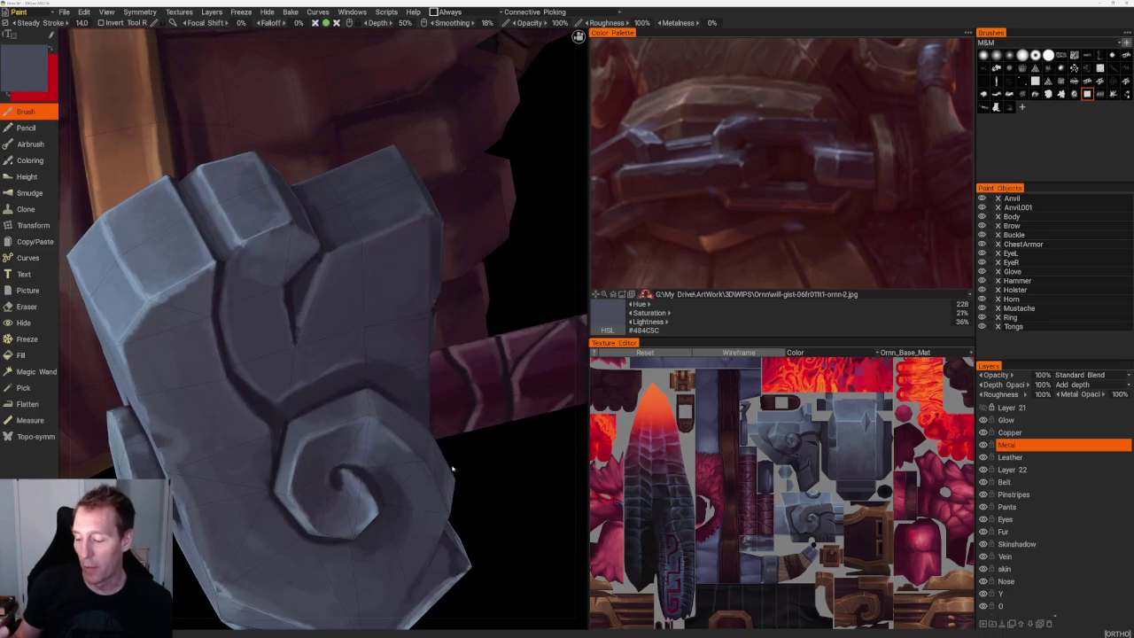
key("v")
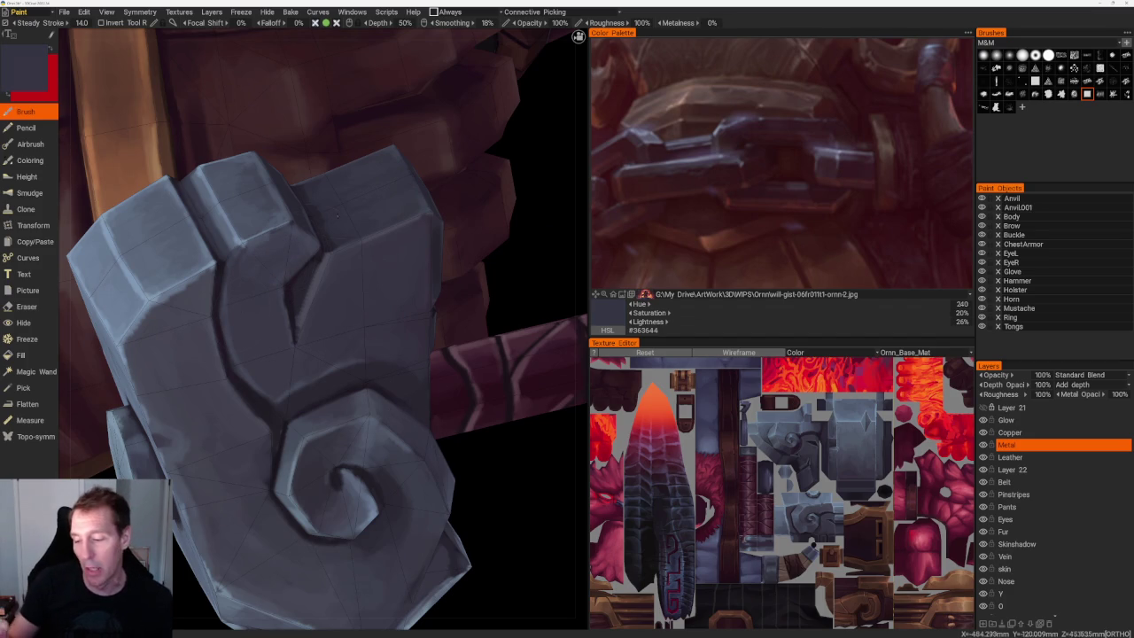
key("v")
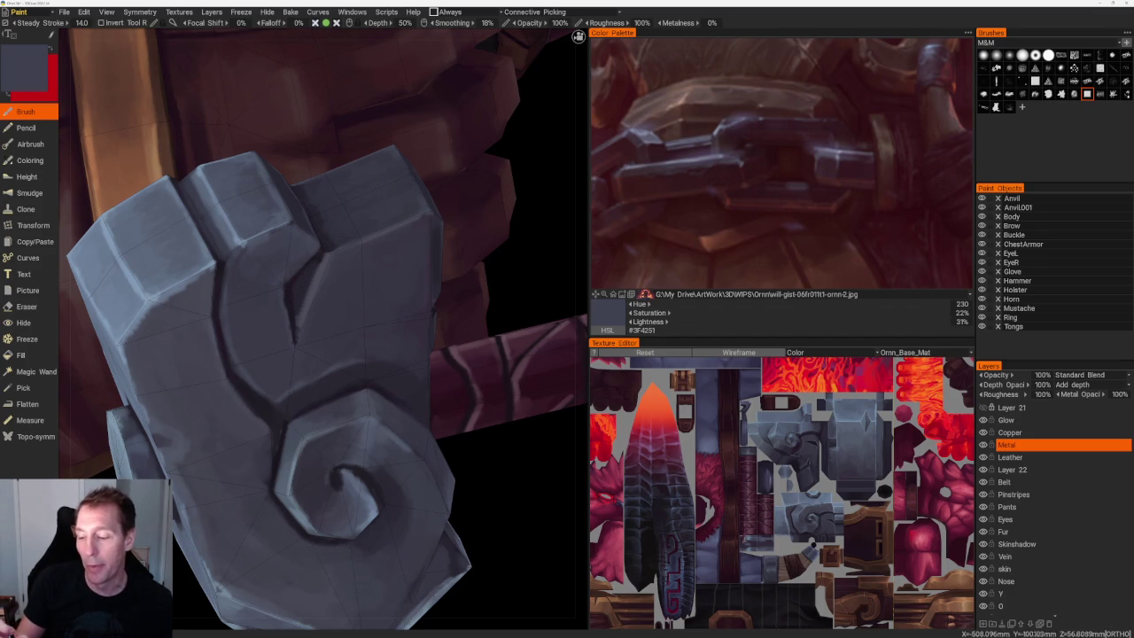
key("v")
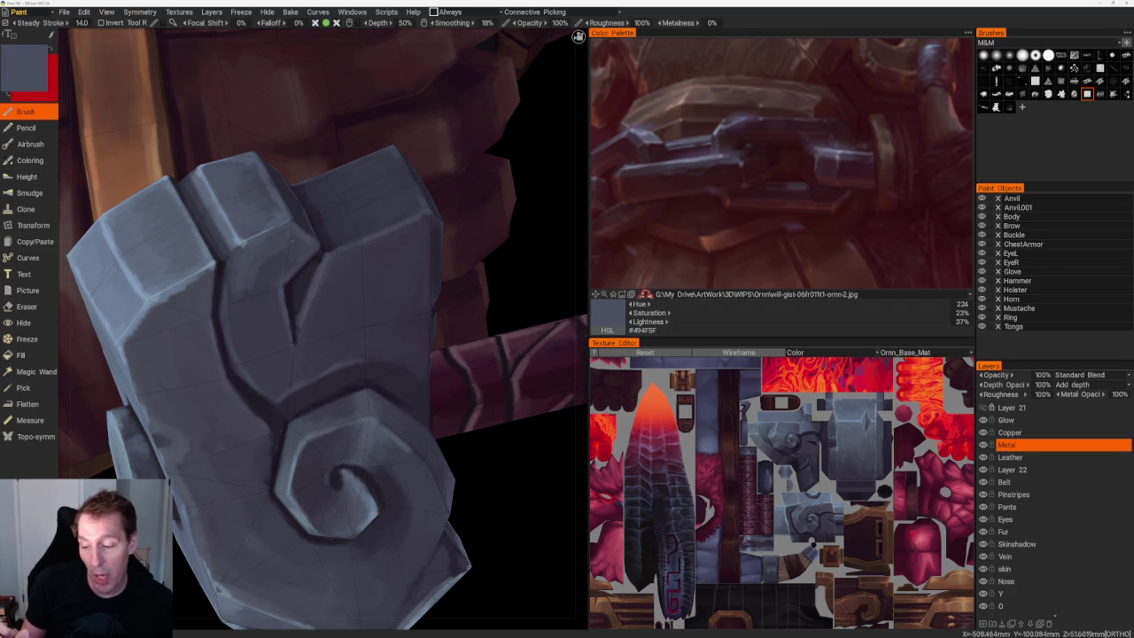
Alternate darker shadow and brighter highlight grey-blues on the swirl, ending on #4D5567.
key("v")
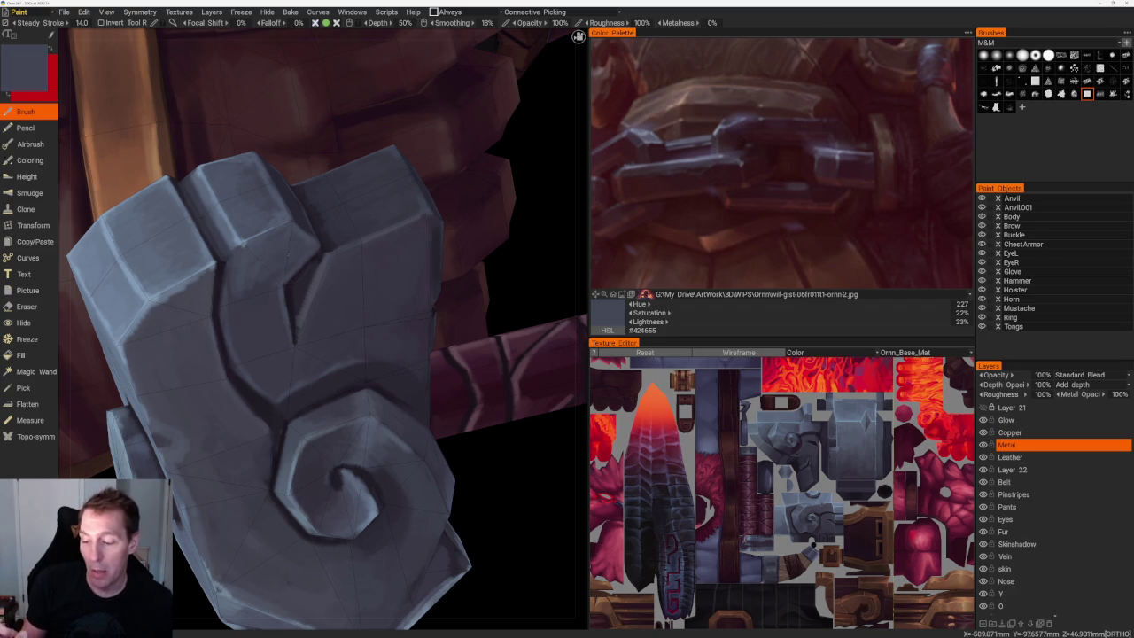
key("v")
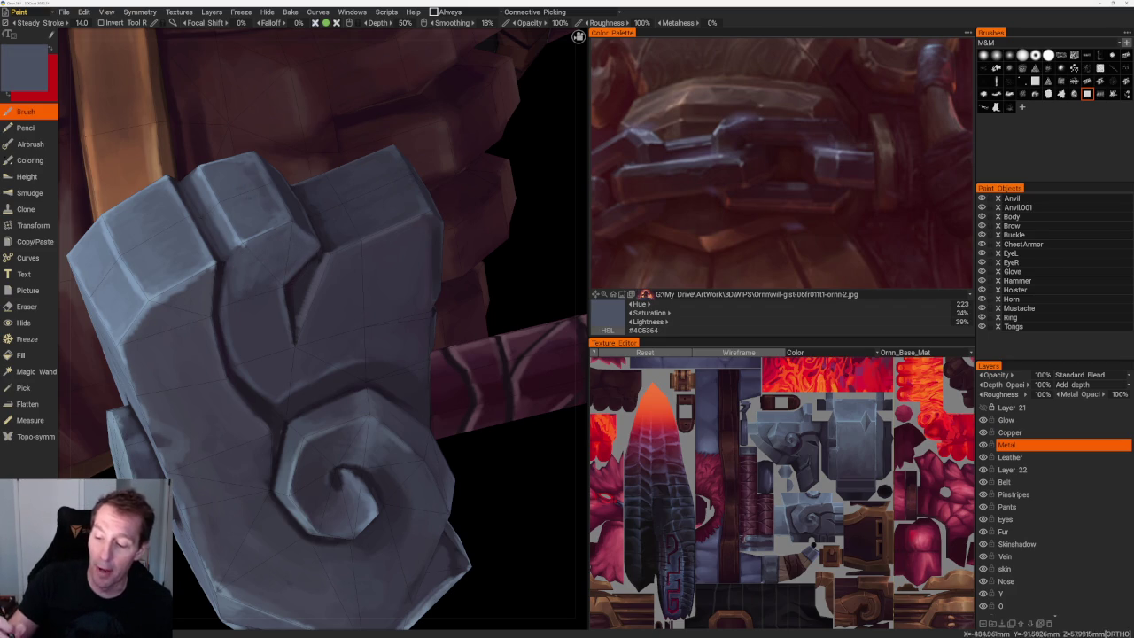
key("v")
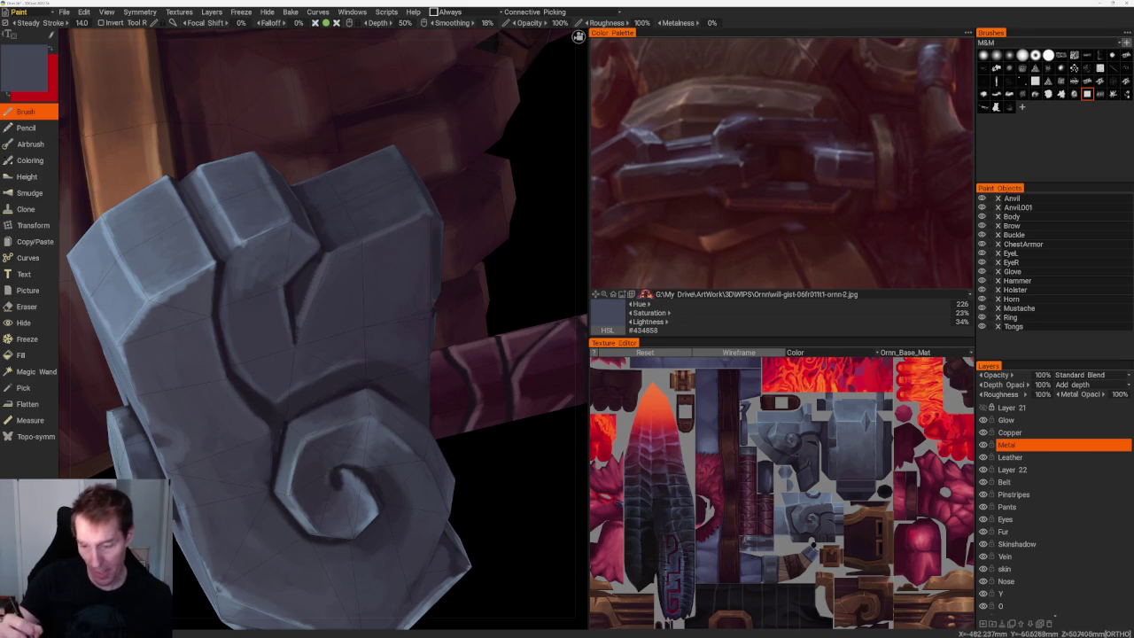
key("v")
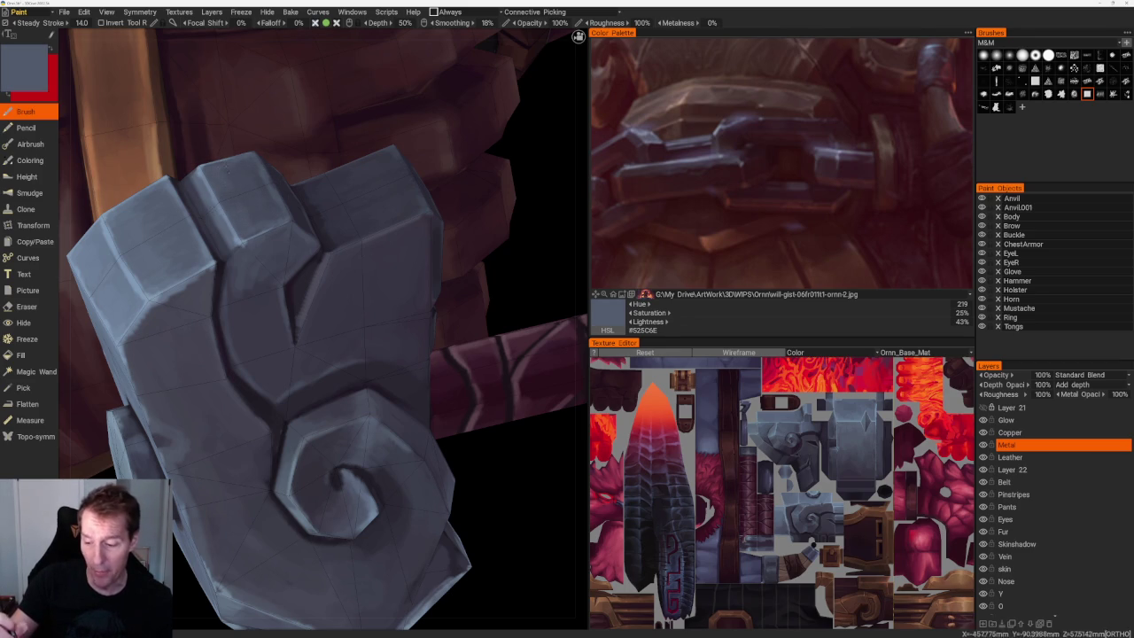
key("v")
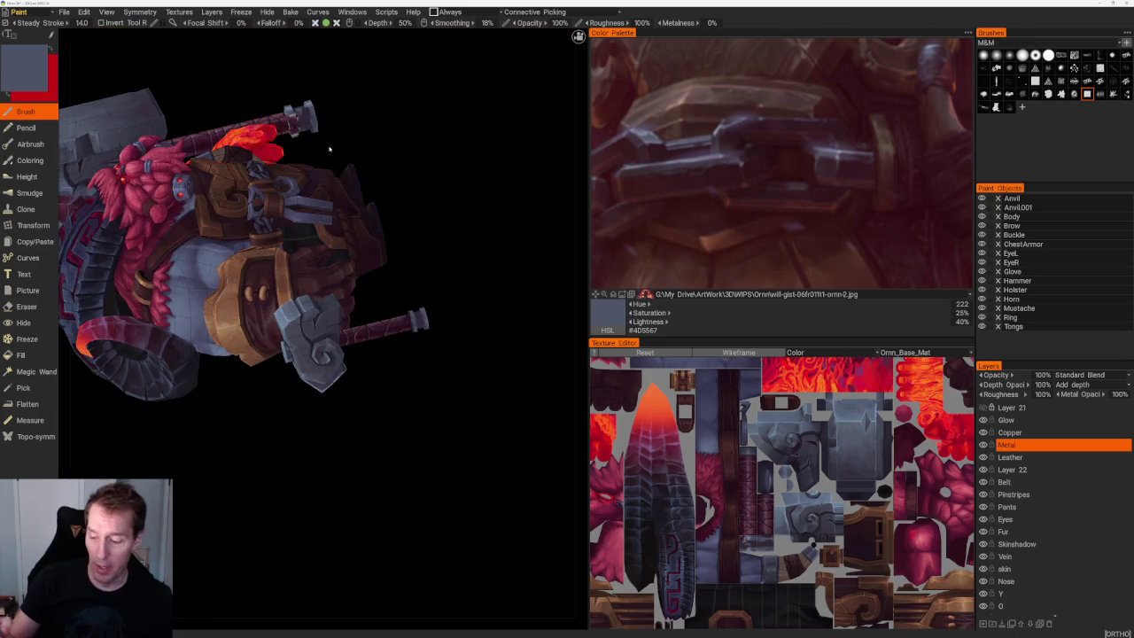
left_click_drag(460, 281, 434, 388)
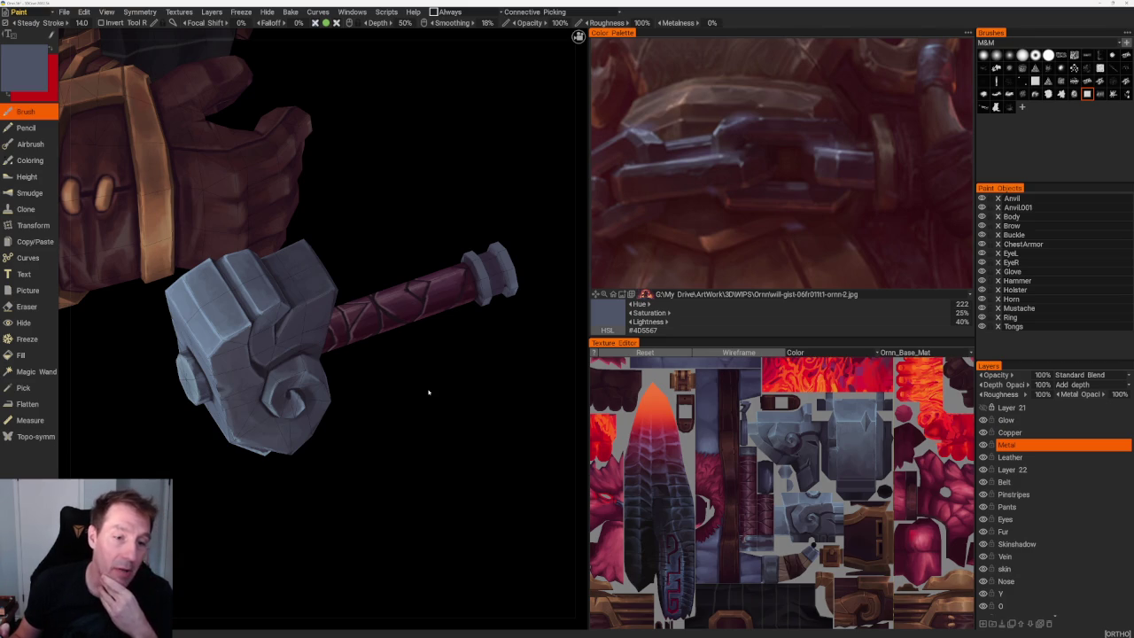
Sample very dark purple-grey shadow tones for the upper block's edges.
middle_click_drag(428, 392, 401, 431)
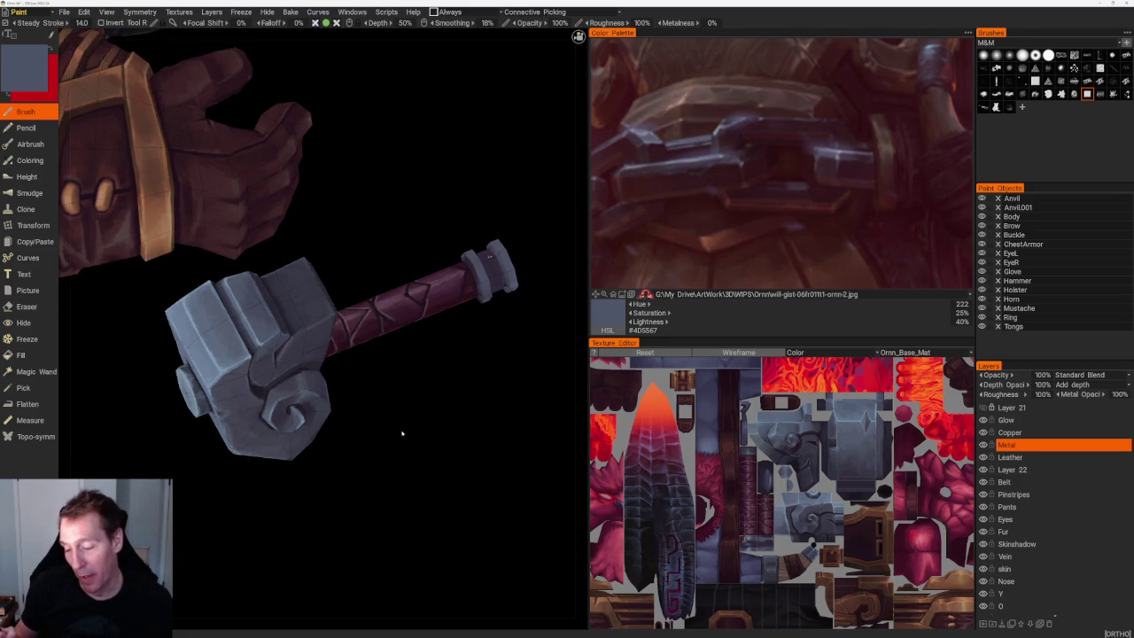
scroll(398, 435, "up", 5)
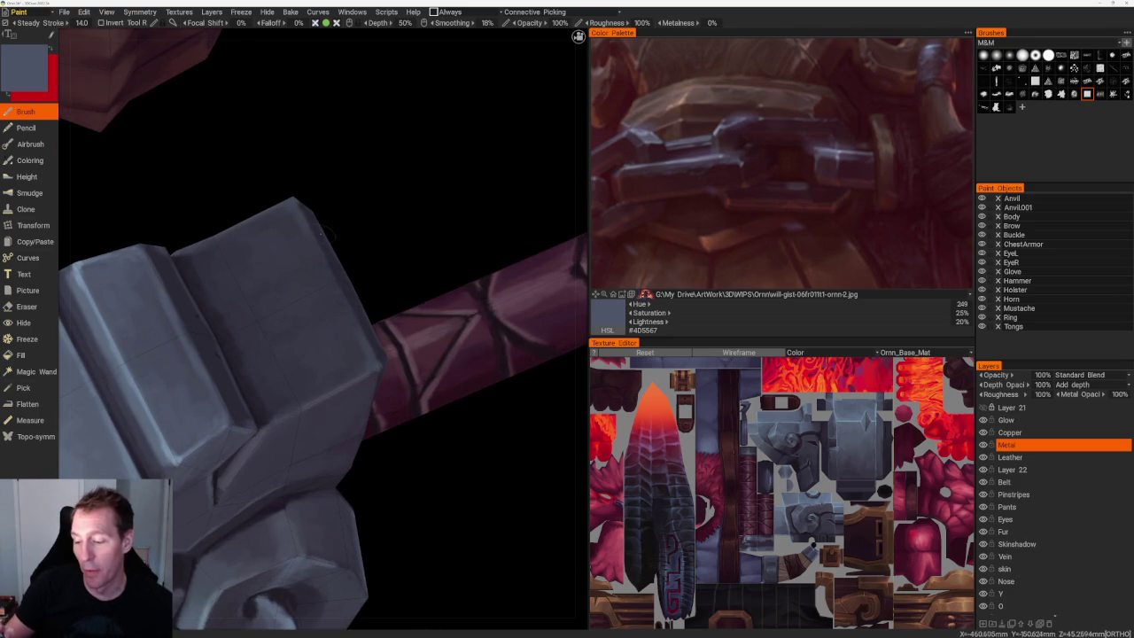
key("v")
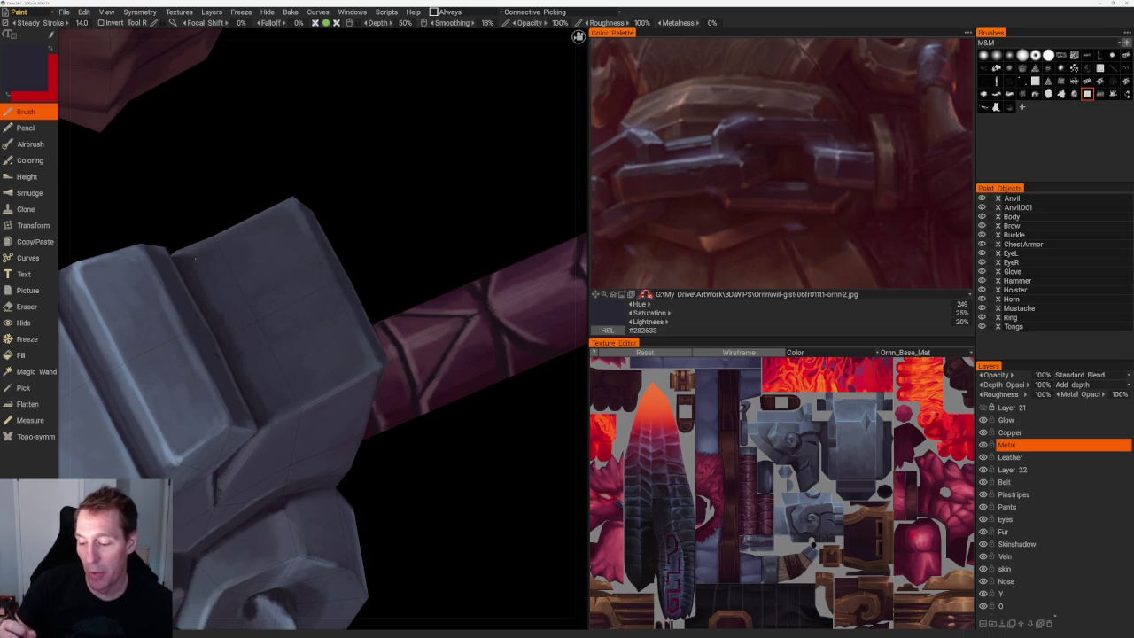
key("v")
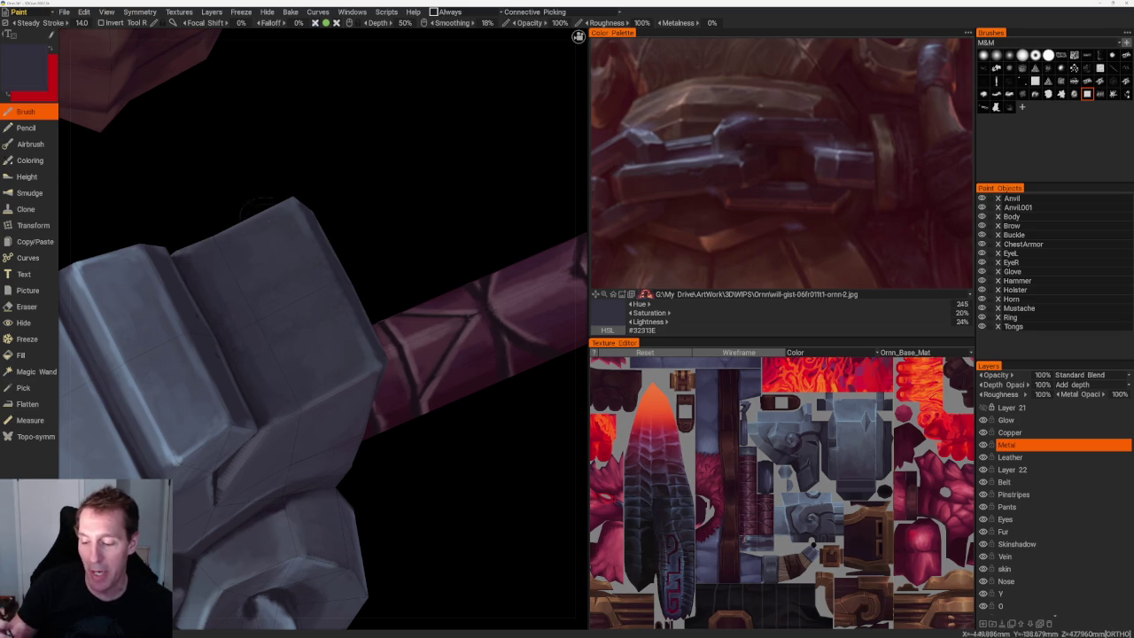
key("v")
scroll(367, 241, "down", 5)
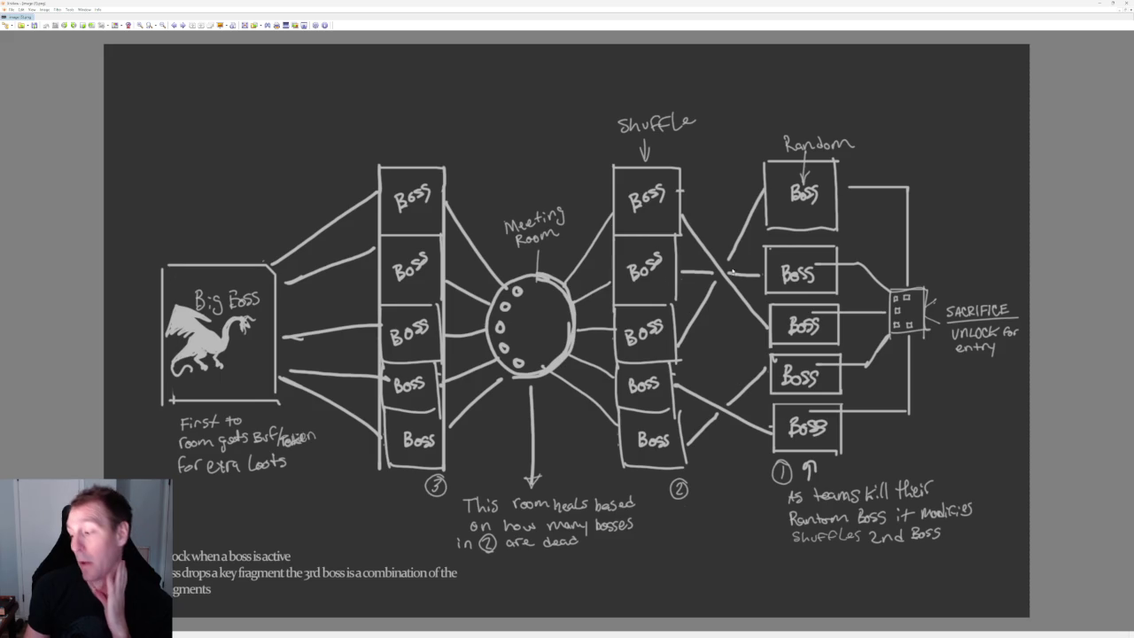
Close the boss diagram again and return to the 3DCoat Paint room.
left_click(1126, 4)
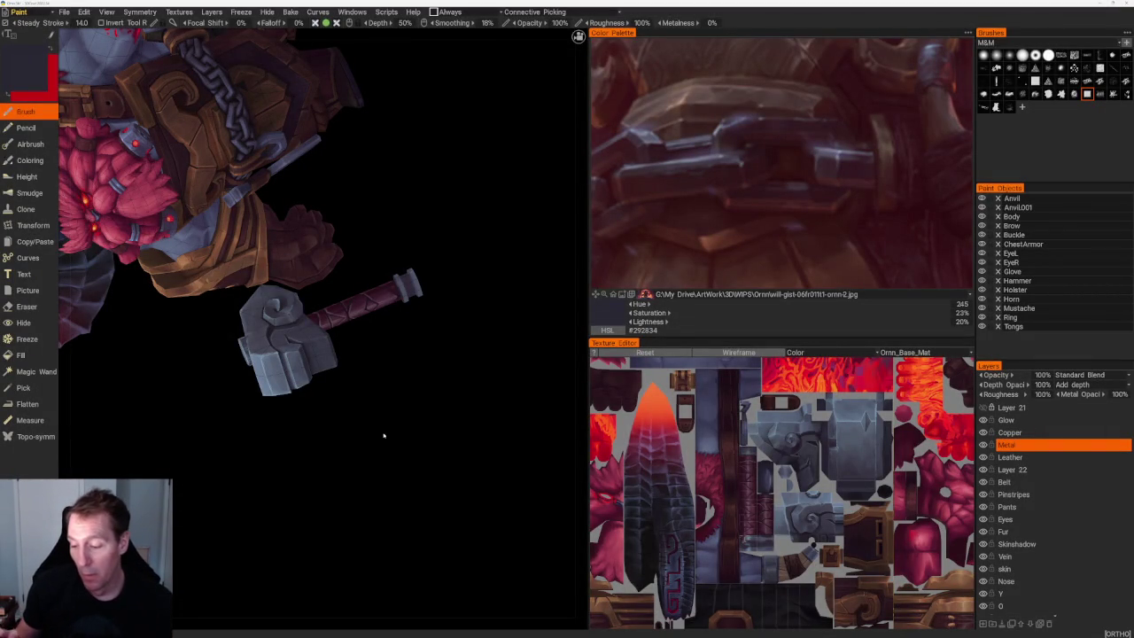
Frame the hammer head and sample greys down to the dark crevice purple-grey #211E27.
key("f")
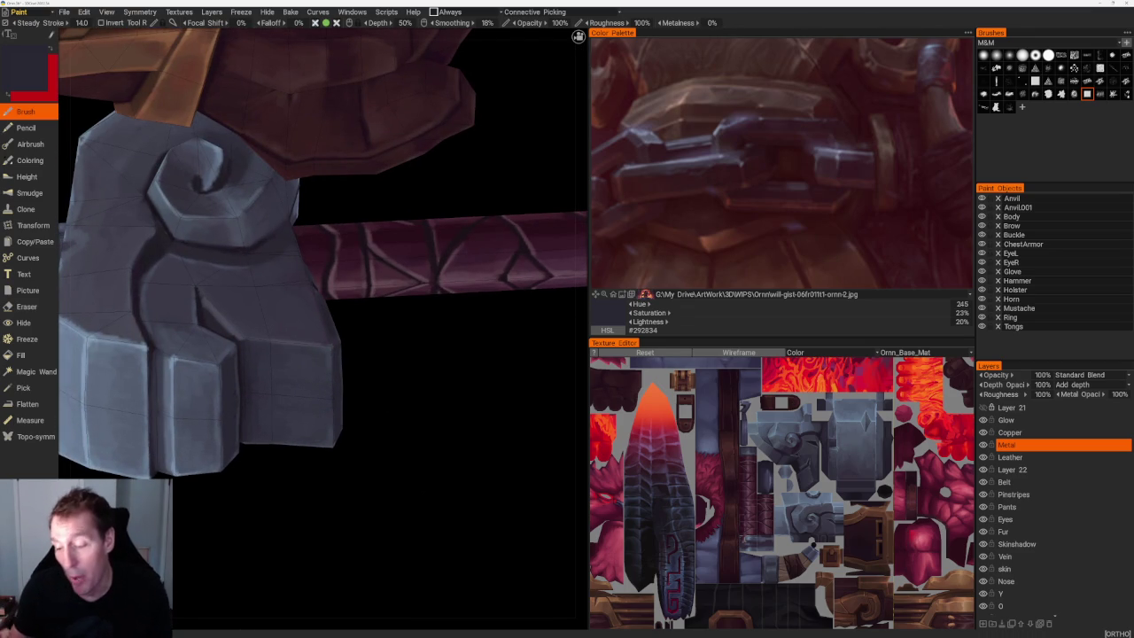
left_click_drag(416, 381, 459, 385)
key("v")
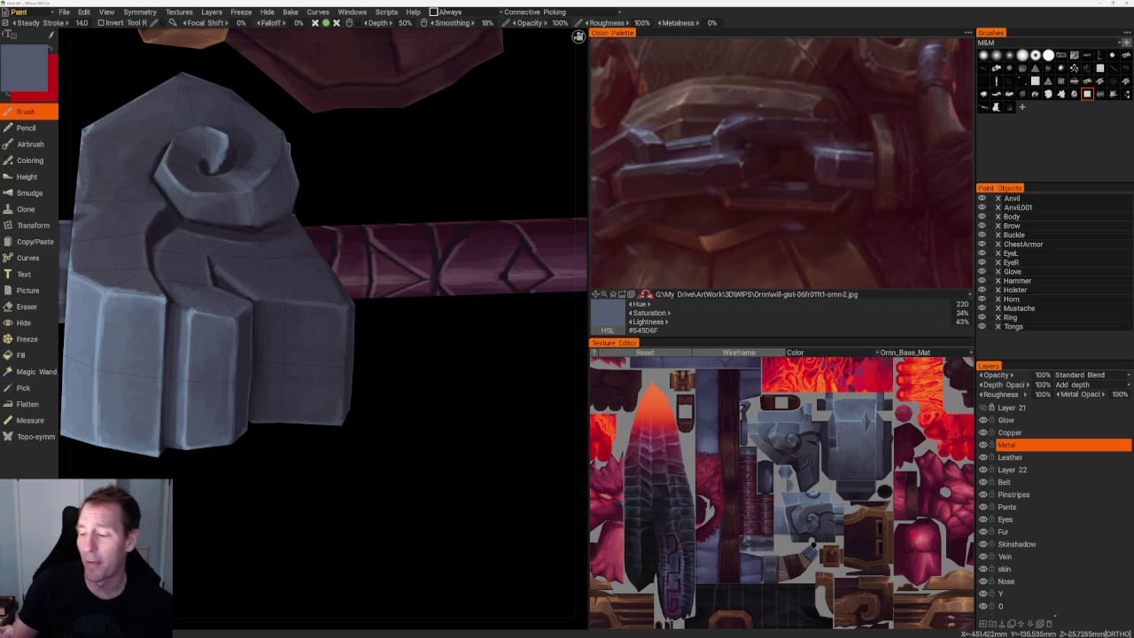
scroll(310, 248, "up", 3)
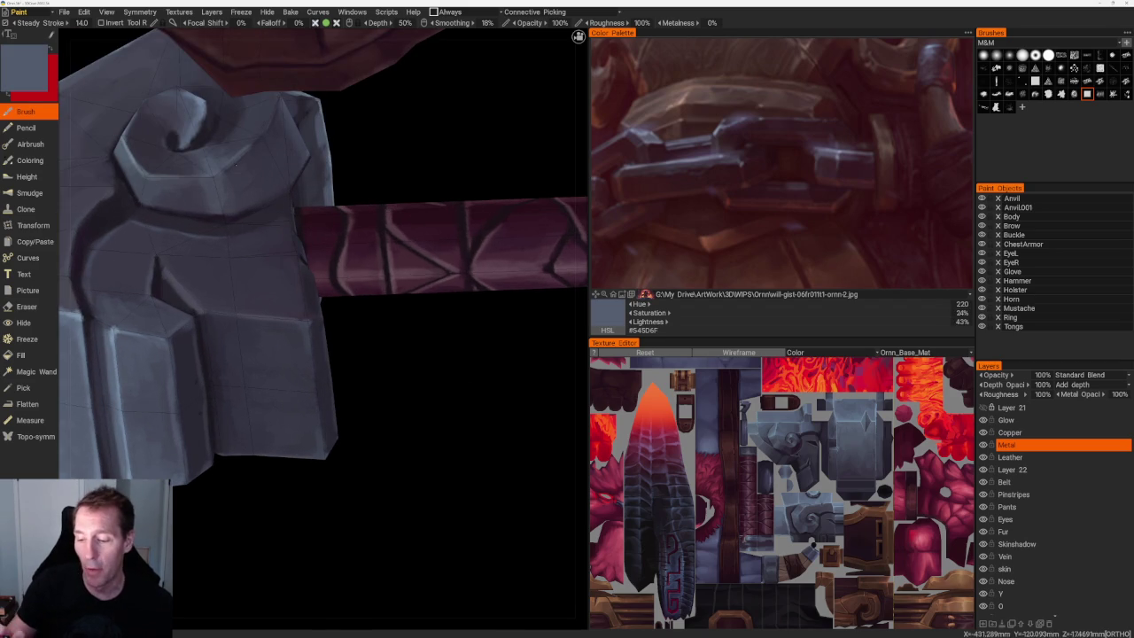
key("v")
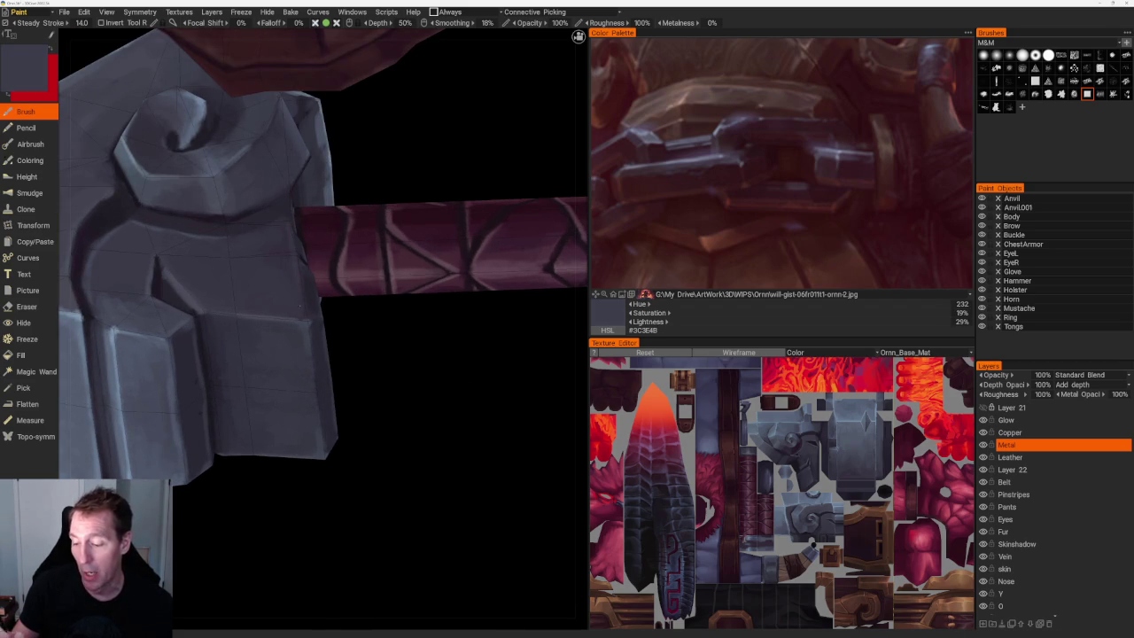
left_click_drag(537, 435, 537, 491)
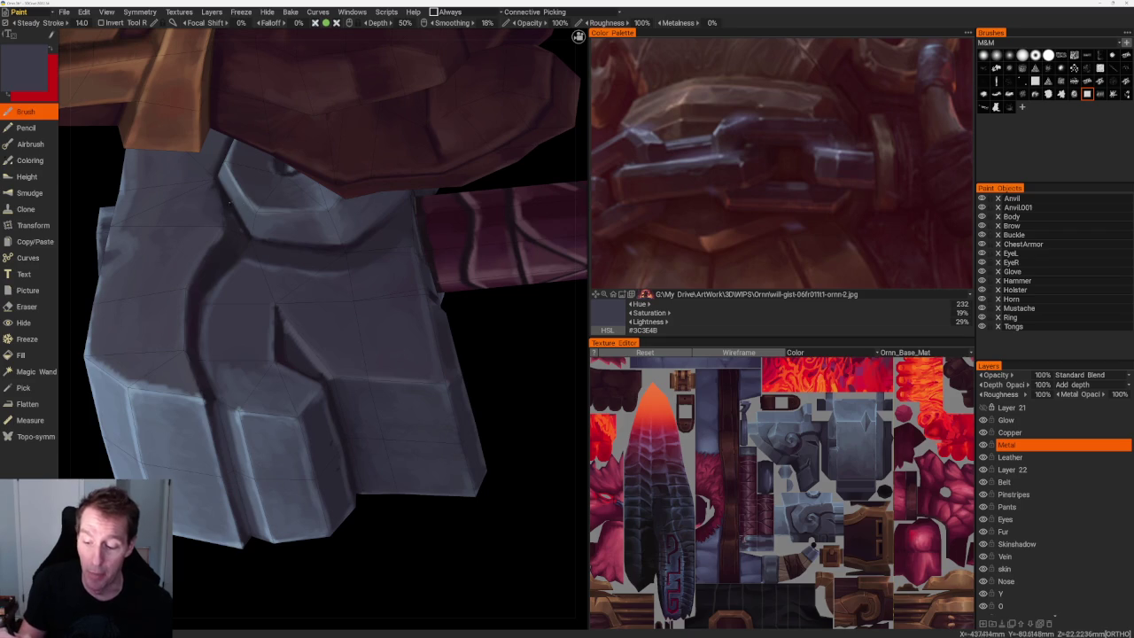
key("v")
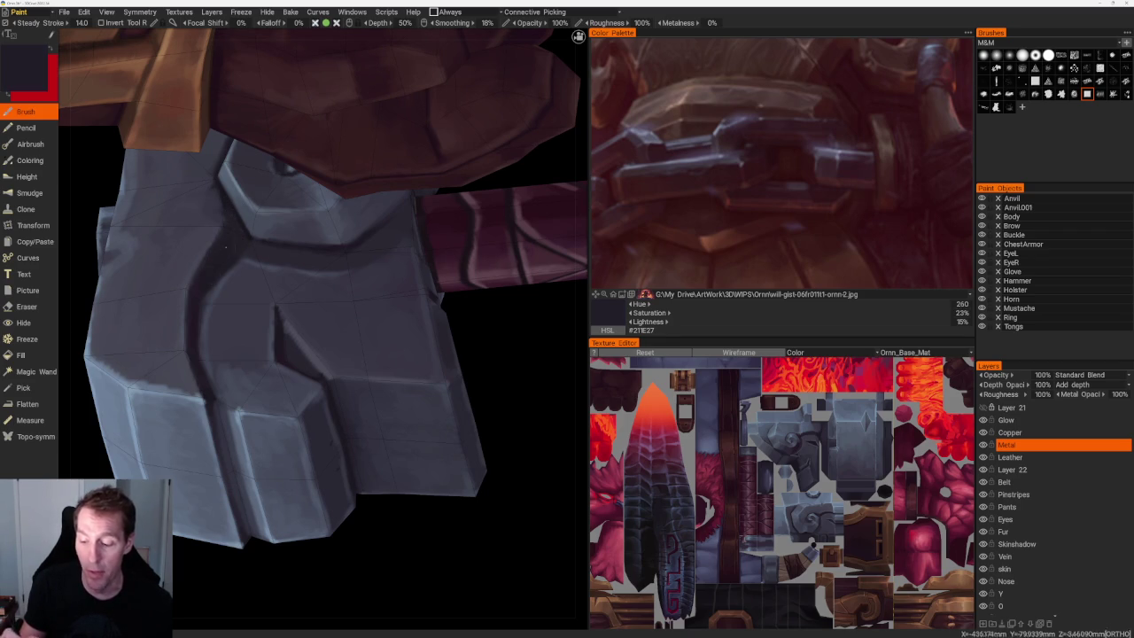
mouse_move(238, 239)
left_mouse_down()
mouse_move(417, 429)
mouse_move(440, 552)
mouse_move(322, 446)
left_mouse_up()
Zoom into the spiral, sample dark and grey-blue tones, and paint shading inside its curl.
scroll(369, 389, "up", 3)
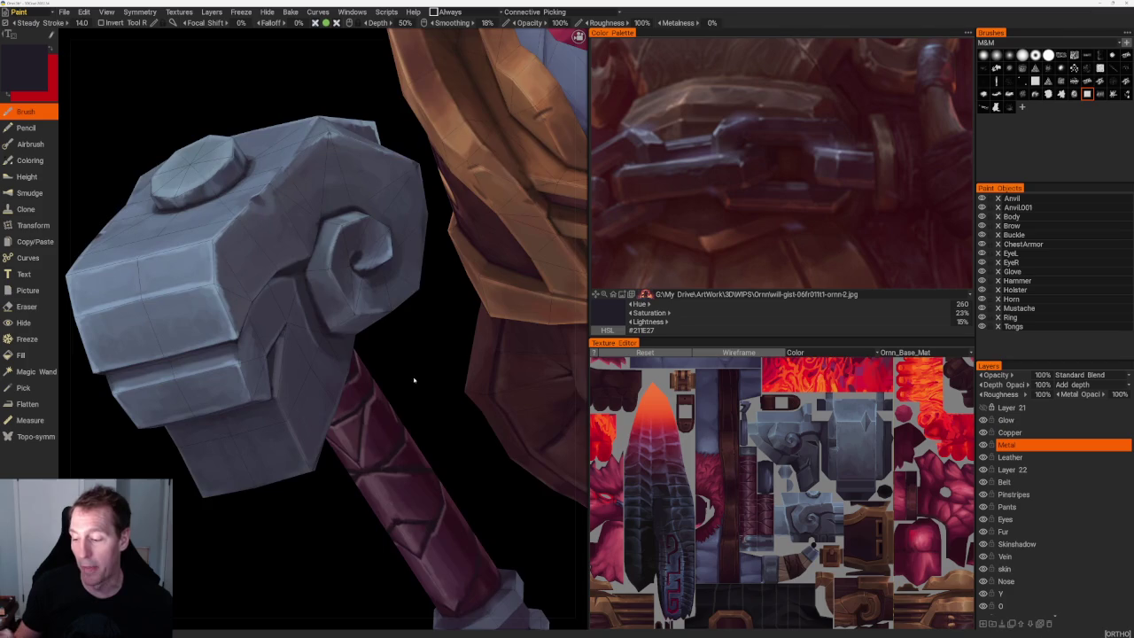
scroll(357, 437, "up", 2)
scroll(346, 327, "up", 3)
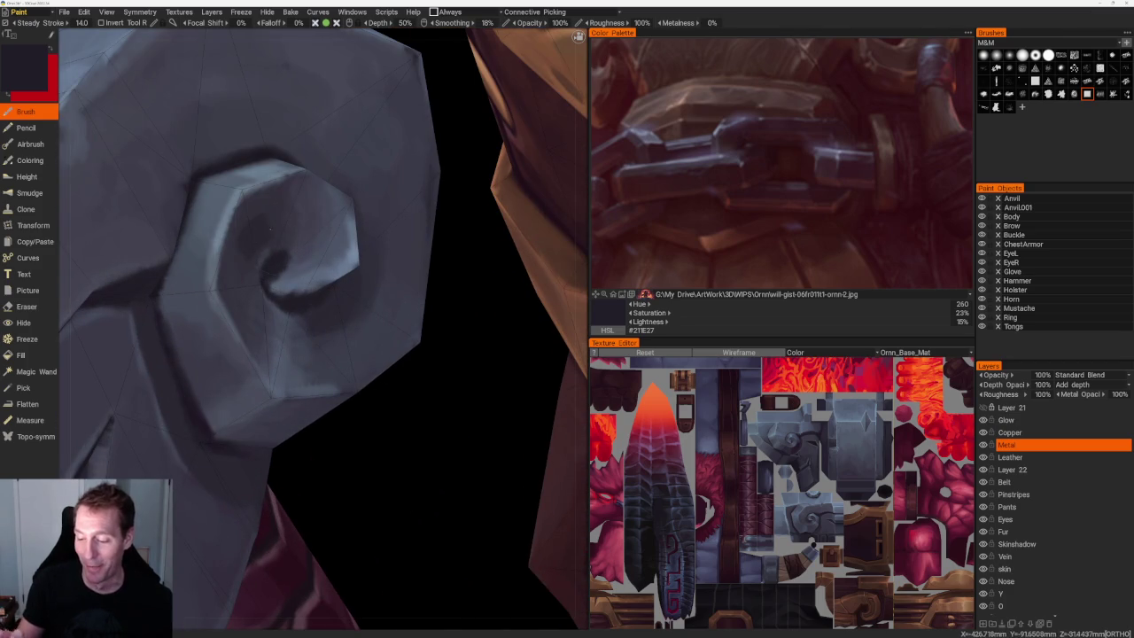
key("v")
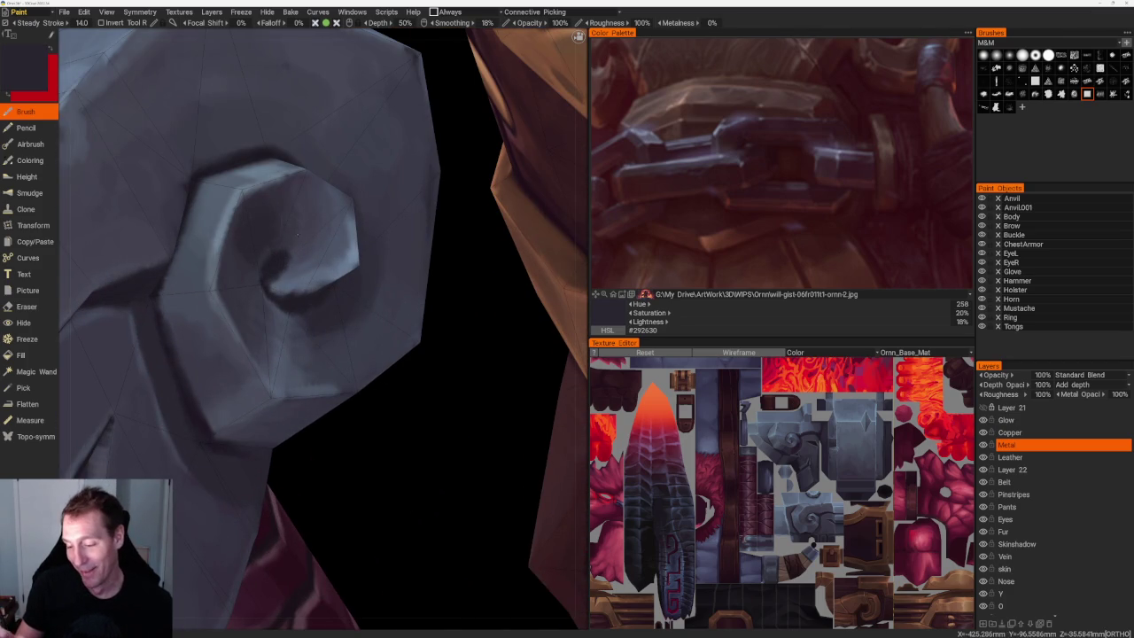
key("v")
mouse_move(314, 181)
left_mouse_down()
mouse_move(314, 233)
mouse_move(297, 257)
mouse_move(329, 270)
left_mouse_up()
key("v")
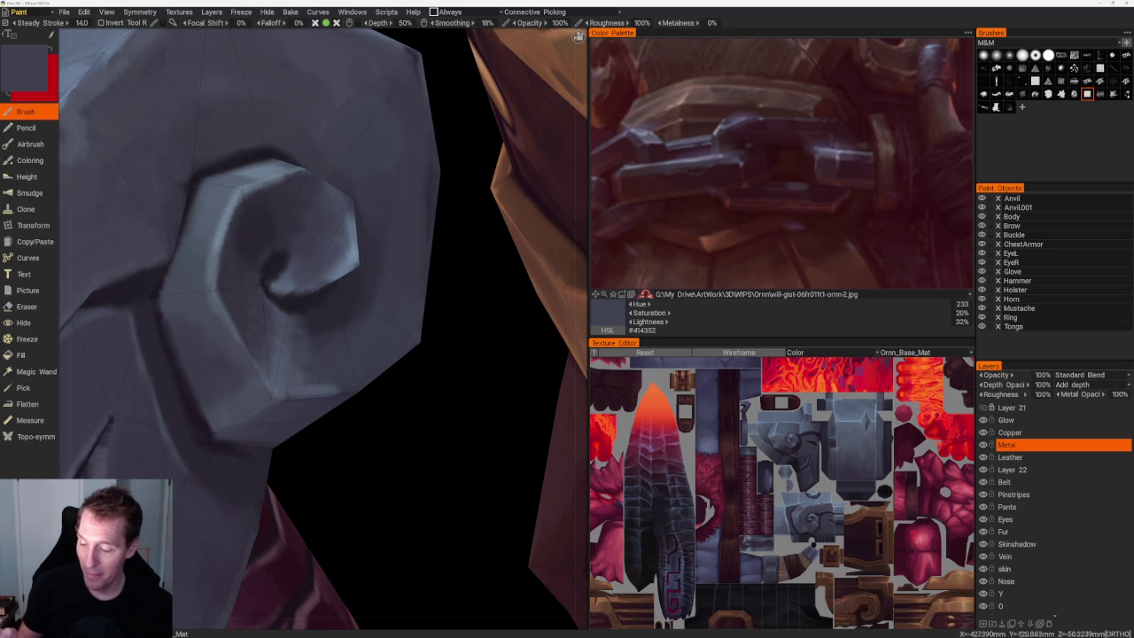
scroll(203, 96, "down", 10)
scroll(256, 134, "up", 10)
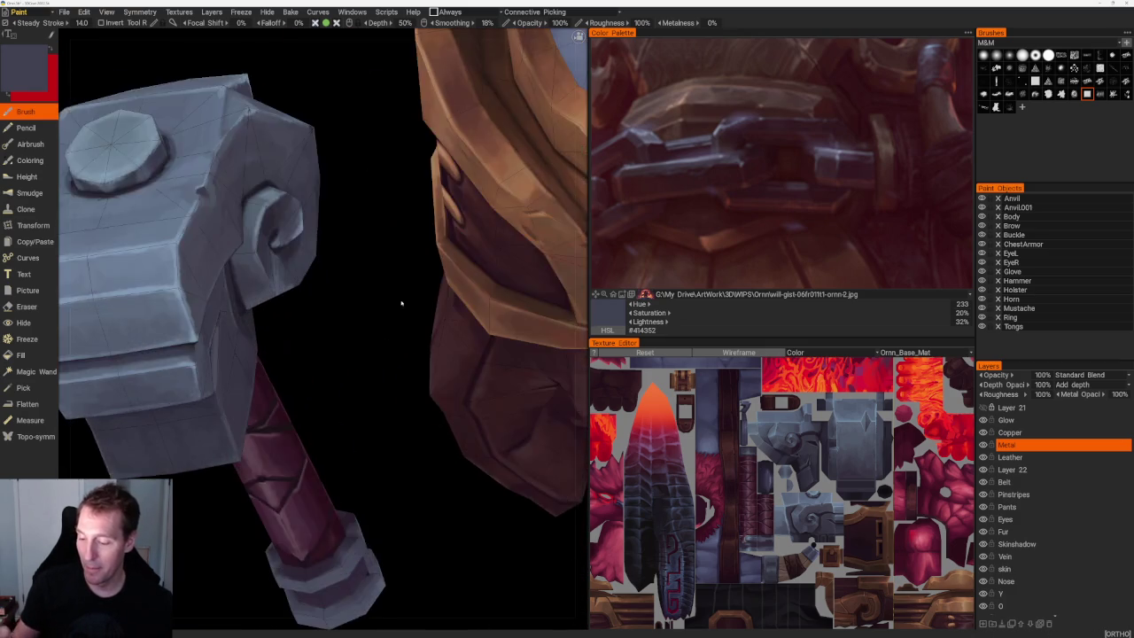
key("v")
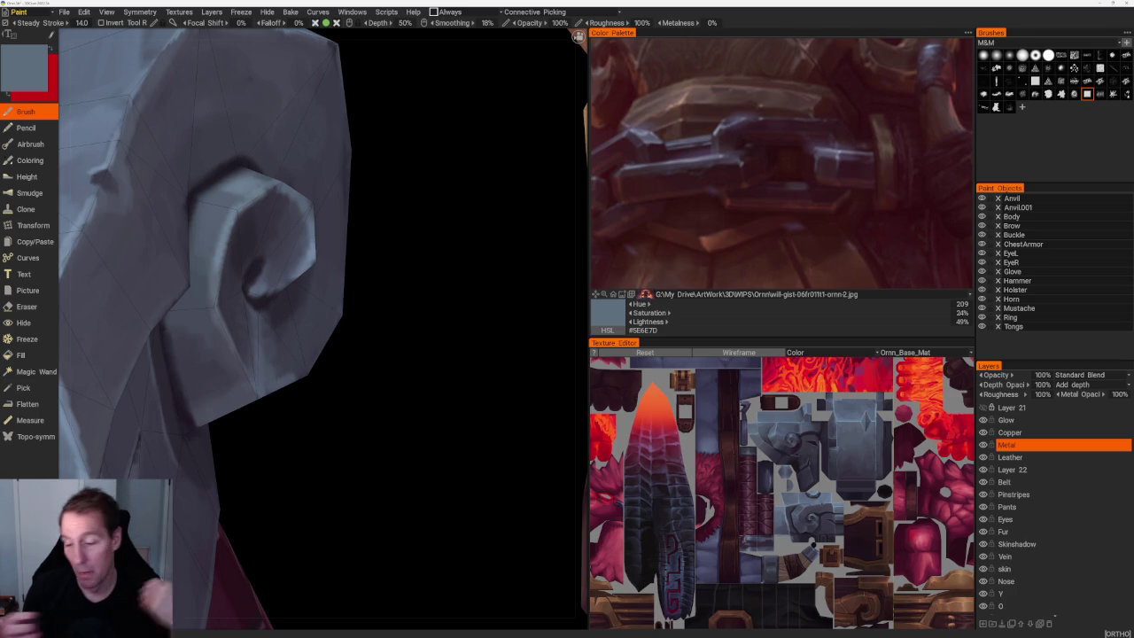
Lightly shade the knob with resampled tones, ending on purple-black #1B171F.
left_click_drag(357, 458, 416, 573)
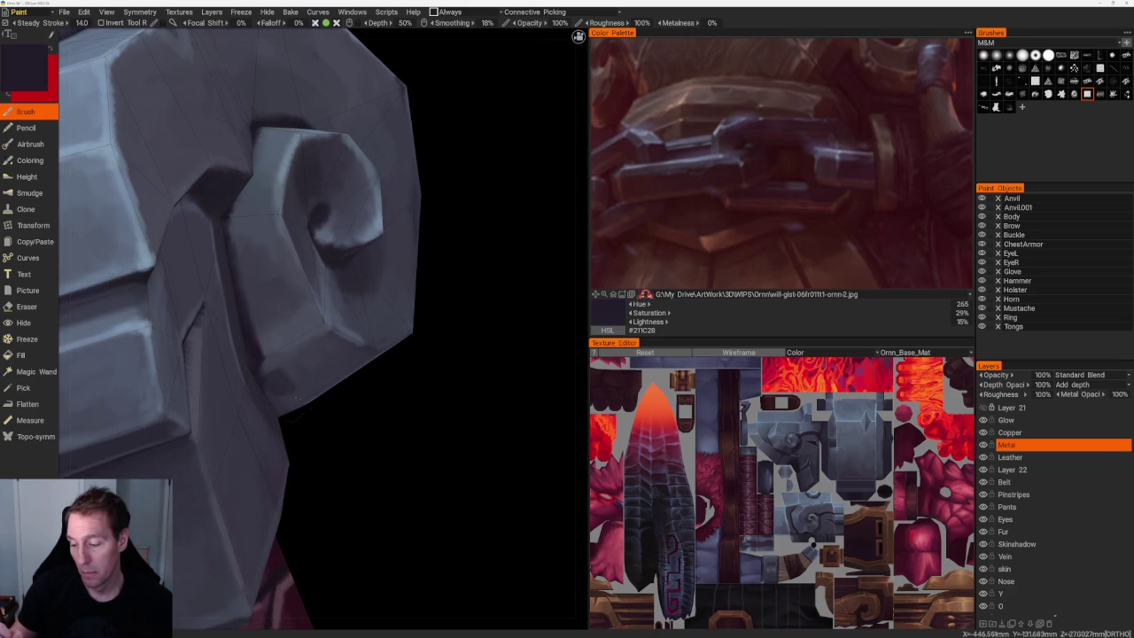
left_click_drag(285, 390, 366, 388)
scroll(366, 388, "up", 5)
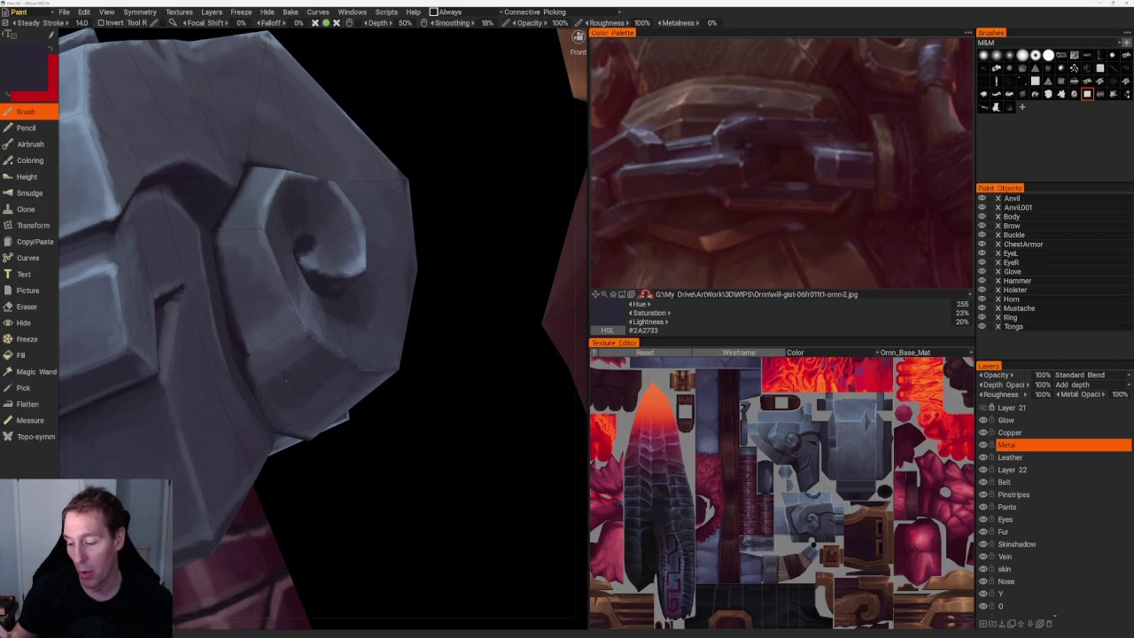
scroll(385, 392, "down", 5)
right_click_drag(385, 393, 369, 413)
scroll(369, 413, "up", 5)
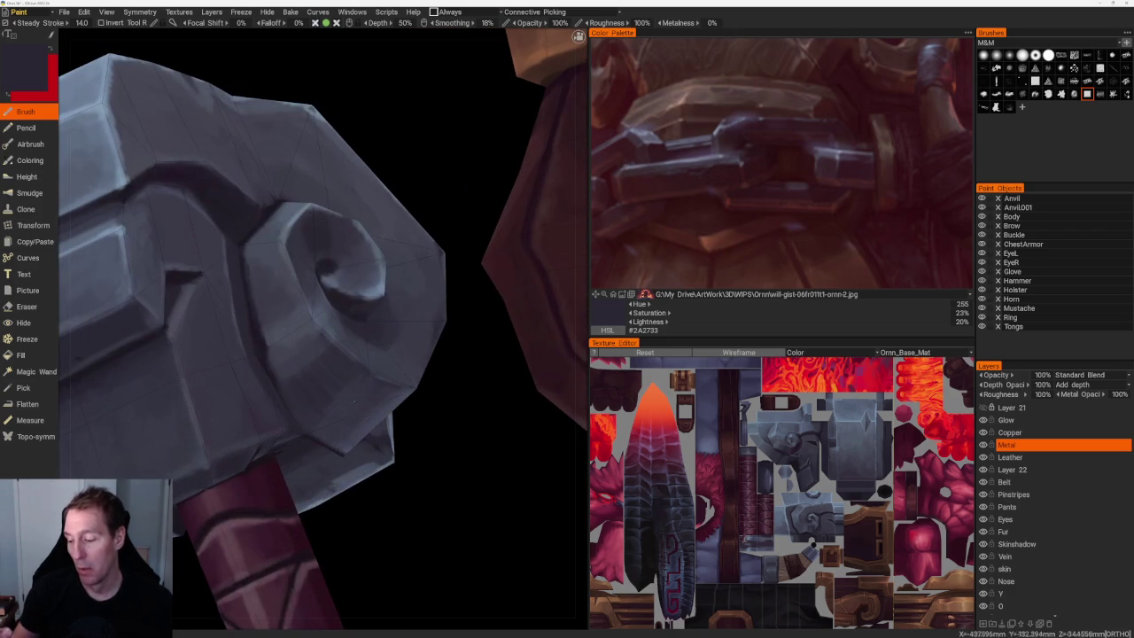
key("v")
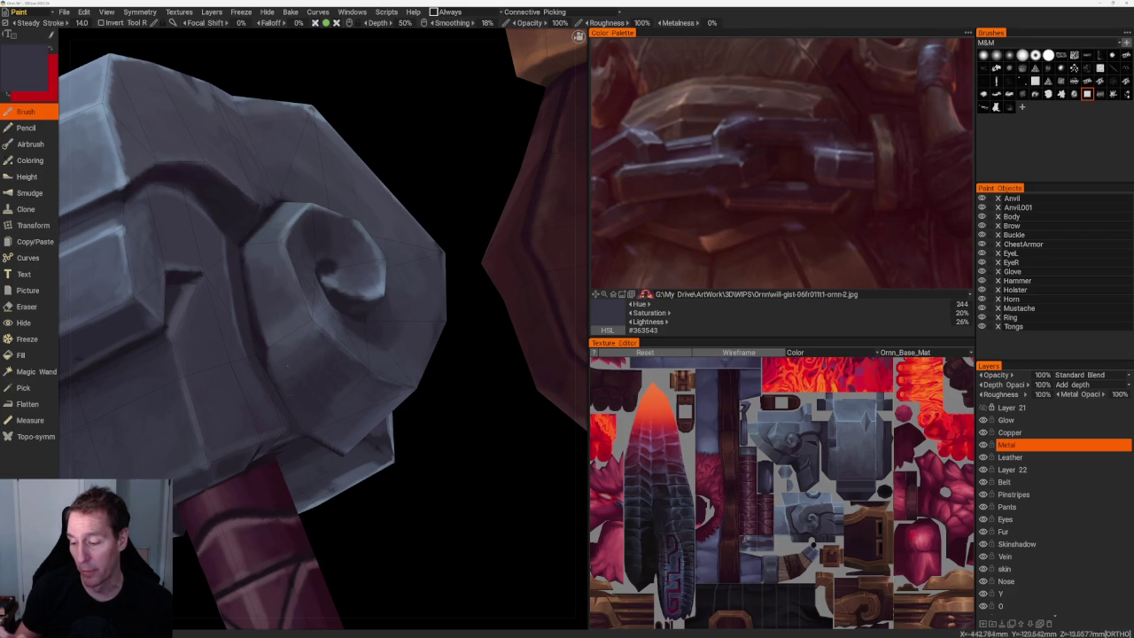
key("v")
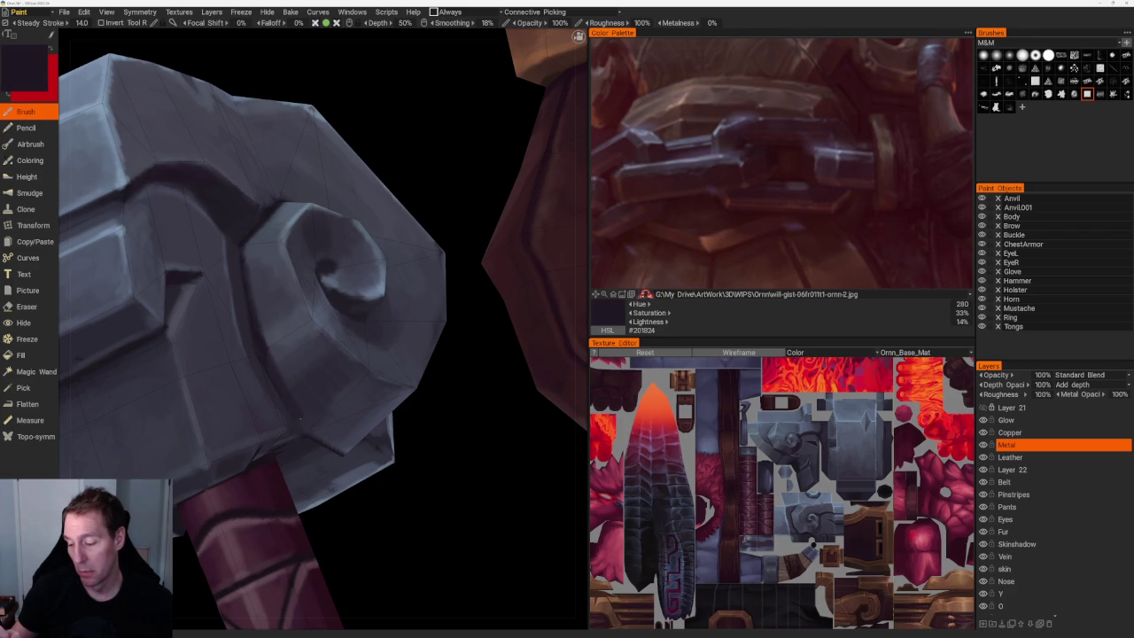
key("v")
left_click_drag(271, 358, 322, 434)
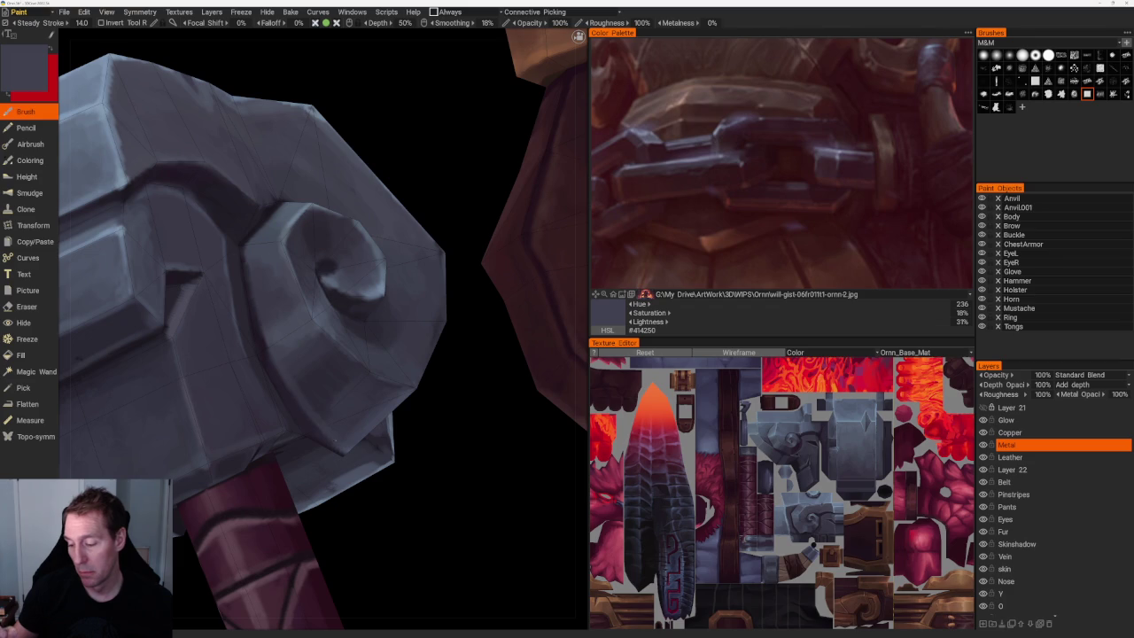
key("v")
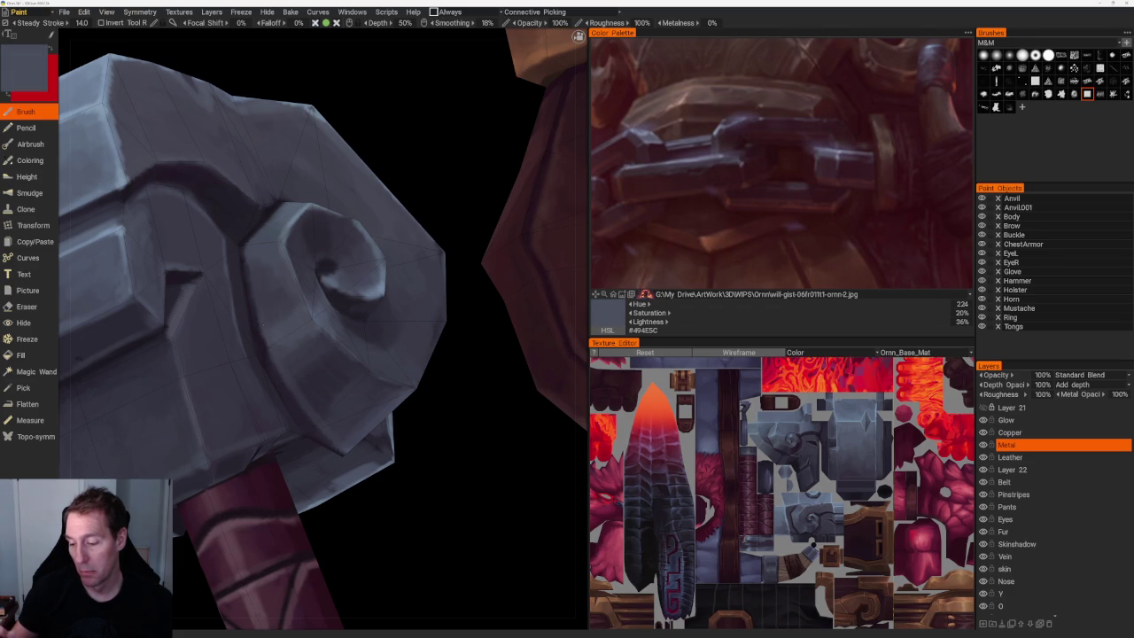
key("v")
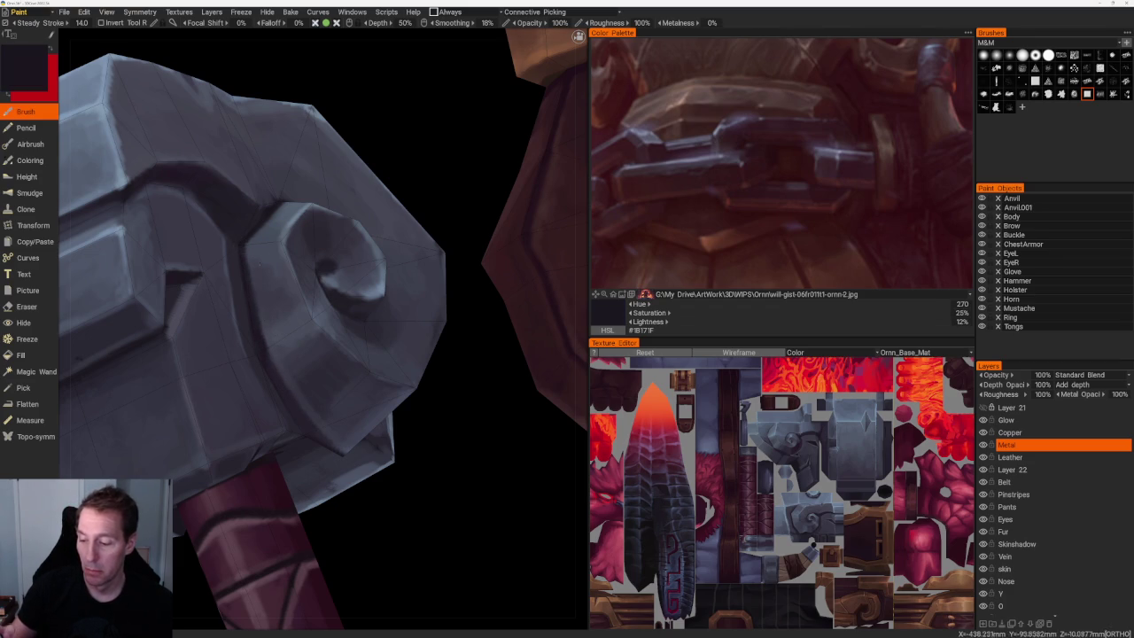
scroll(264, 357, "down", 5)
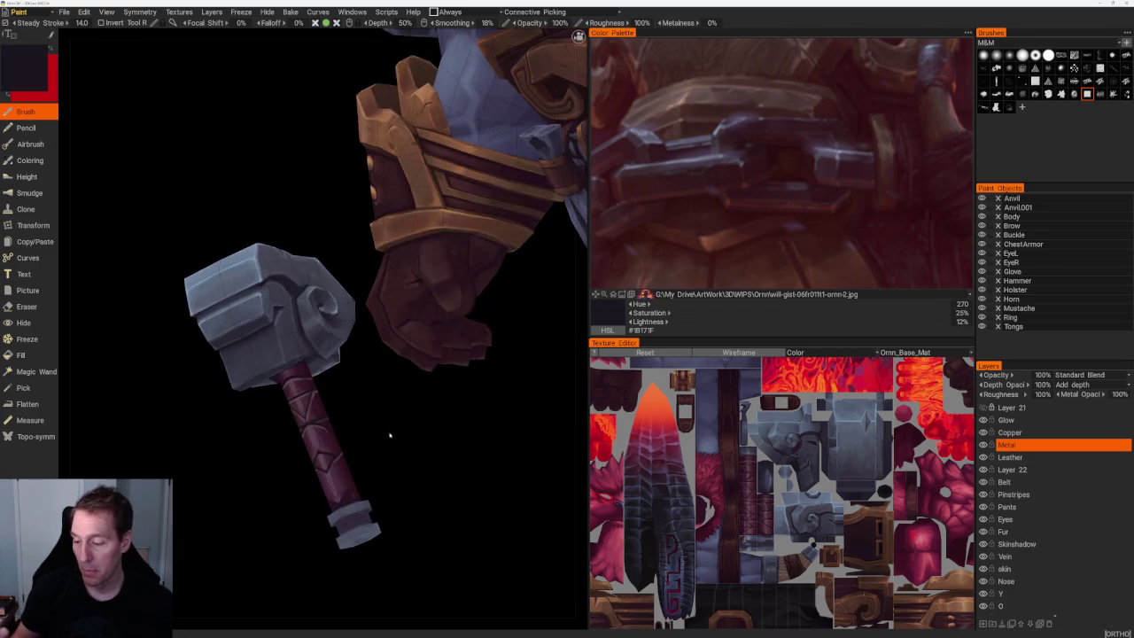
Inspect the hammer head from below and sample its grey-blue base colour.
left_click_drag(382, 435, 373, 377)
scroll(373, 377, "up", 5)
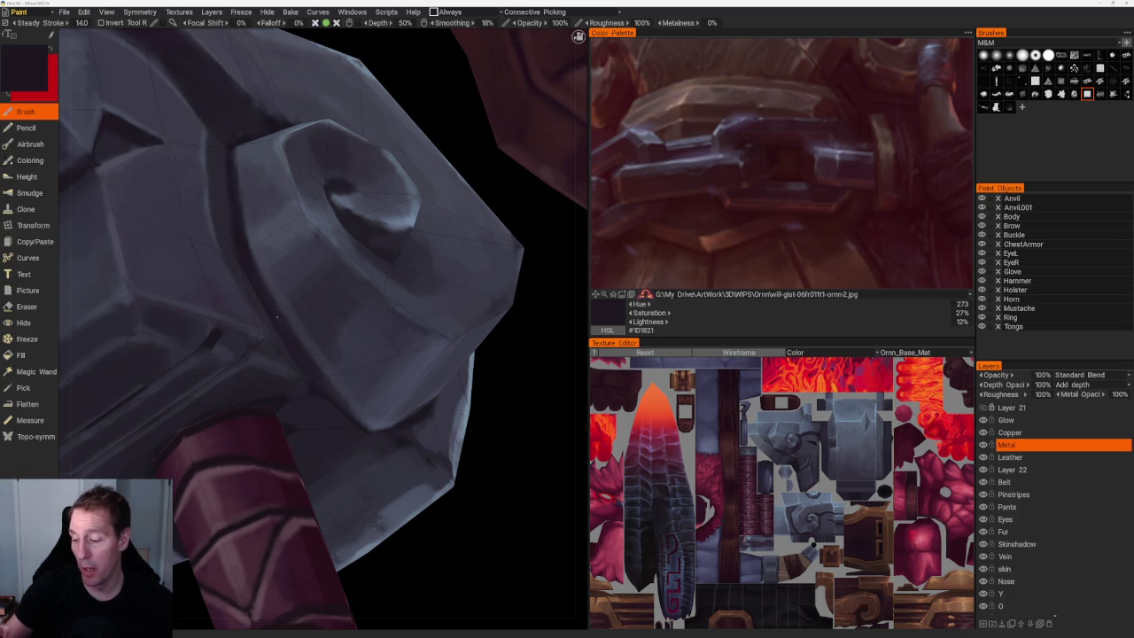
scroll(398, 385, "down", 4)
scroll(411, 423, "down", 2)
left_click_drag(411, 423, 367, 363)
scroll(367, 362, "up", 3)
scroll(378, 409, "up", 3)
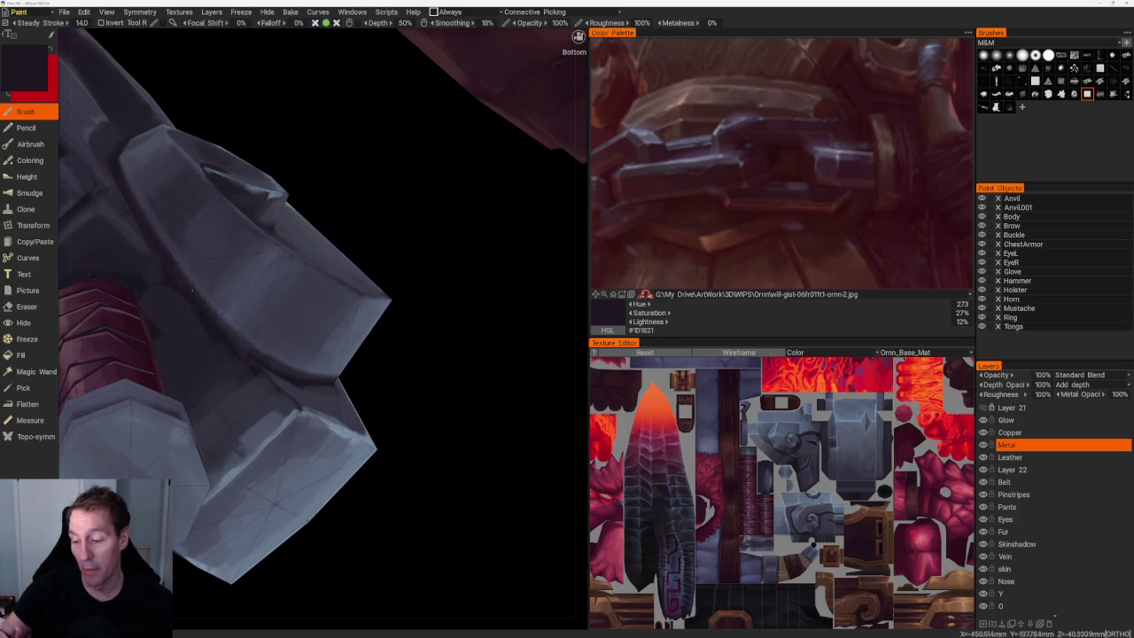
key("v")
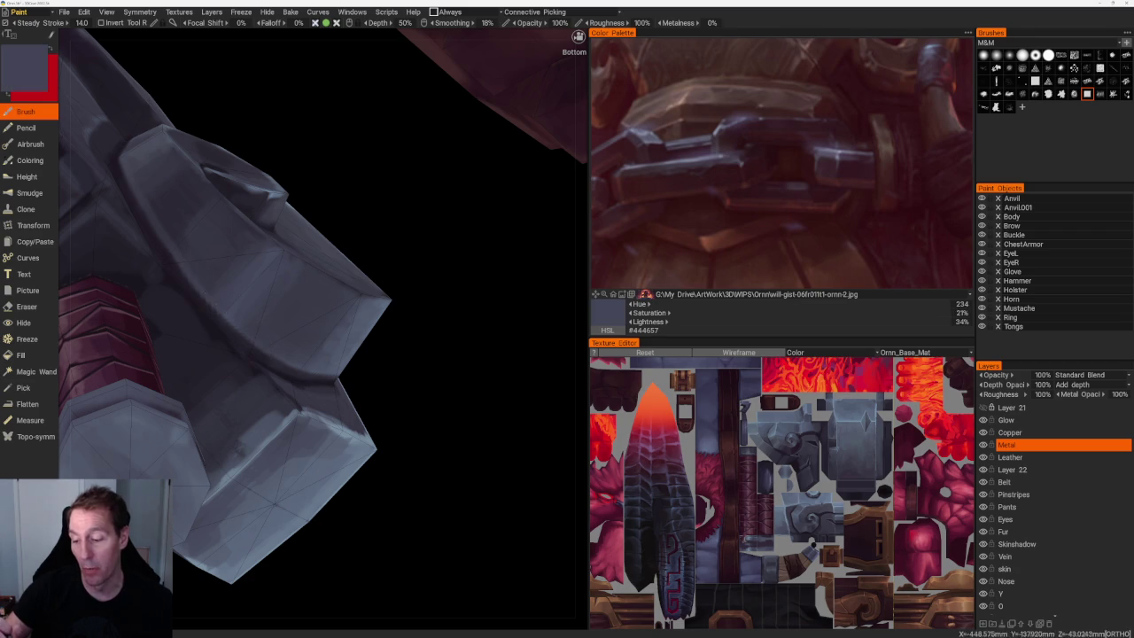
From a new angle, sample light and mid blue-grey tones, ending on #596579.
scroll(273, 193, "down", 3)
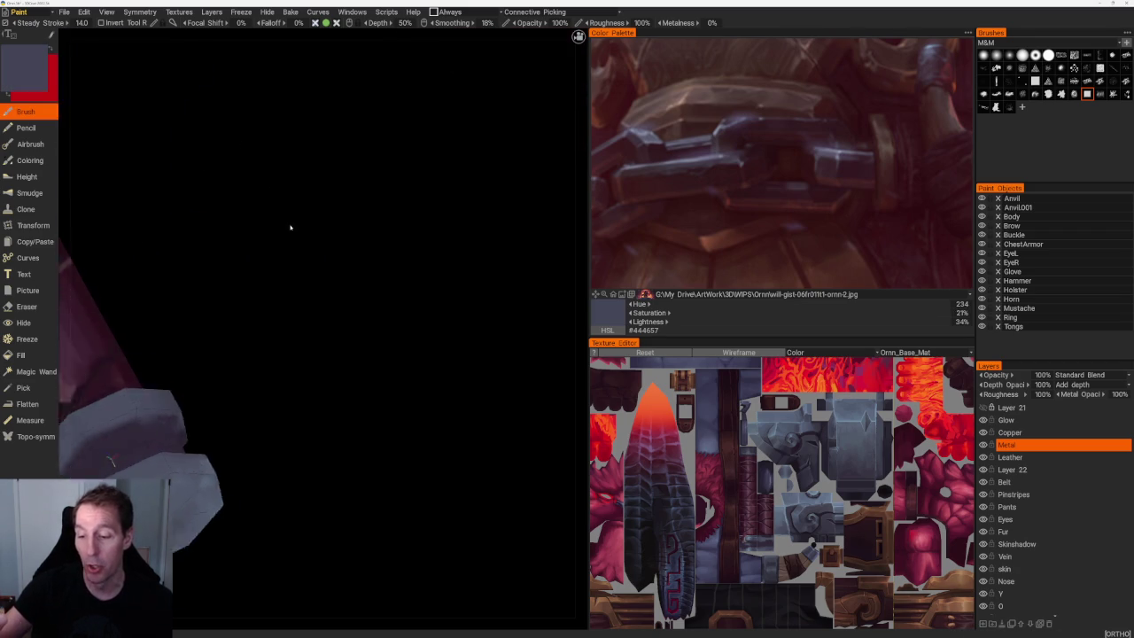
left_click_drag(309, 317, 411, 469)
scroll(411, 468, "up", 4)
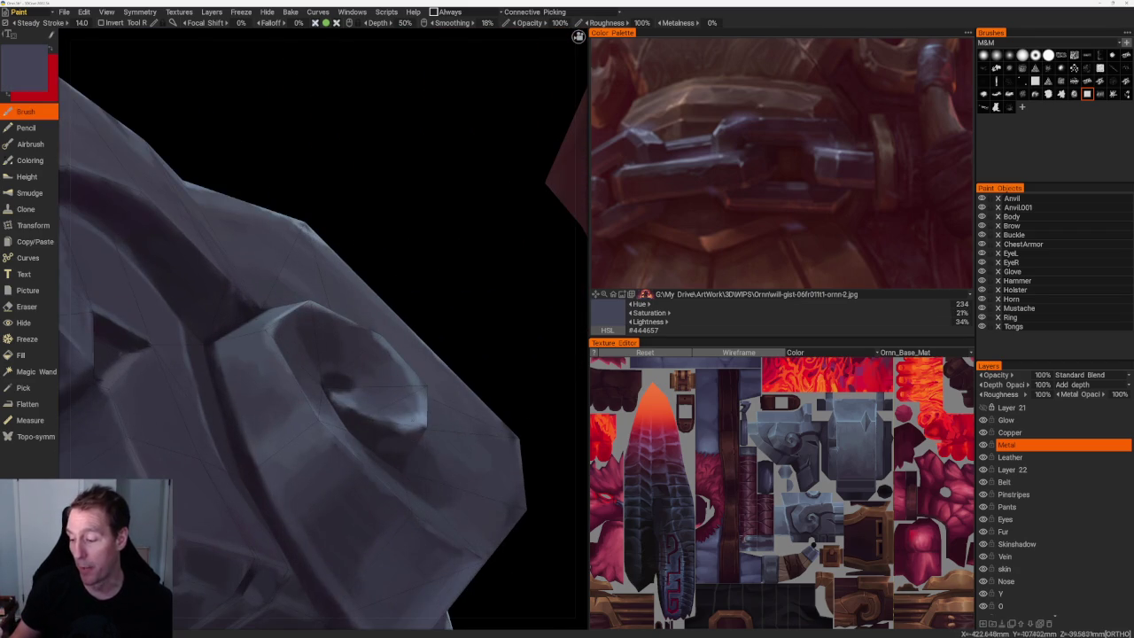
key("v")
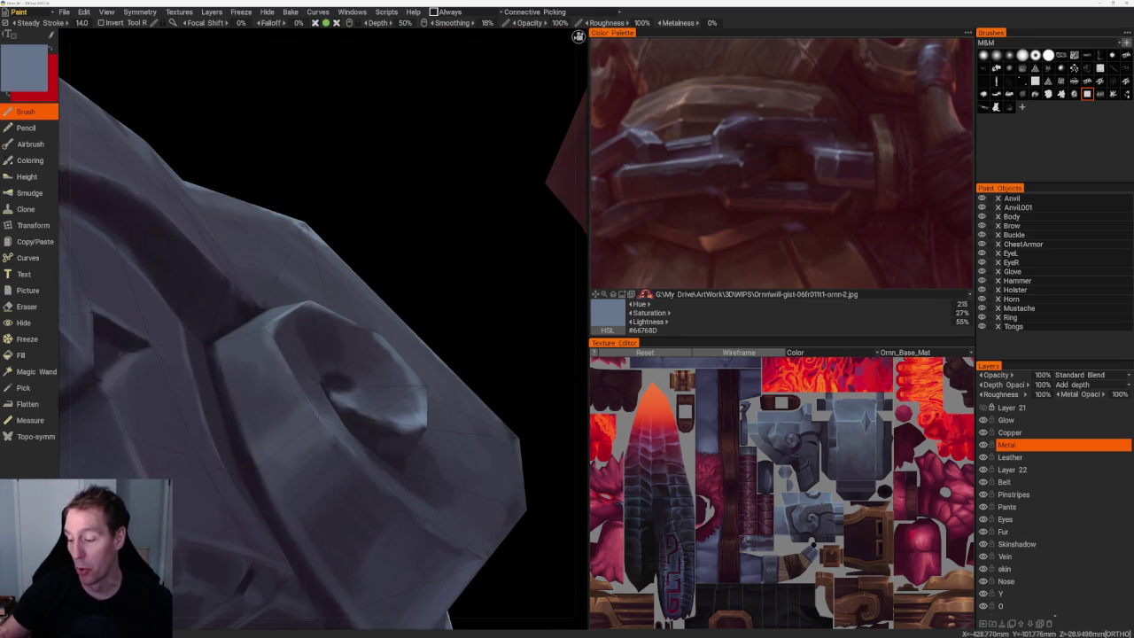
key("v")
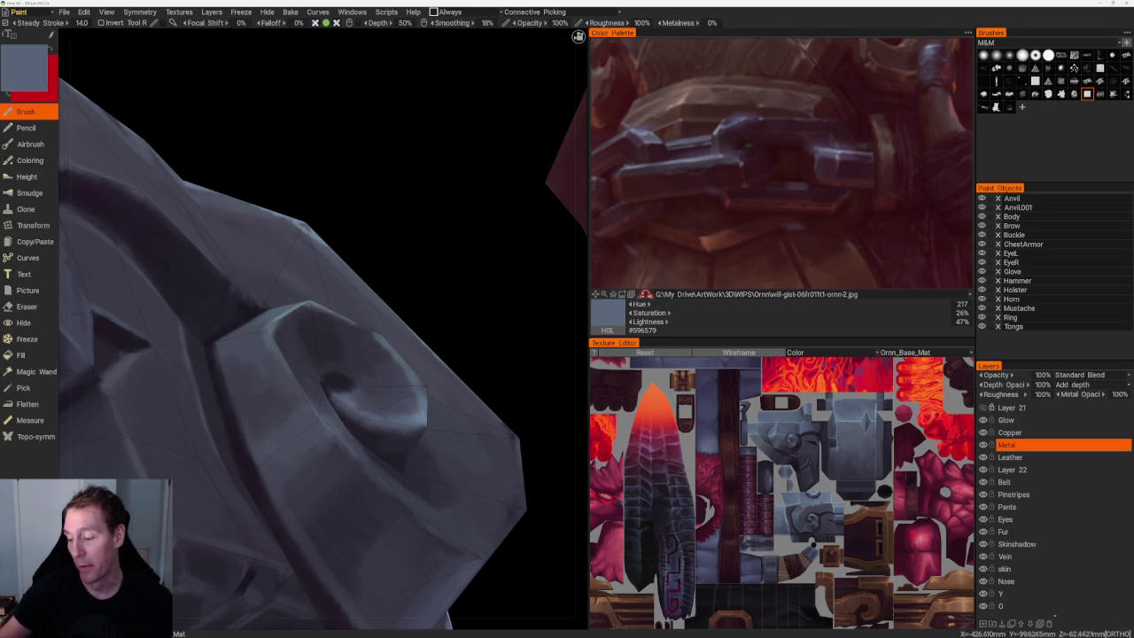
scroll(411, 457, "down", 10)
scroll(411, 457, "up", 2)
scroll(413, 443, "up", 3)
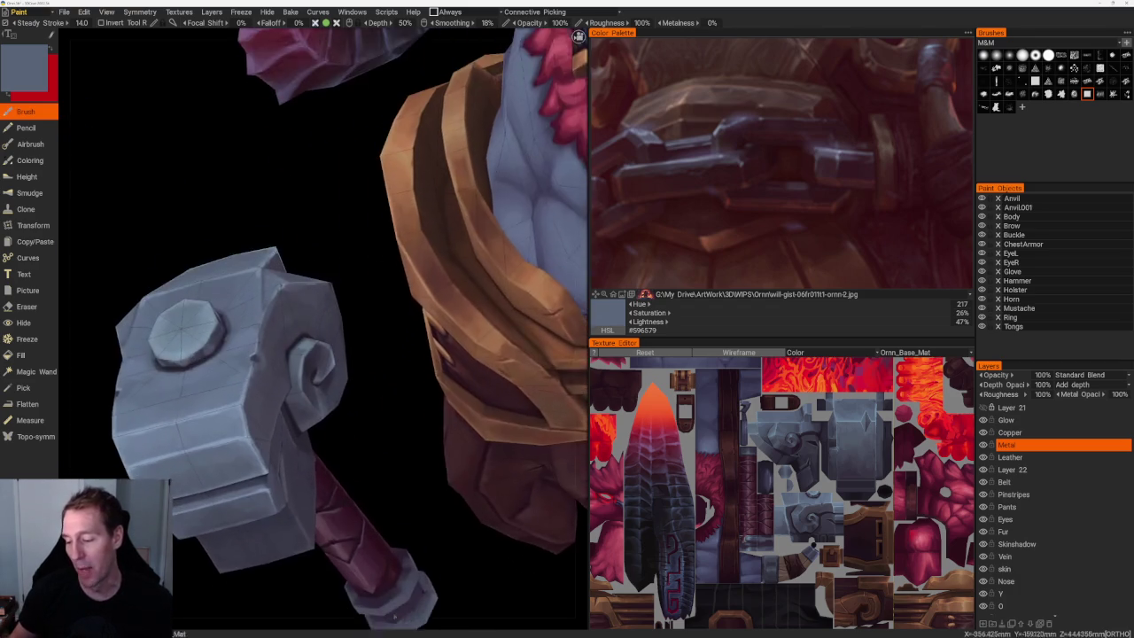
Sample muted, darker and dark shadow greys from the spiral.
scroll(414, 419, "up", 3)
key("v")
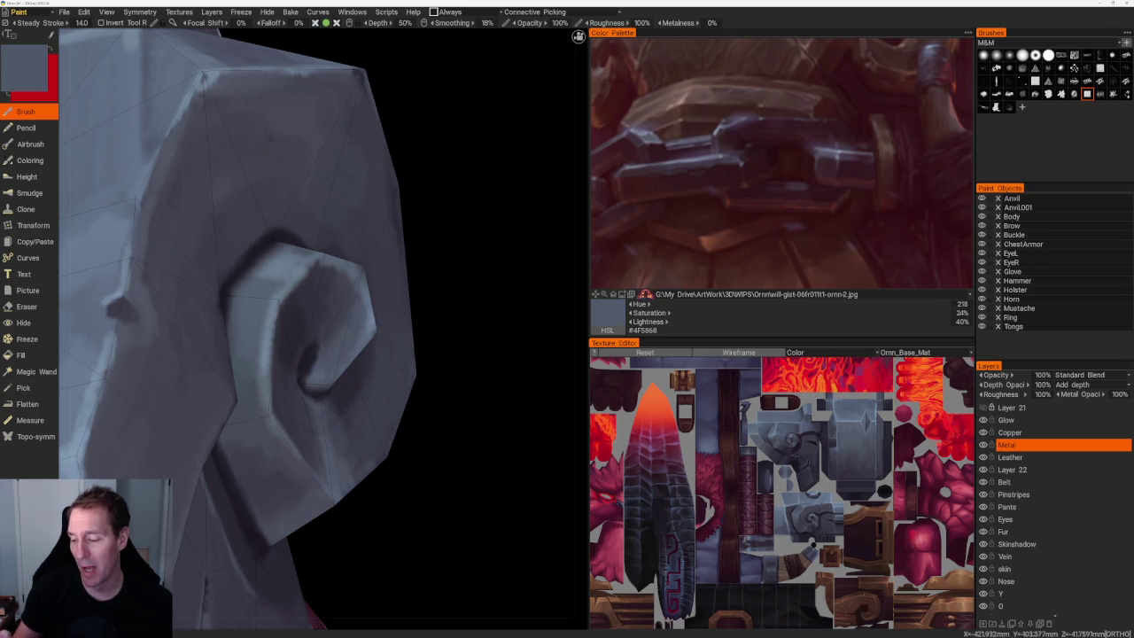
key("v")
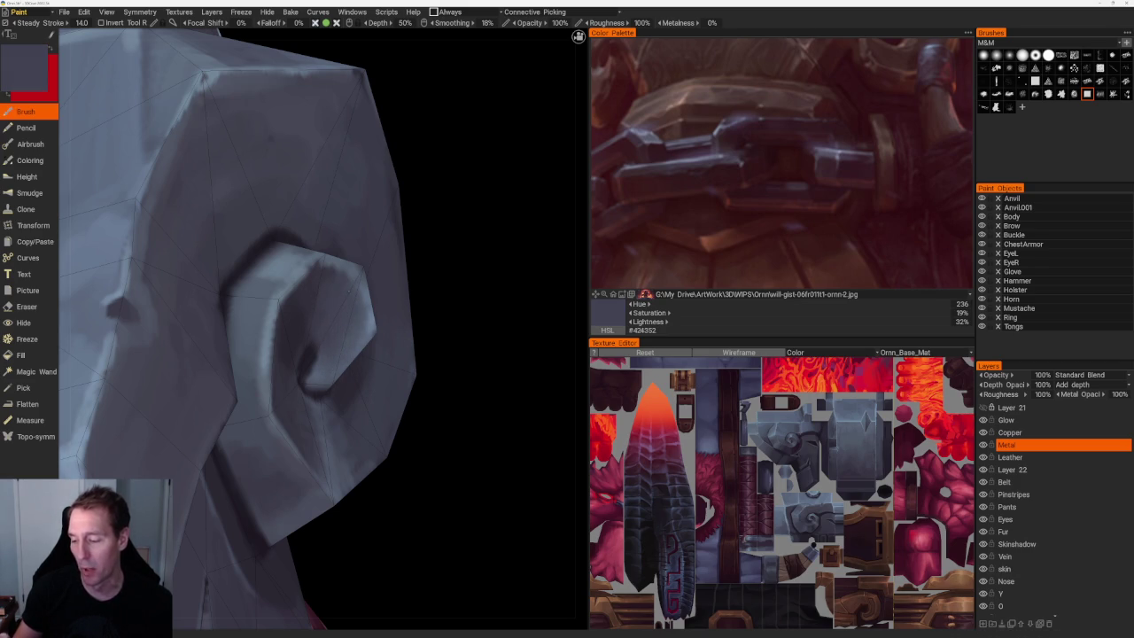
key("v")
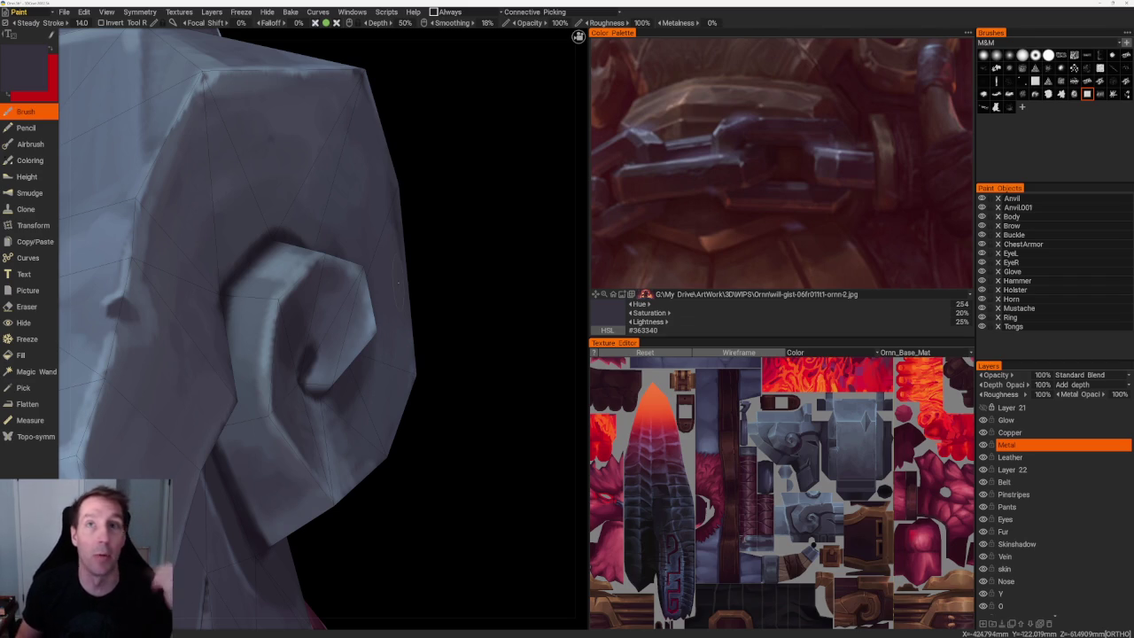
Paint darker strokes on the spiral's lower and inner curl, then resample blue-grey tones.
mouse_move(399, 280)
left_mouse_down()
mouse_move(488, 325)
mouse_move(471, 300)
mouse_move(417, 375)
mouse_move(435, 408)
mouse_move(491, 426)
mouse_move(300, 475)
left_mouse_up()
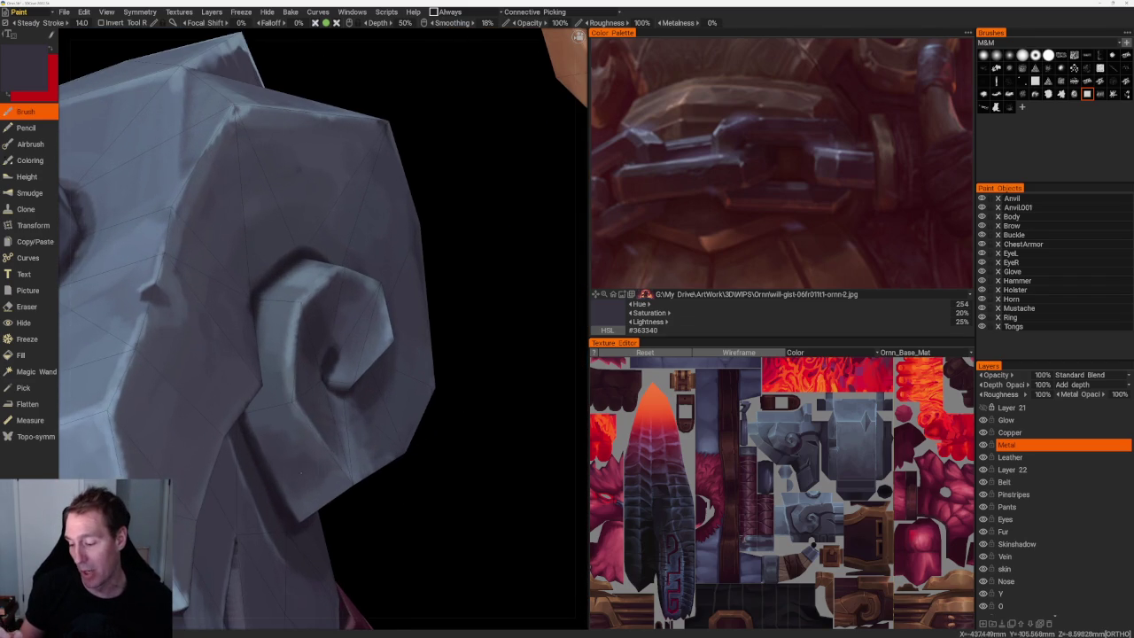
left_click_drag(264, 406, 296, 436)
mouse_move(374, 540)
left_mouse_down()
mouse_move(375, 463)
mouse_move(413, 493)
mouse_move(405, 482)
left_mouse_up()
mouse_move(302, 372)
left_mouse_down()
mouse_move(278, 328)
mouse_move(269, 344)
mouse_move(297, 326)
mouse_move(311, 344)
left_mouse_up()
key("v")
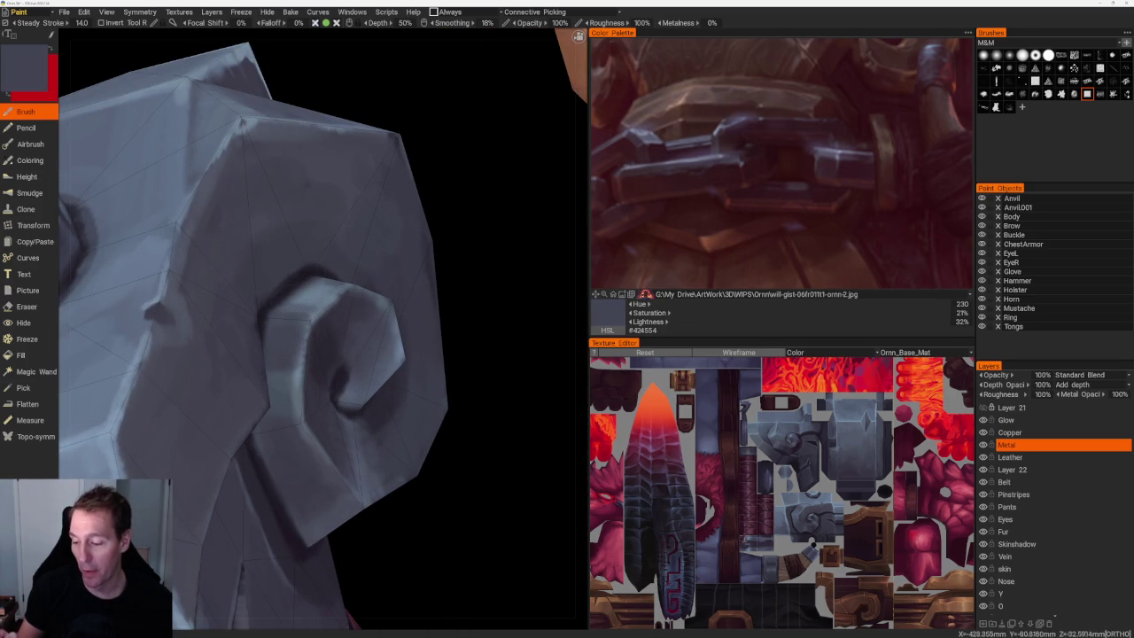
key("v")
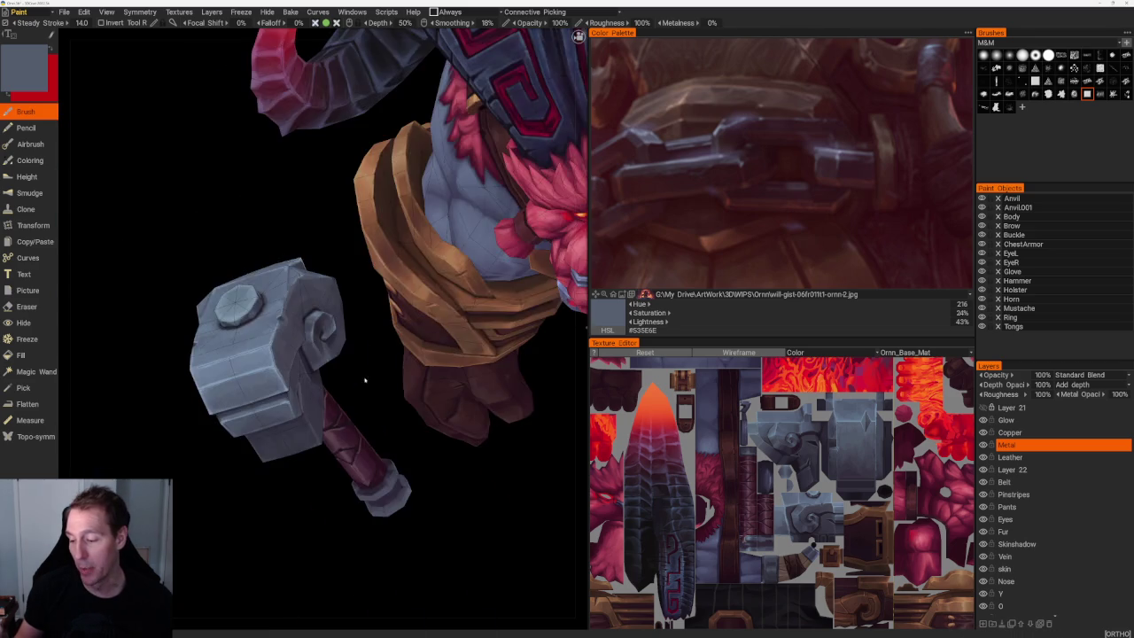
scroll(363, 363, "up", 5)
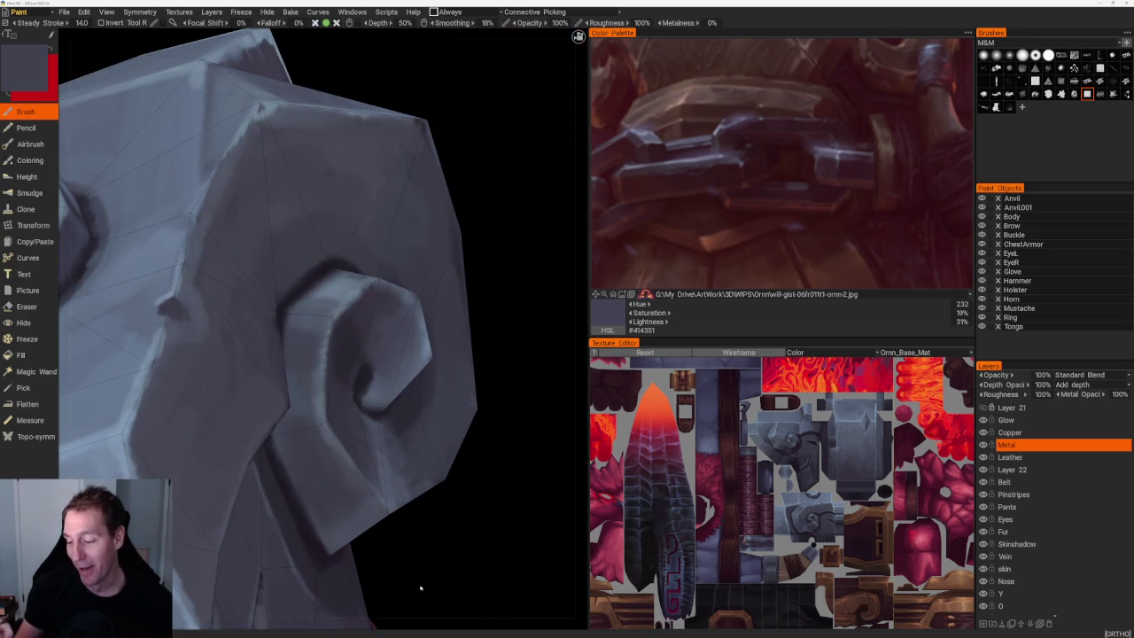
Zoom in and out on the spiral curl while painting its blue-grey shading and coil shadows.
scroll(380, 435, "down", 5)
scroll(392, 397, "up", 5)
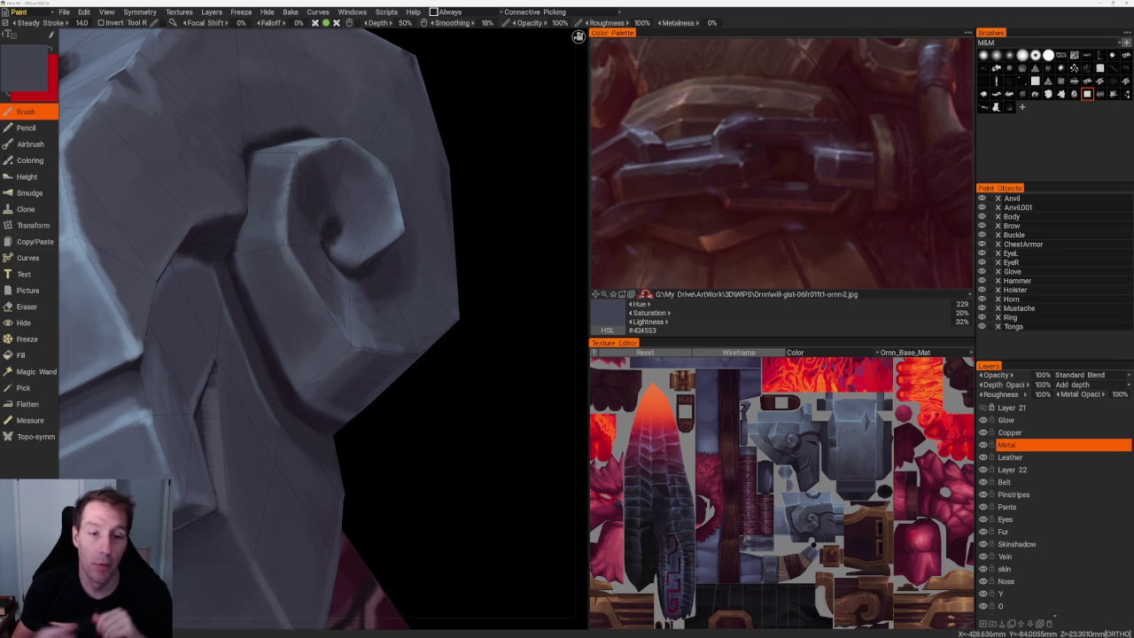
scroll(441, 447, "up", 1)
scroll(440, 446, "down", 3)
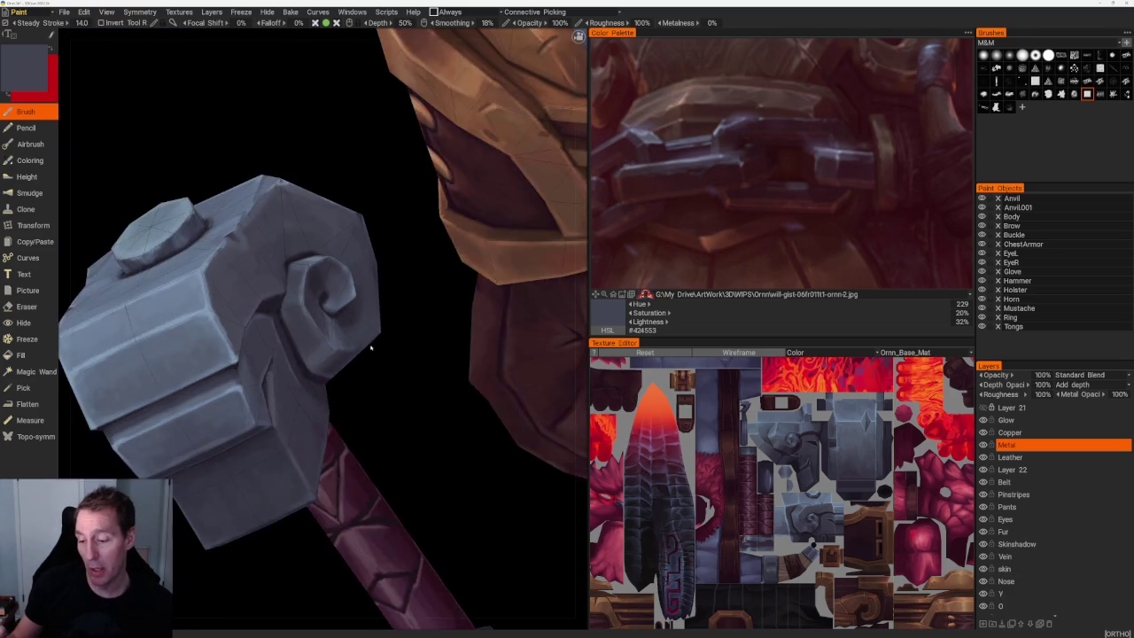
Sample lighter and darker blue-greys from the spiral curl and blend its shading.
scroll(379, 347, "up", 3)
key("v")
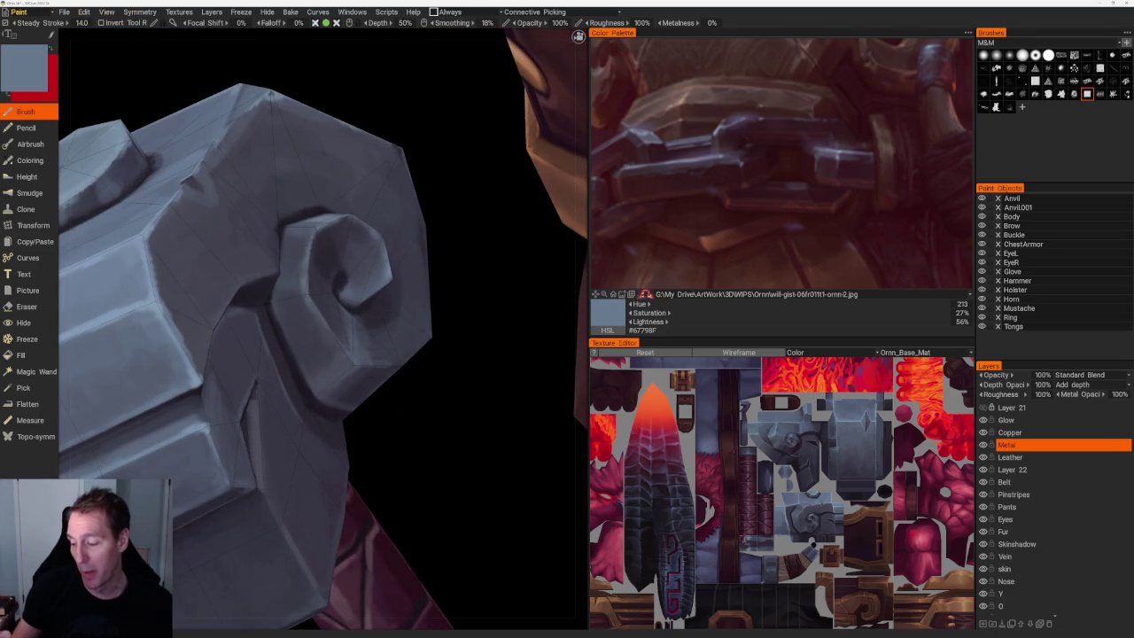
scroll(445, 400, "up", 2)
scroll(407, 414, "up", 2)
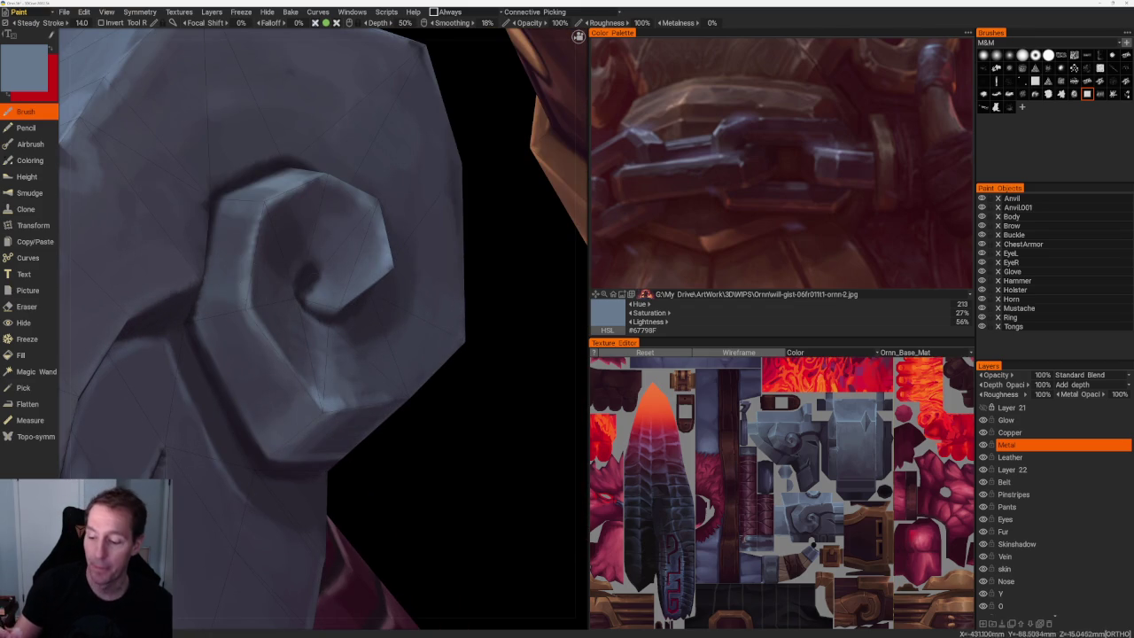
scroll(266, 202, "down", 3)
scroll(265, 203, "up", 3)
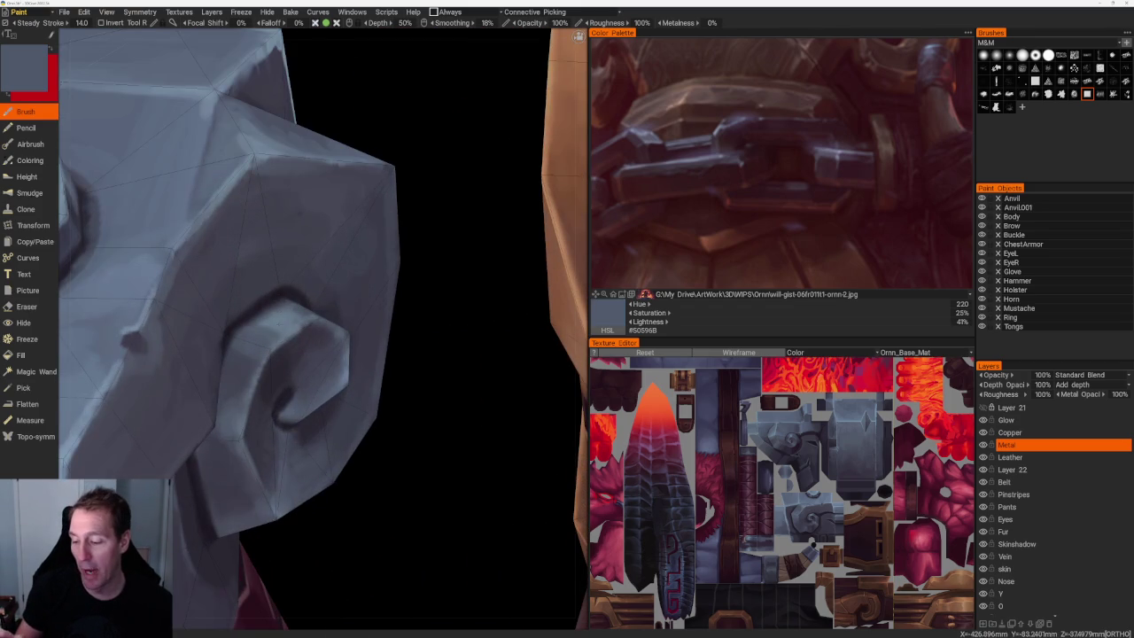
key("v")
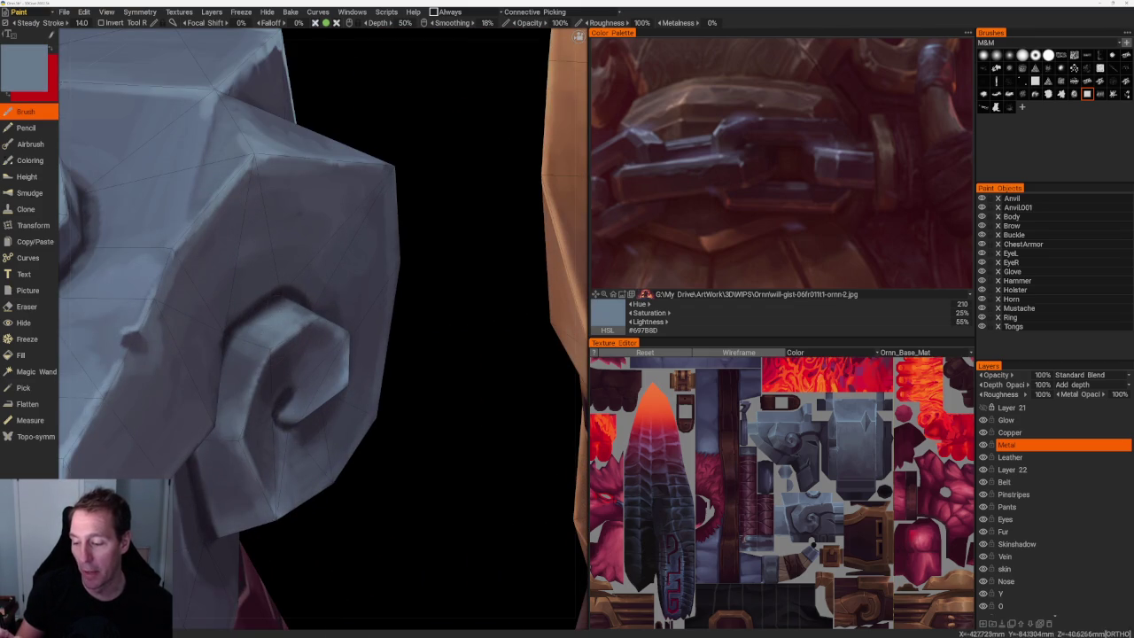
key("v")
From another angle, blend mid and darker greys on the curl, ending on slate blue #4B5161.
scroll(216, 160, "down", 2)
scroll(215, 160, "down", 3)
left_click_drag(215, 159, 293, 177)
scroll(409, 383, "up", 5)
scroll(409, 384, "up", 2)
key("v")
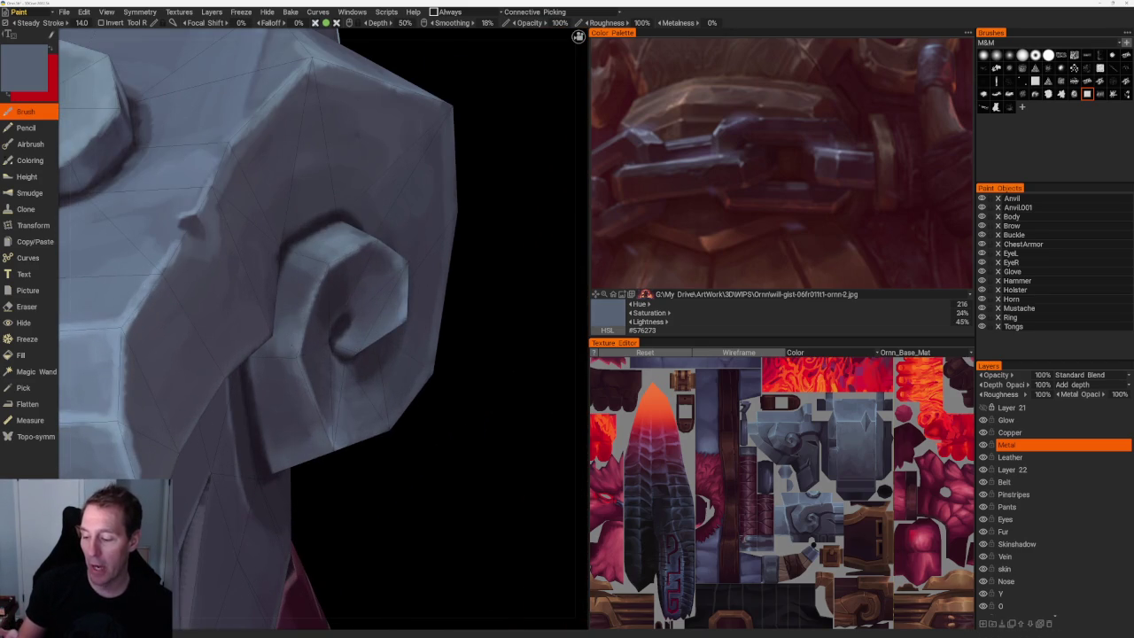
key("v")
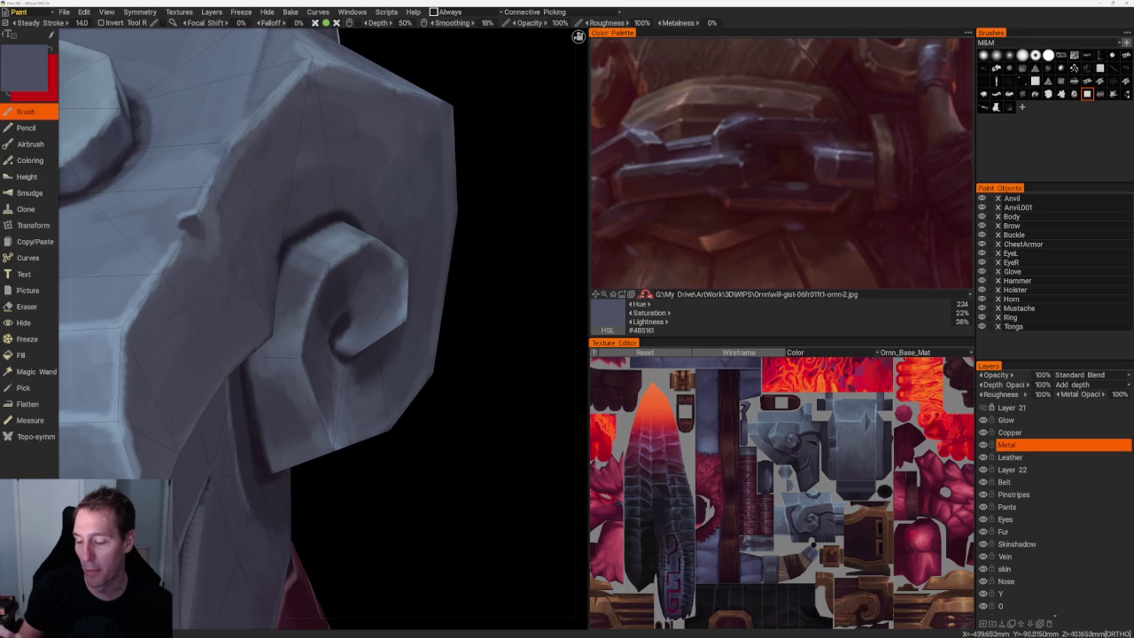
scroll(319, 328, "down", 5)
left_click_drag(265, 355, 372, 355, "alt")
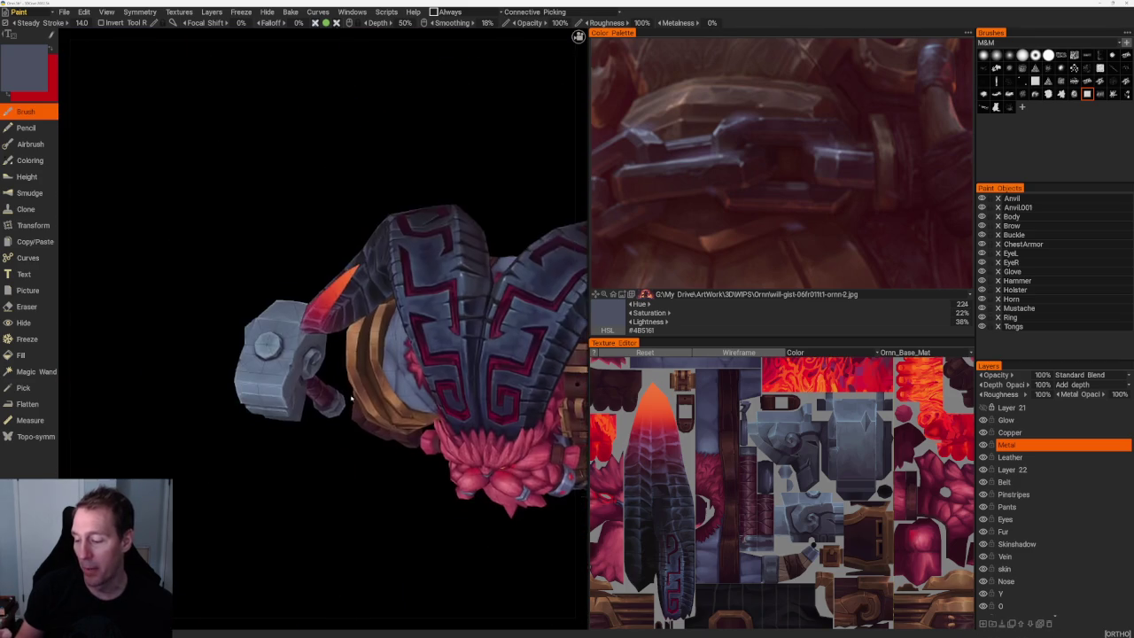
Sample blue-greys from the spiral and shade the hammer head's side faces.
scroll(319, 327, "up", 5)
scroll(292, 372, "up", 3)
key("v")
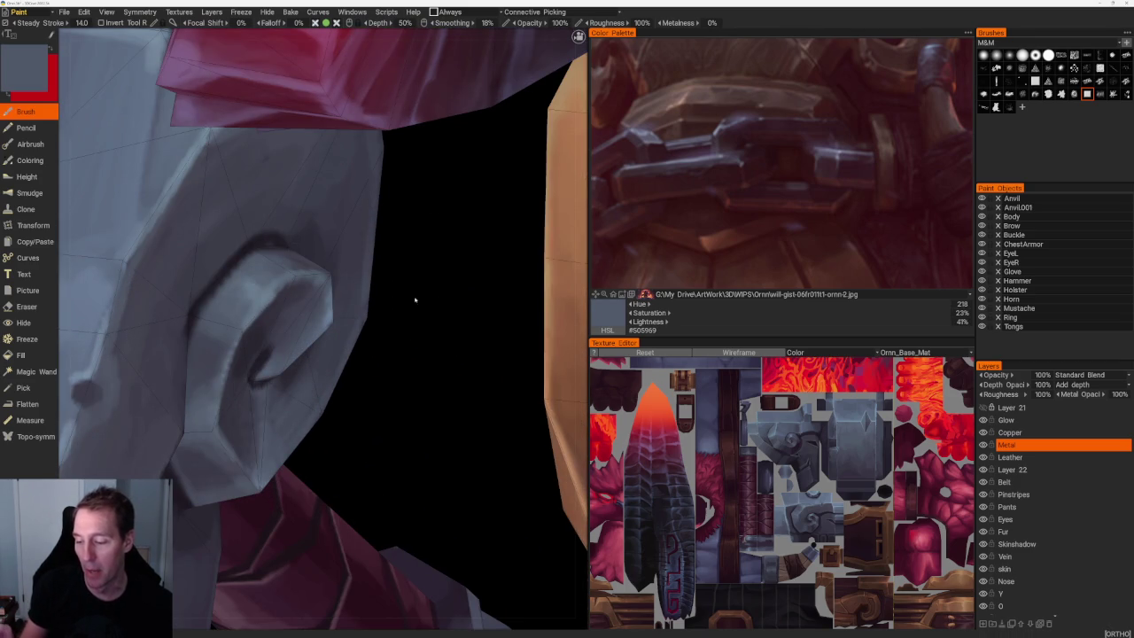
scroll(410, 286, "down", 5)
mouse_move(236, 177)
left_mouse_down()
mouse_move(307, 185)
mouse_move(282, 216)
mouse_move(372, 319)
left_mouse_up()
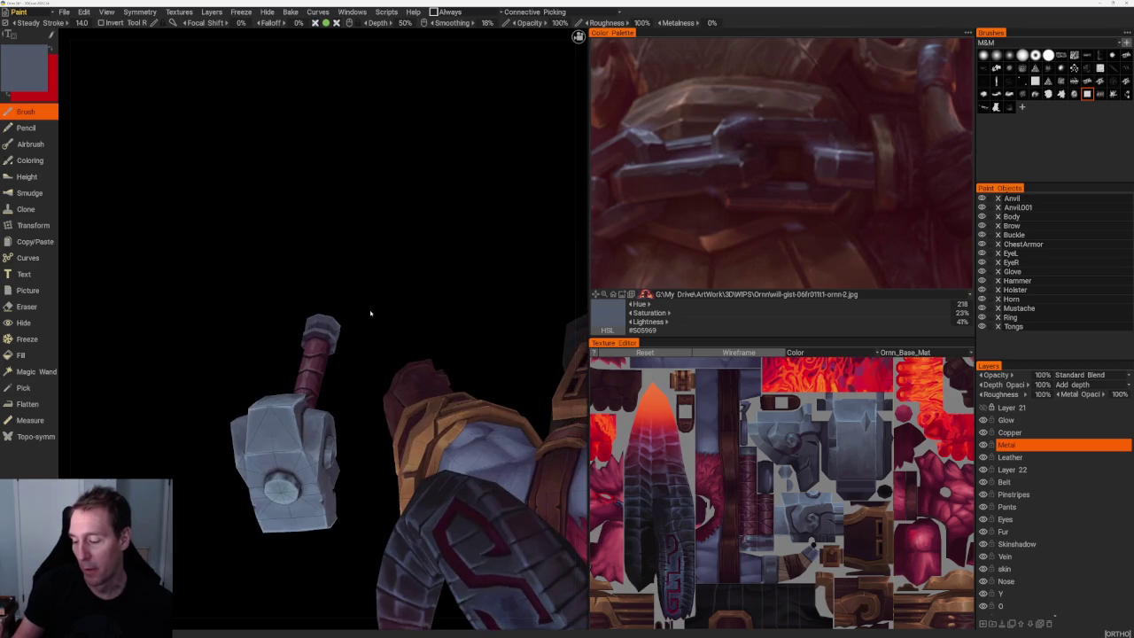
scroll(370, 248, "up", 5)
scroll(302, 342, "up", 2)
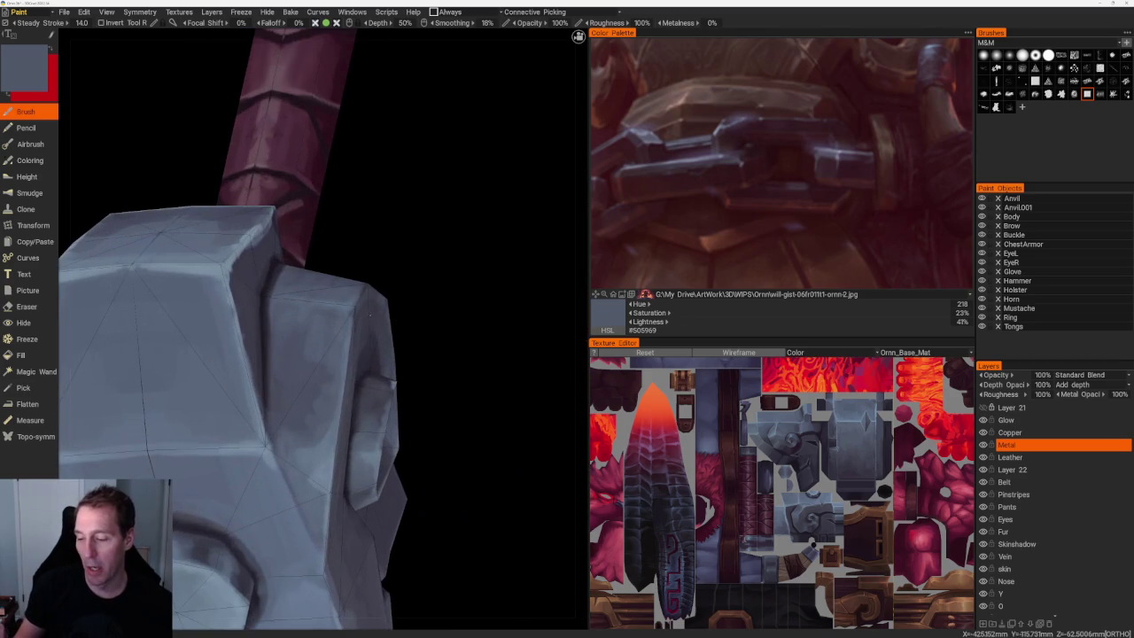
left_click_drag(418, 256, 364, 309)
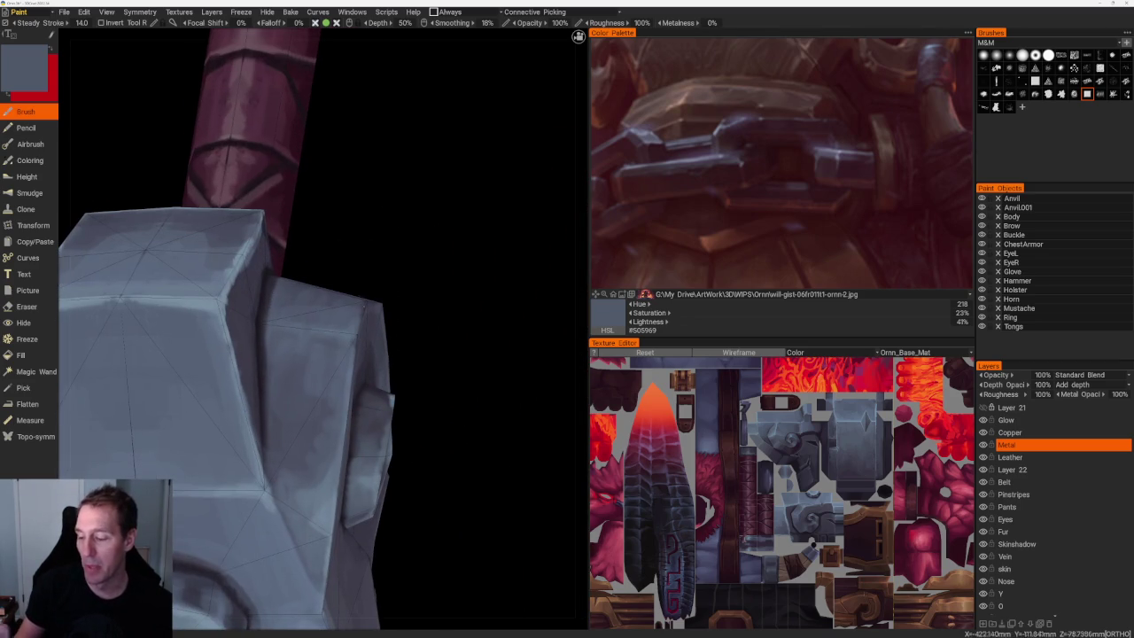
key("v")
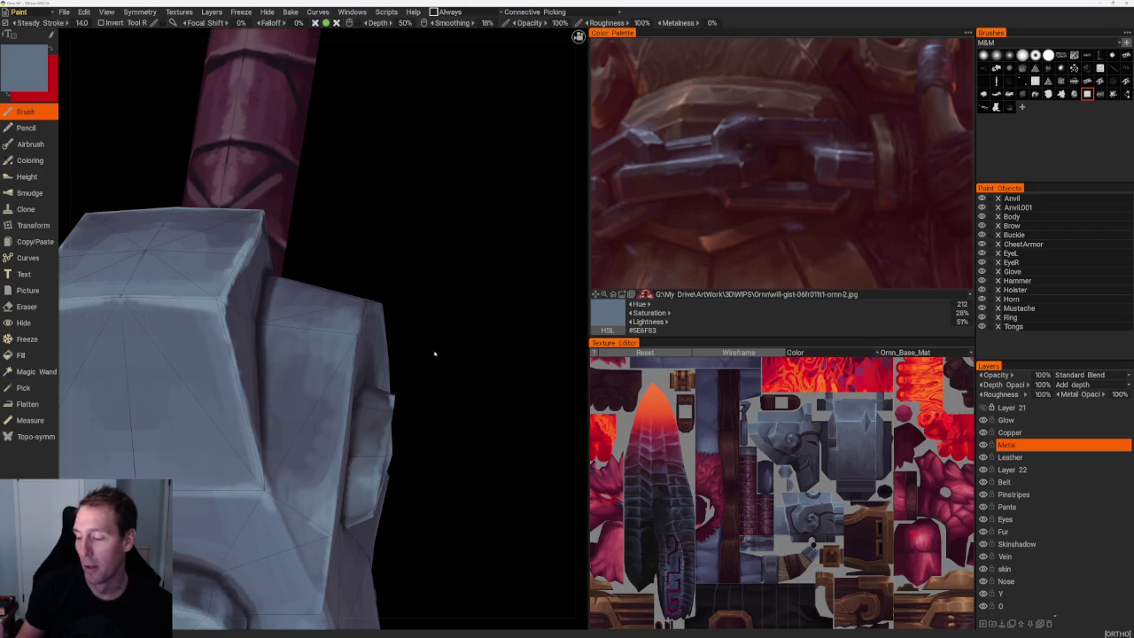
Brush light blue highlights across the hammer head's flat faces.
scroll(431, 342, "down", 5)
scroll(366, 391, "up", 2)
scroll(366, 392, "up", 2)
key("v")
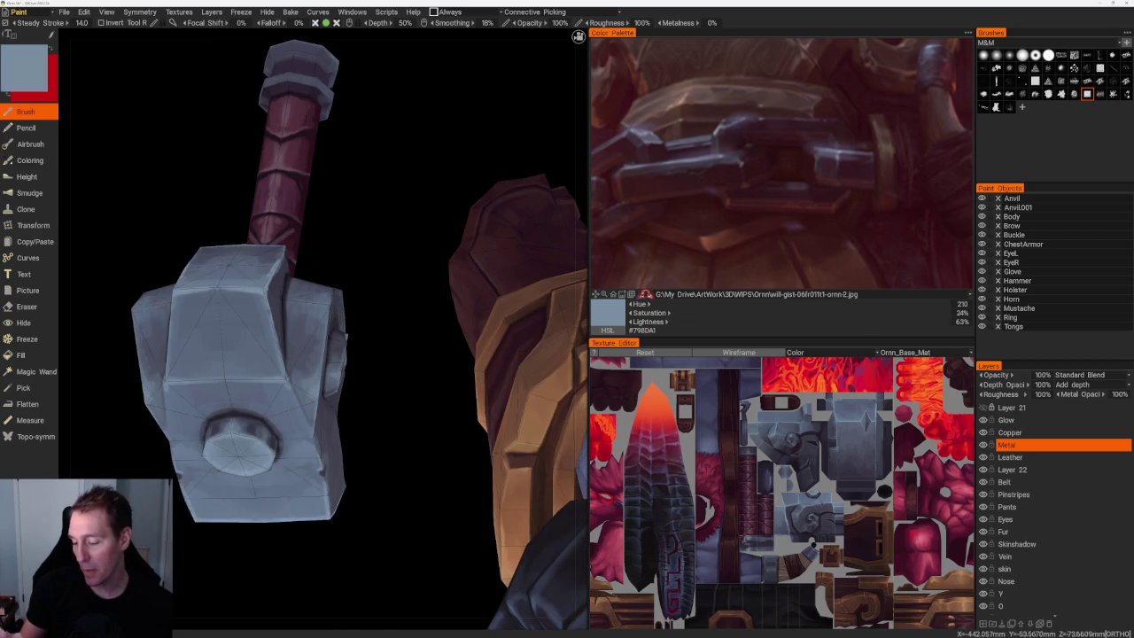
scroll(340, 273, "up", 1)
scroll(346, 292, "up", 2)
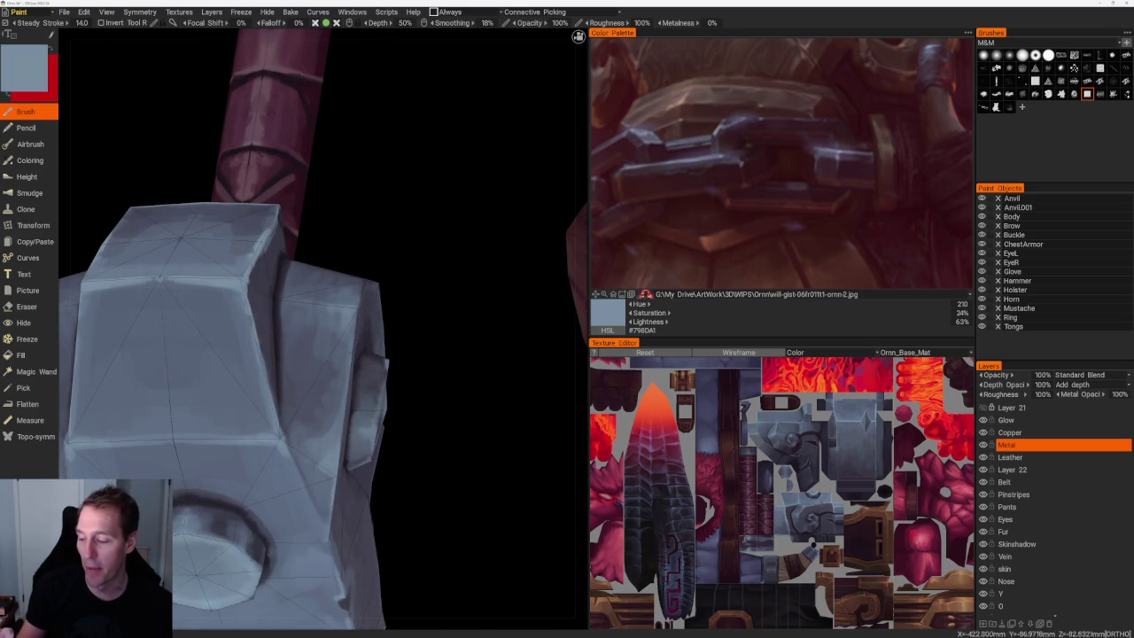
scroll(337, 240, "down", 5)
left_click_drag(337, 240, 367, 253)
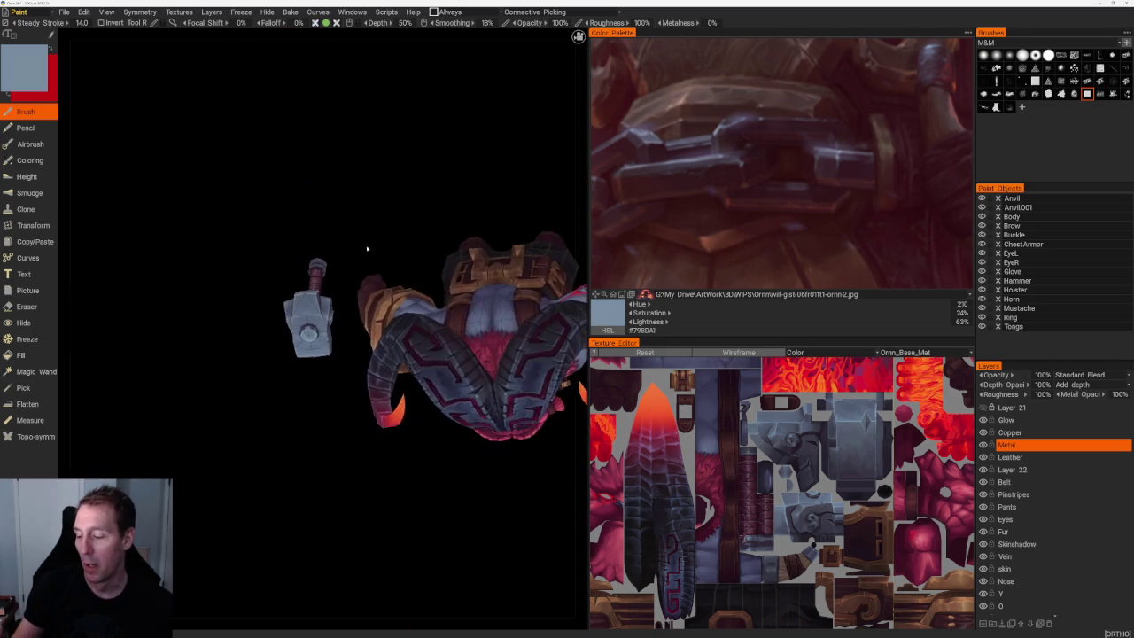
scroll(414, 507, "up", 4)
Paint a dark shadow ring around the bolt, then load mid slate #535D6D.
key("v")
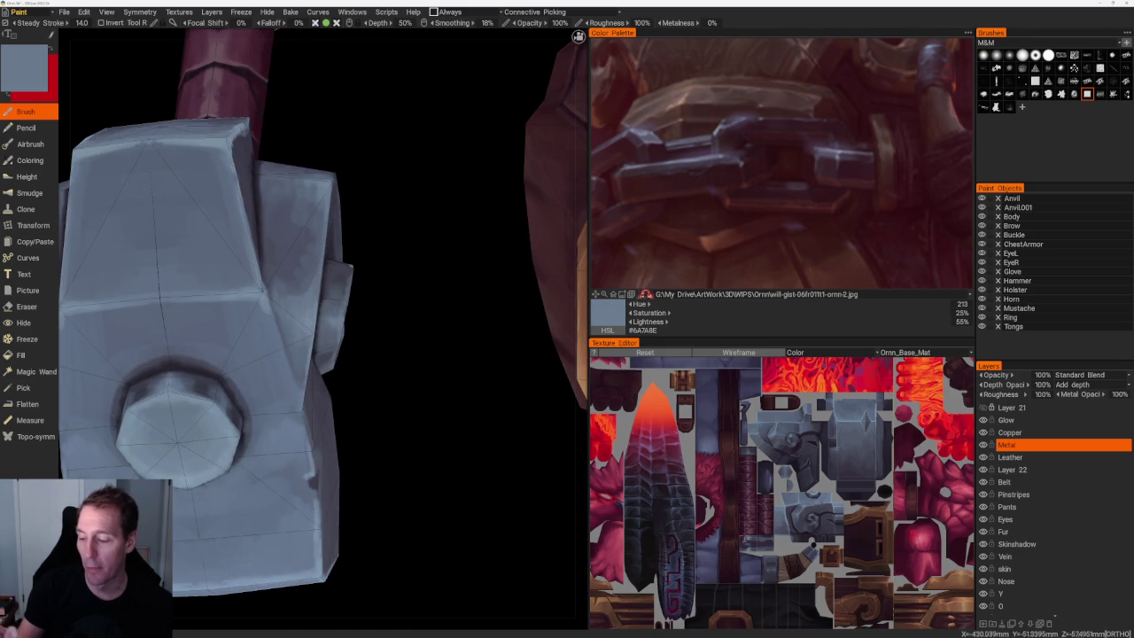
key("v")
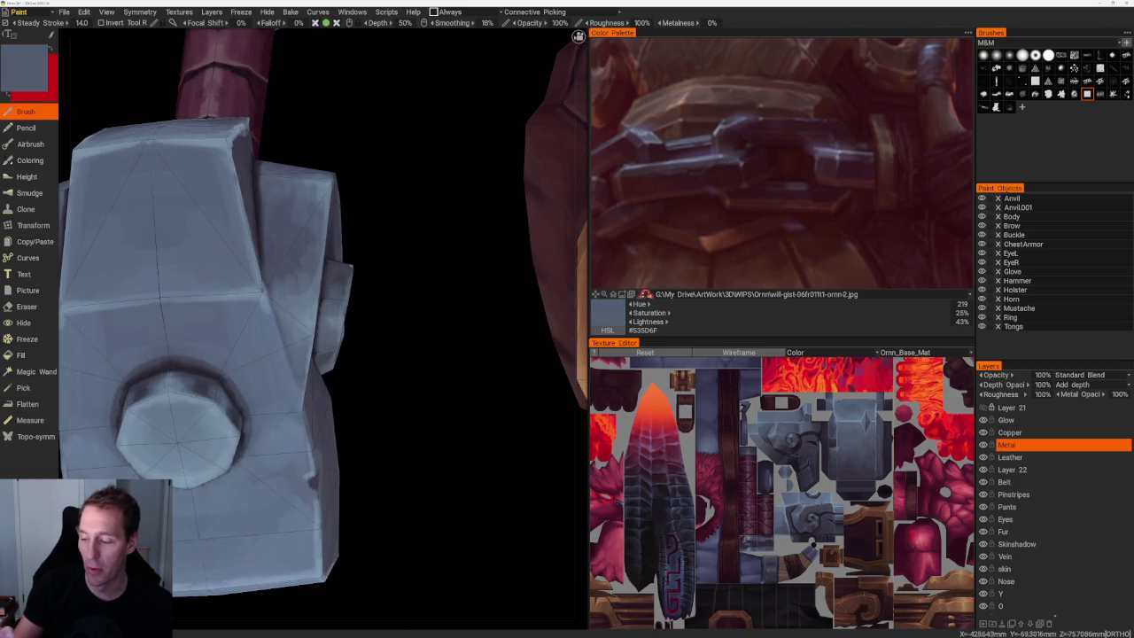
key("v")
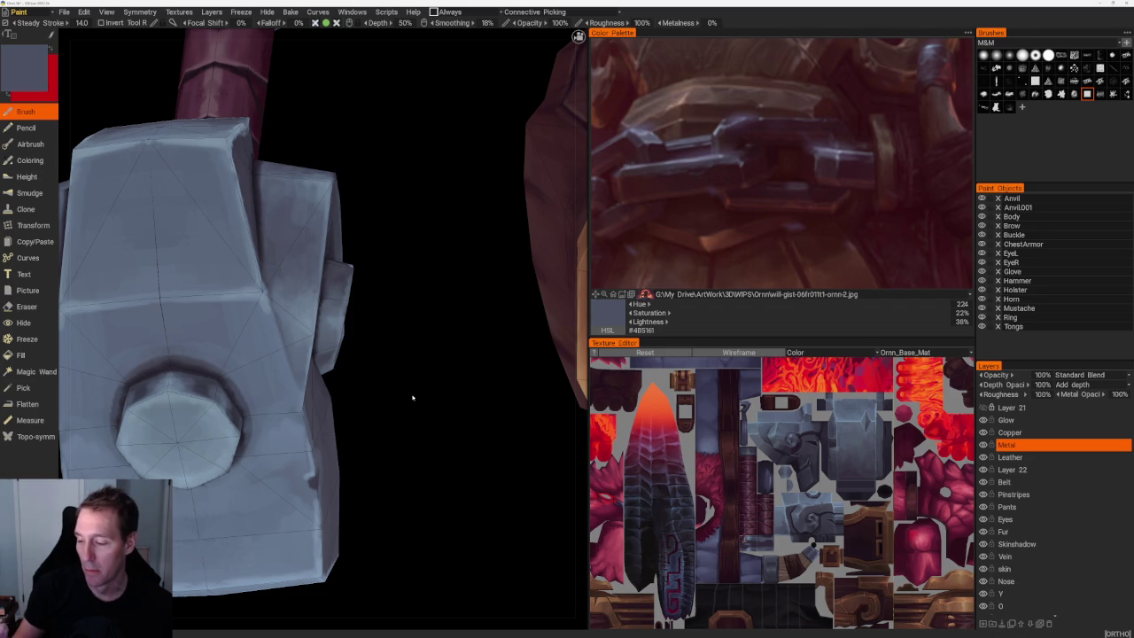
left_click_drag(404, 391, 408, 454)
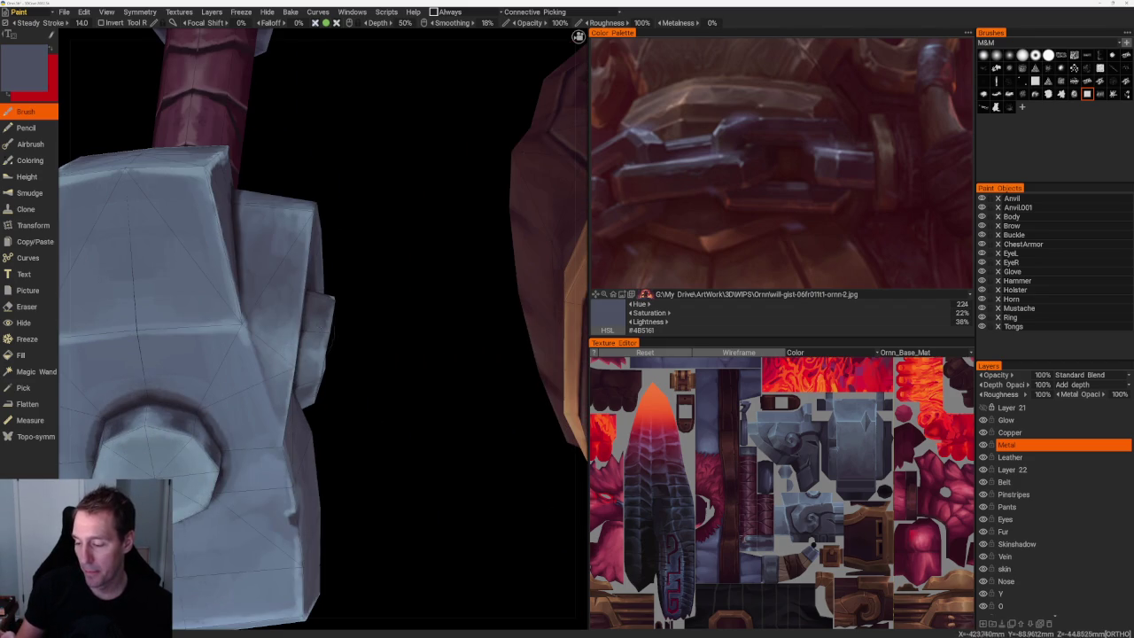
key("v")
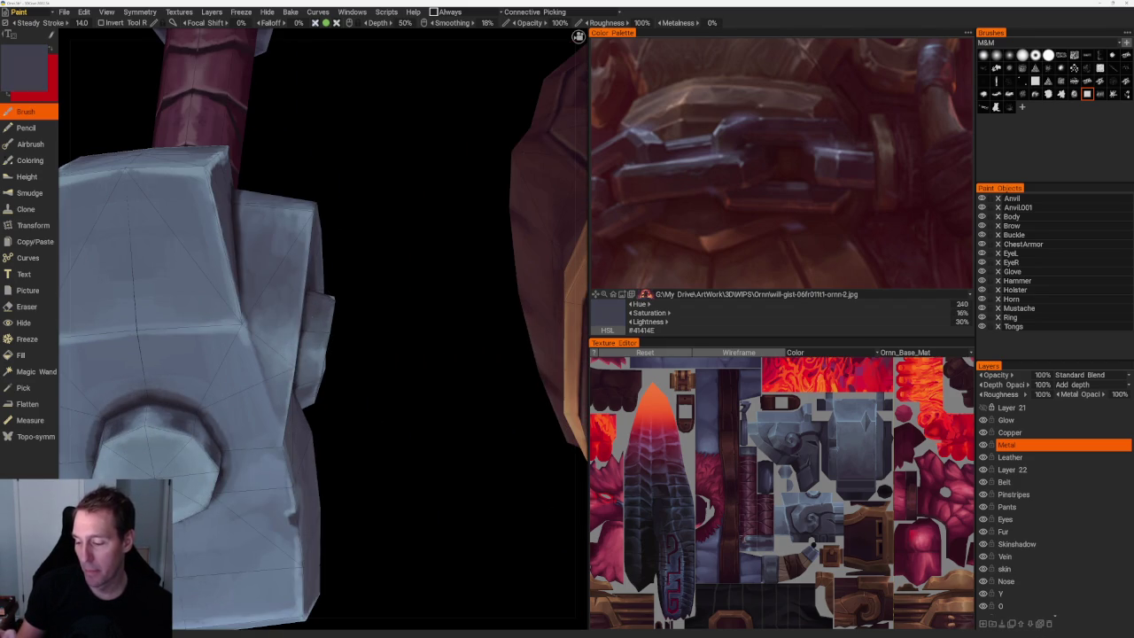
key("v")
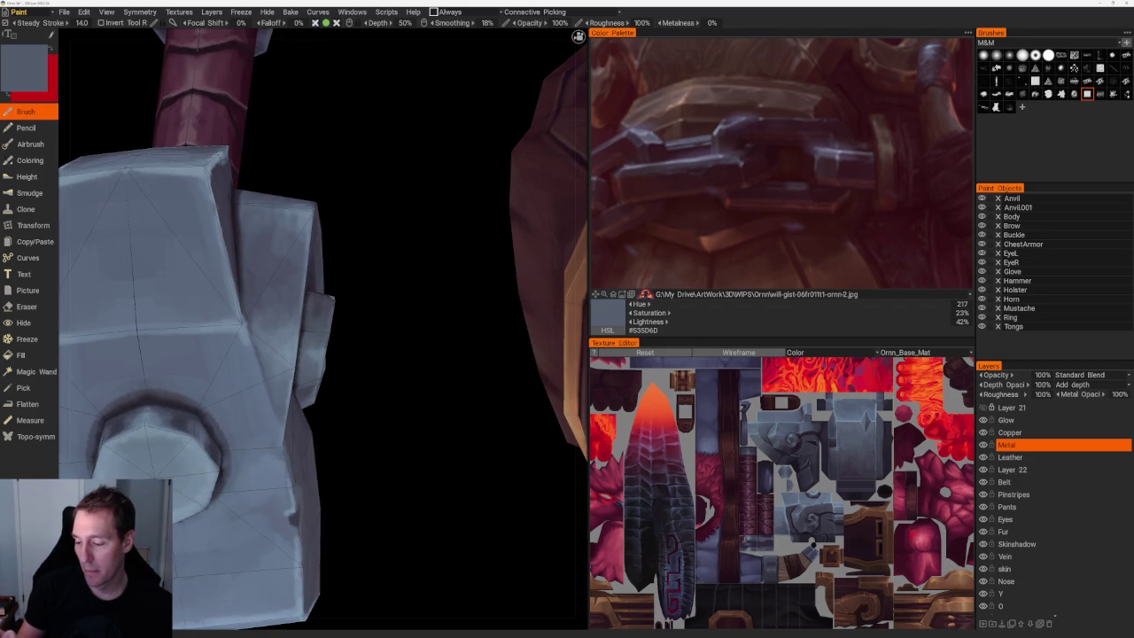
left_click_drag(337, 413, 340, 334)
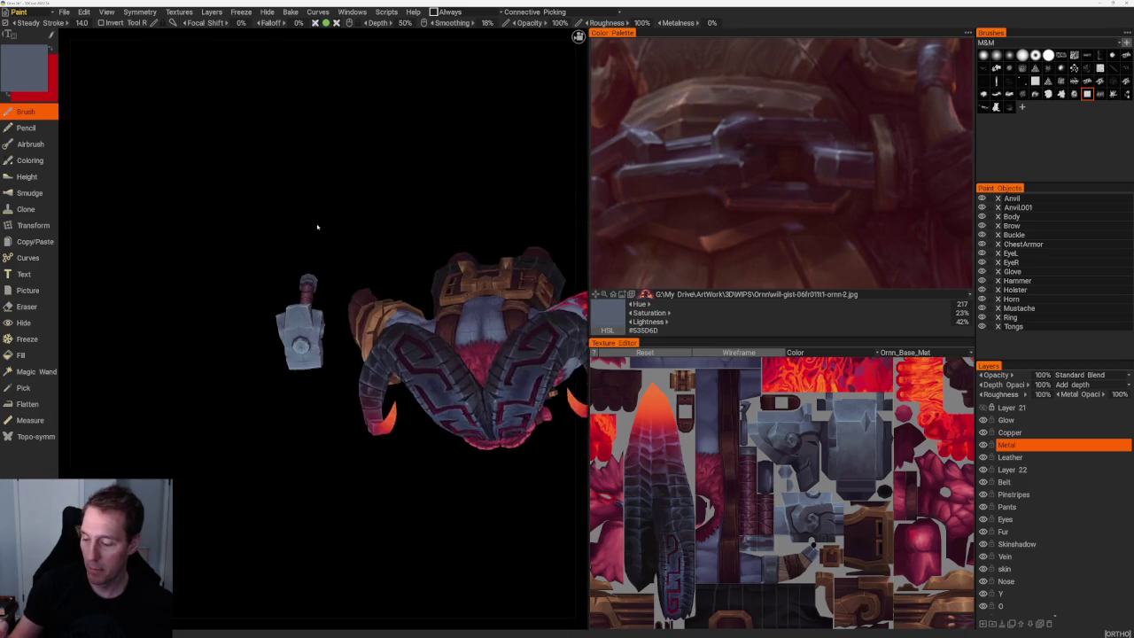
Sample dark shadow tones and darken the areas around the hammer head's spiral.
scroll(341, 334, "up", 5)
left_click_drag(374, 452, 375, 439)
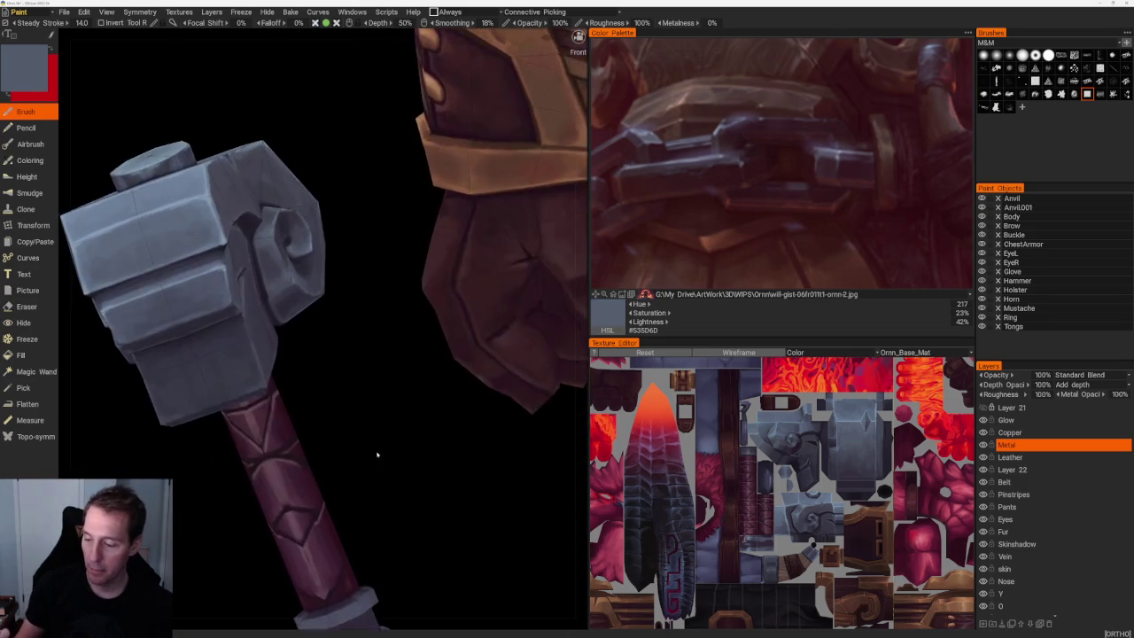
scroll(375, 443, "up", 3)
key("v")
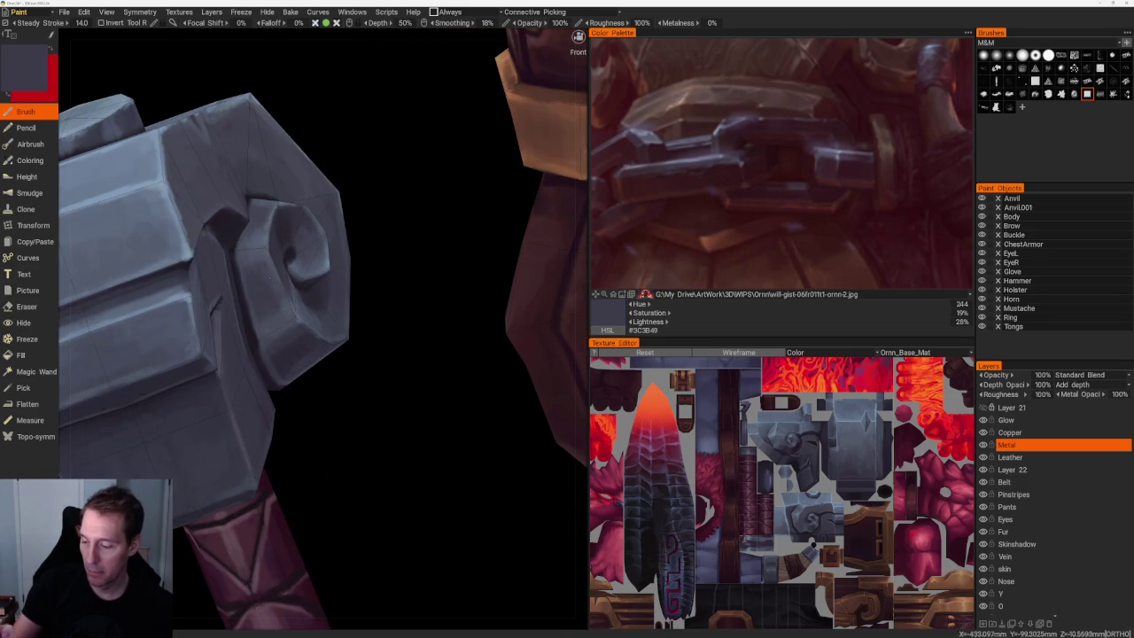
key("v")
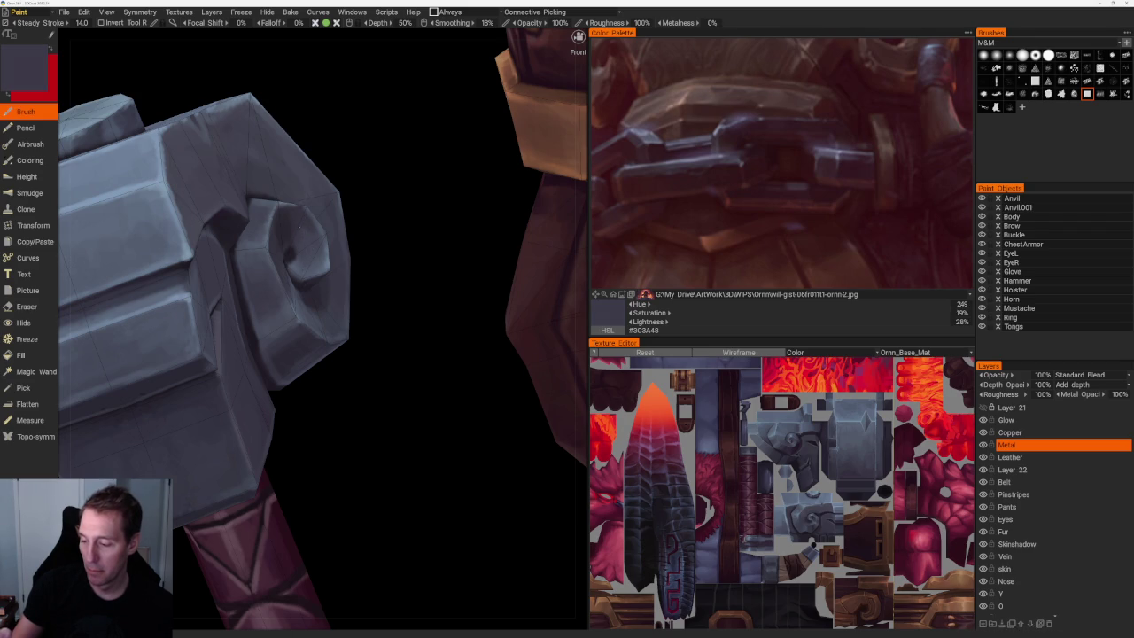
scroll(349, 497, "down", 5)
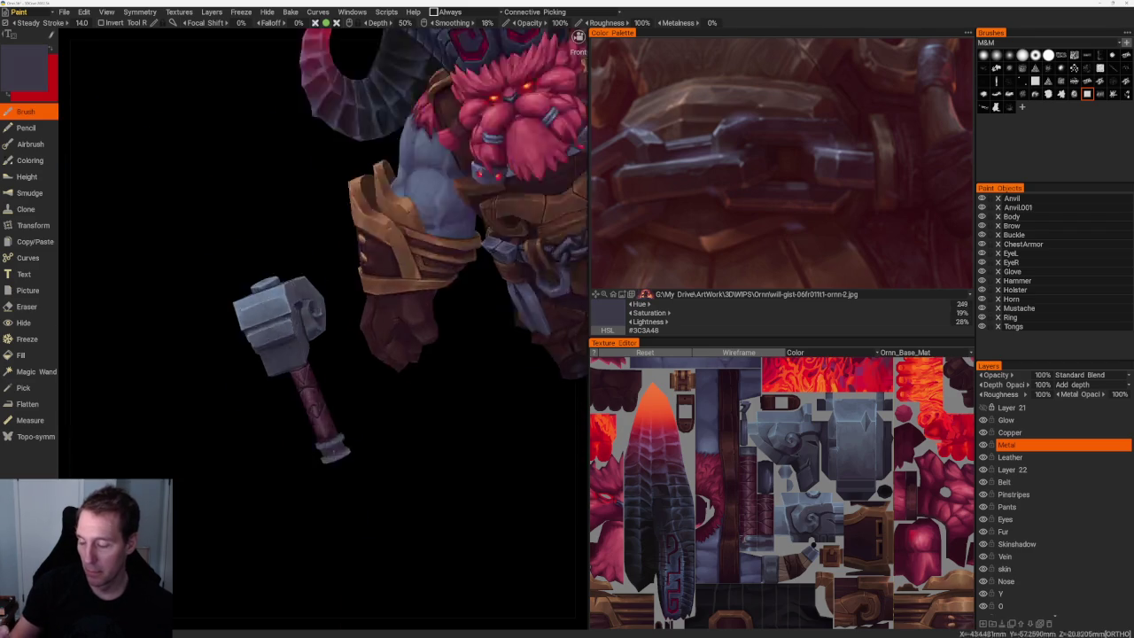
left_click_drag(349, 497, 395, 487)
scroll(490, 603, "up", 4)
scroll(375, 410, "up", 2)
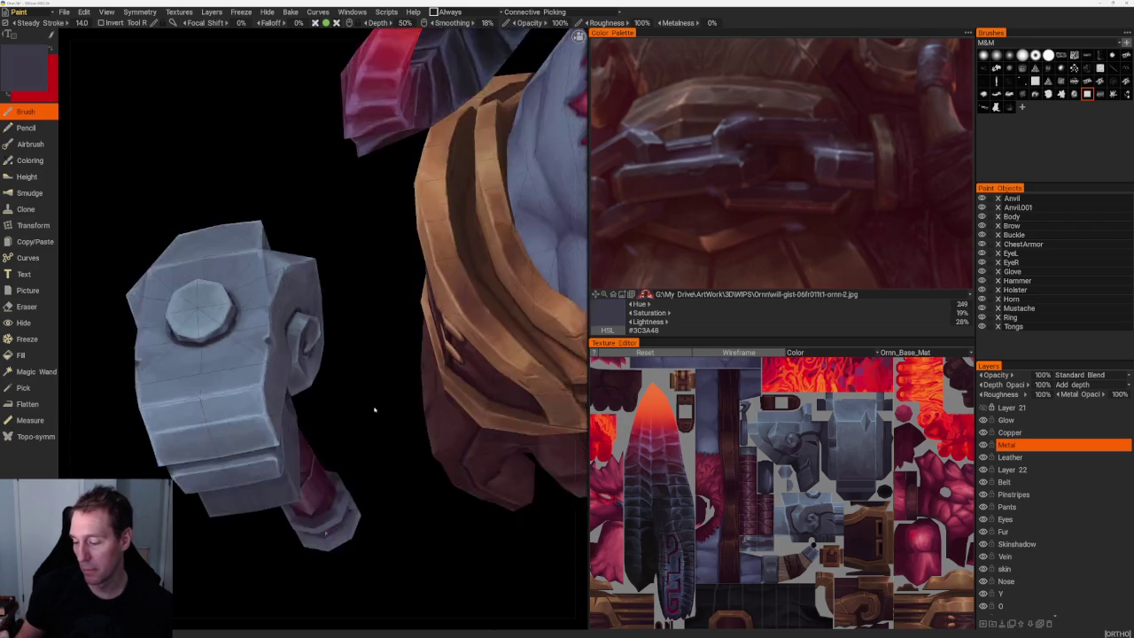
scroll(375, 410, "up", 4)
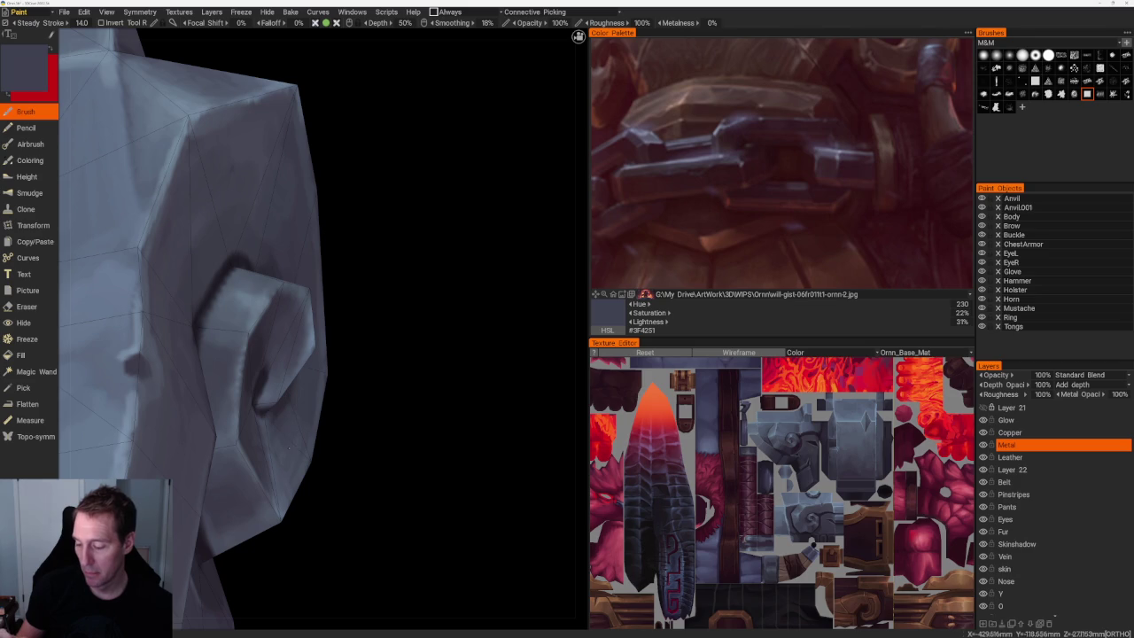
Blend a purple-grey shadow into lighter blue-greys across the spiral side face.
key("v")
key("v")
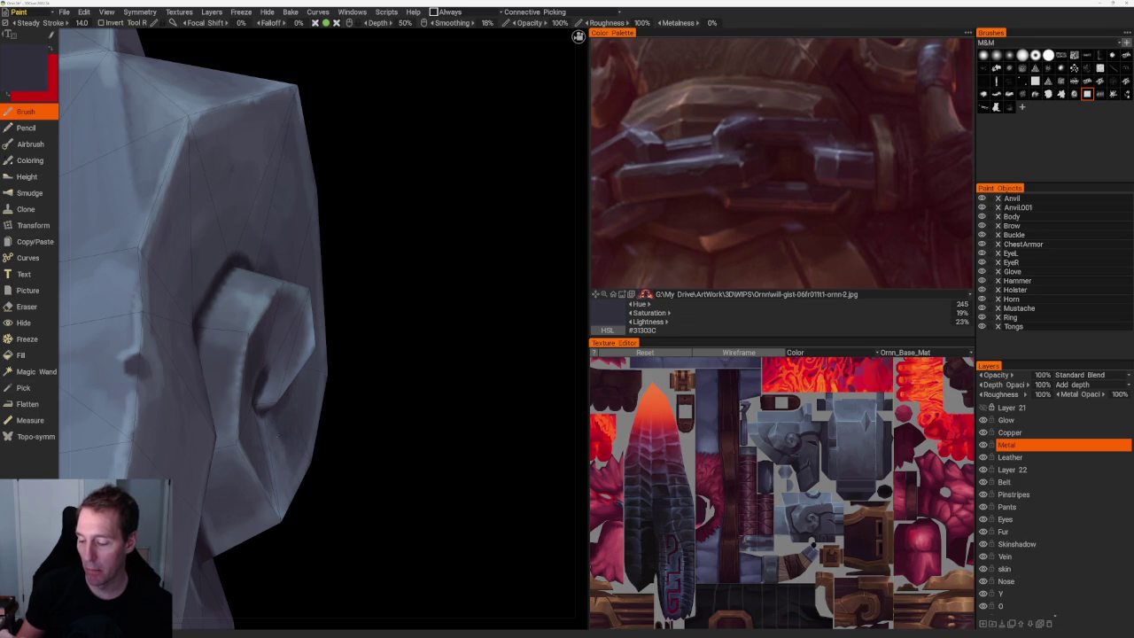
key("v")
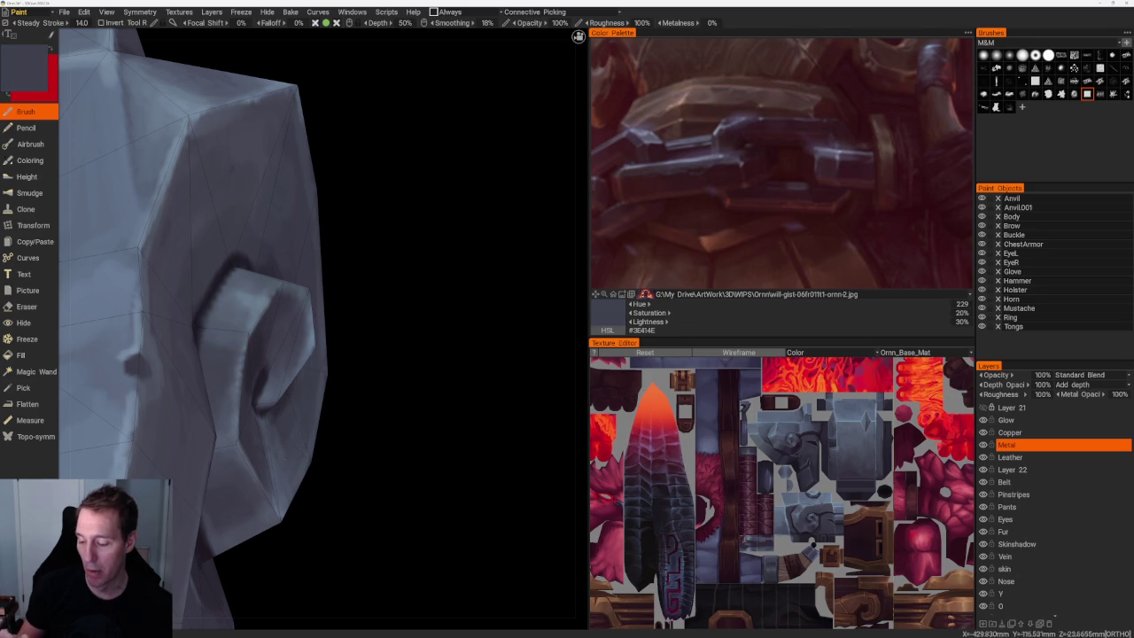
key("v")
key("v")
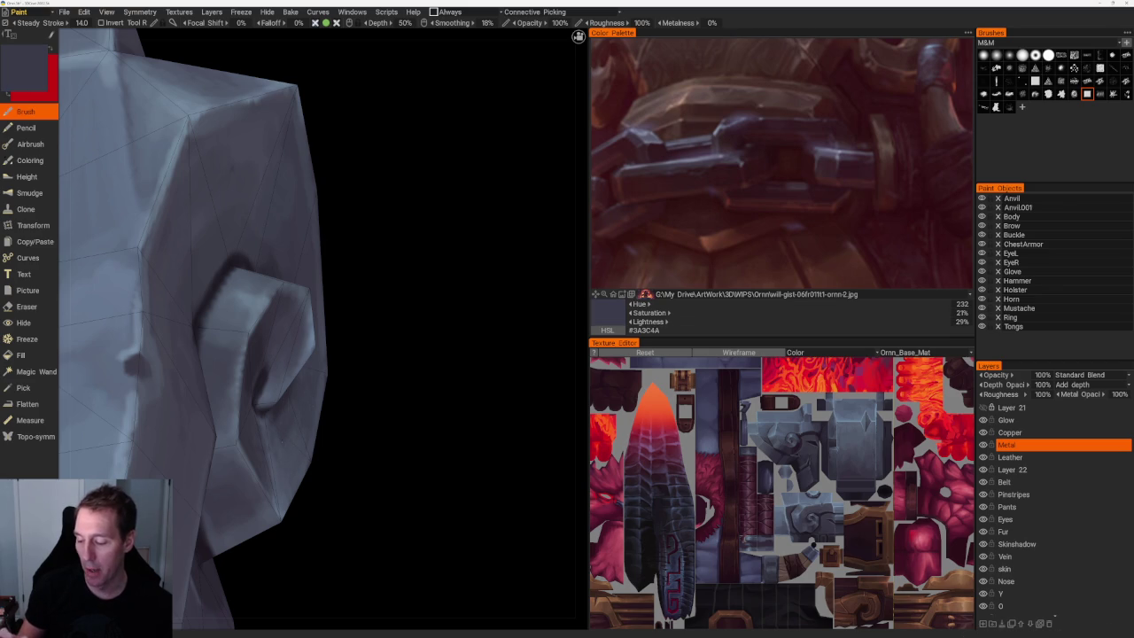
scroll(336, 369, "down", 5)
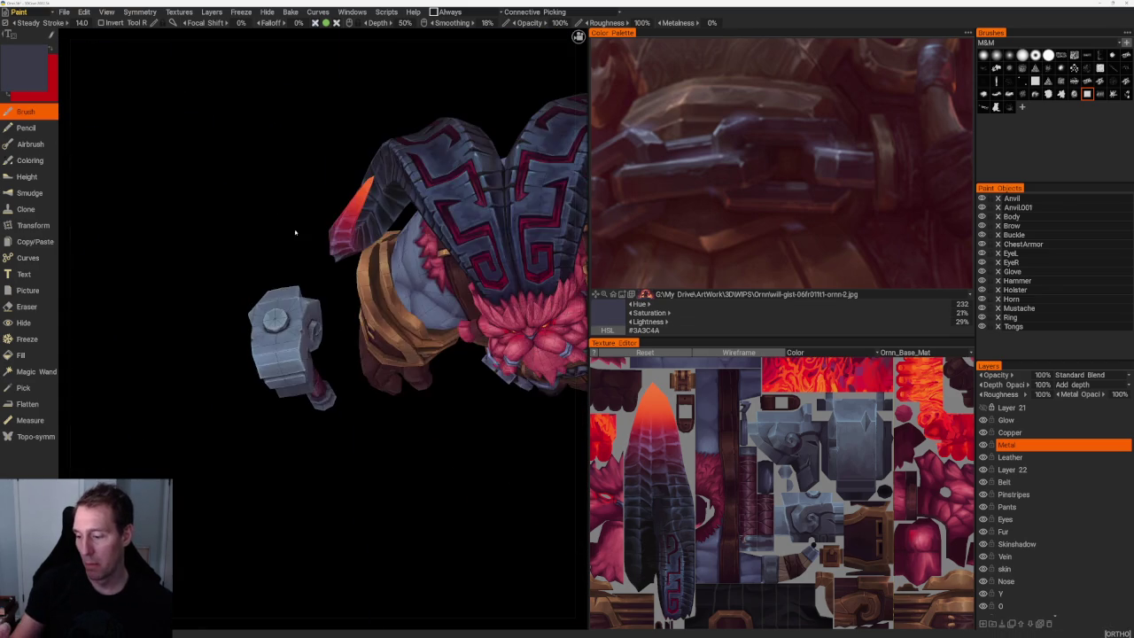
scroll(345, 426, "up", 5)
scroll(346, 426, "up", 2)
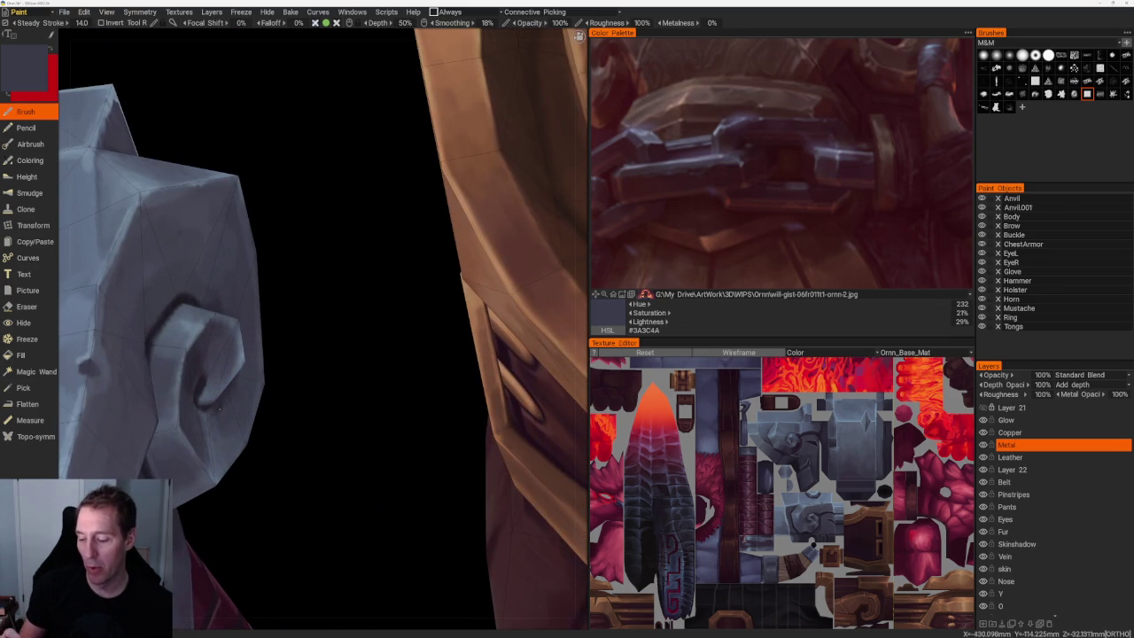
key("v")
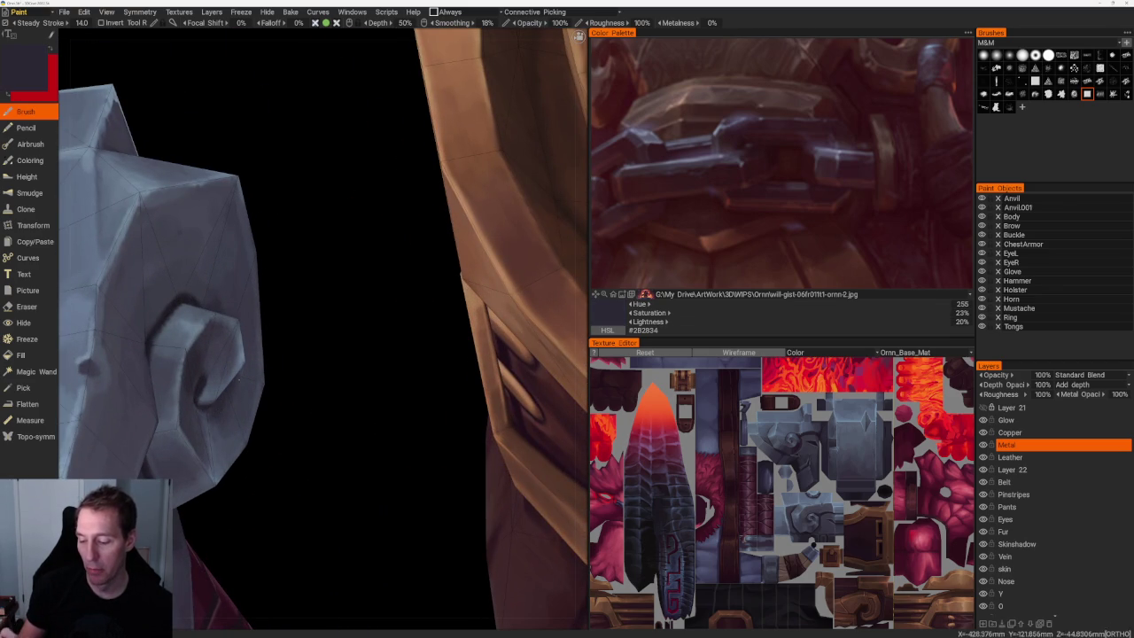
key("v")
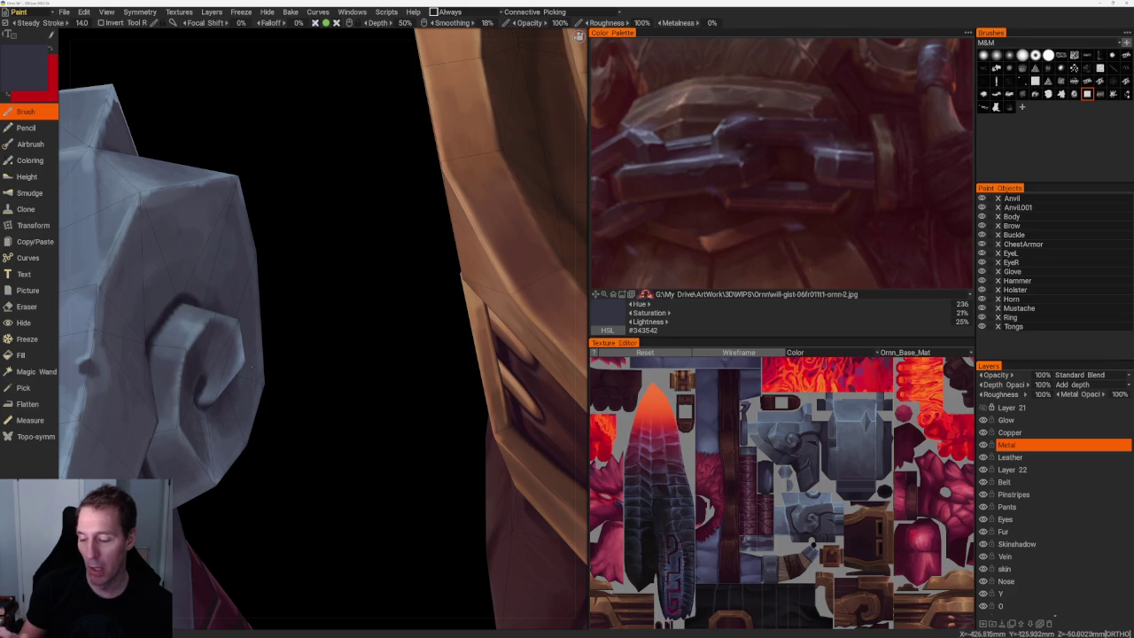
key("v")
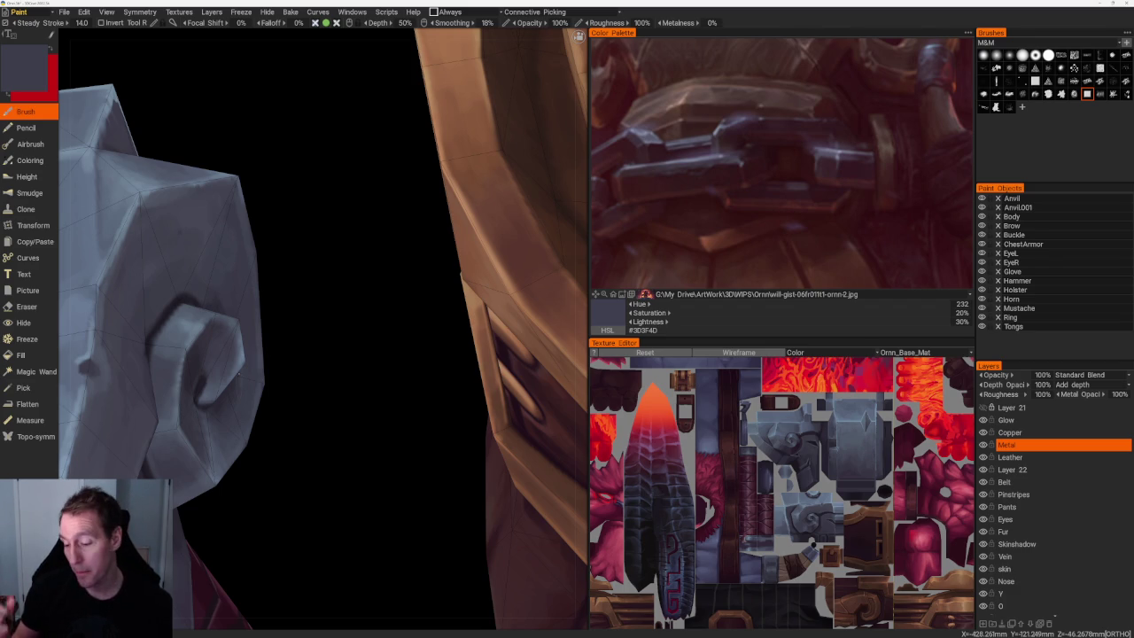
Smooth the side face shading up close, leaving dark slate #393947 as paint colour.
middle_click_drag(275, 367, 375, 385)
middle_click_drag(292, 372, 274, 358)
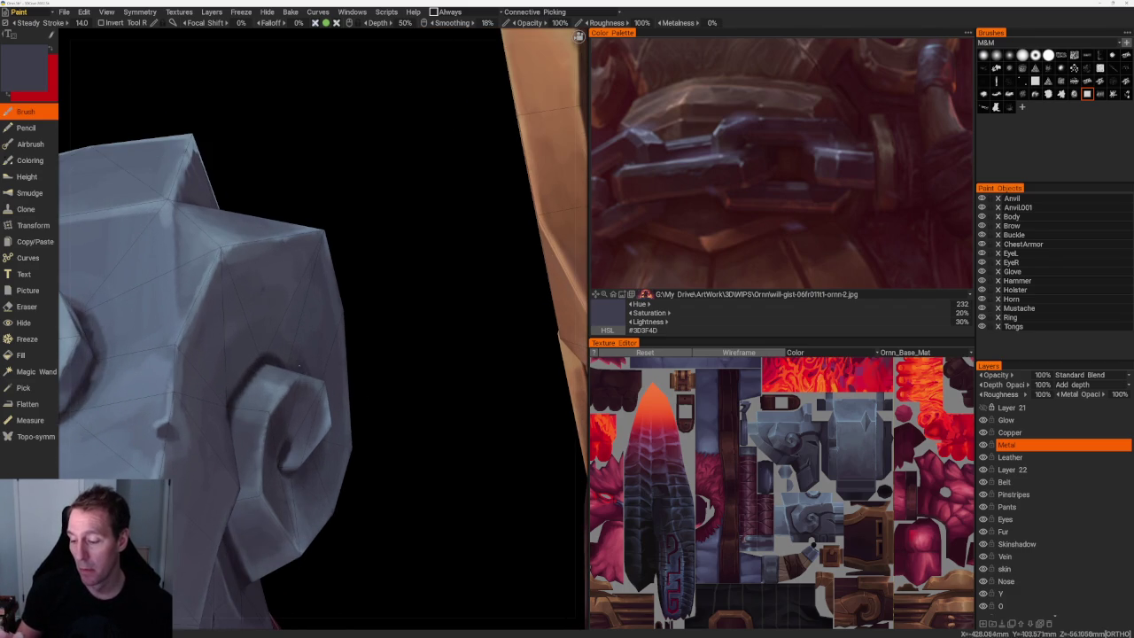
key("v")
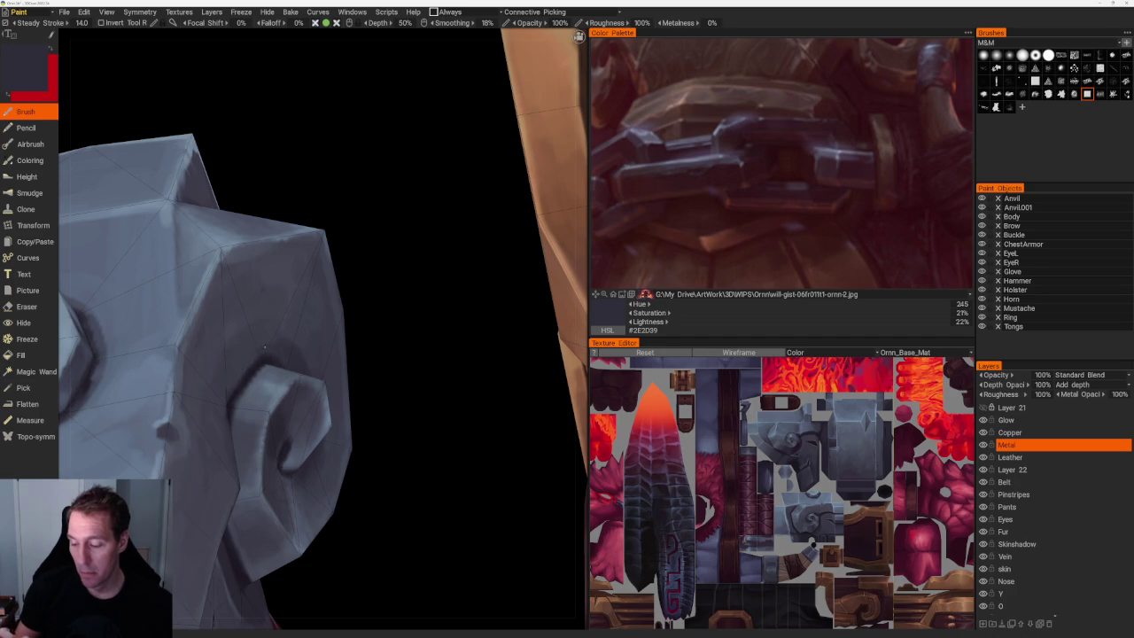
middle_click_drag(342, 304, 345, 380)
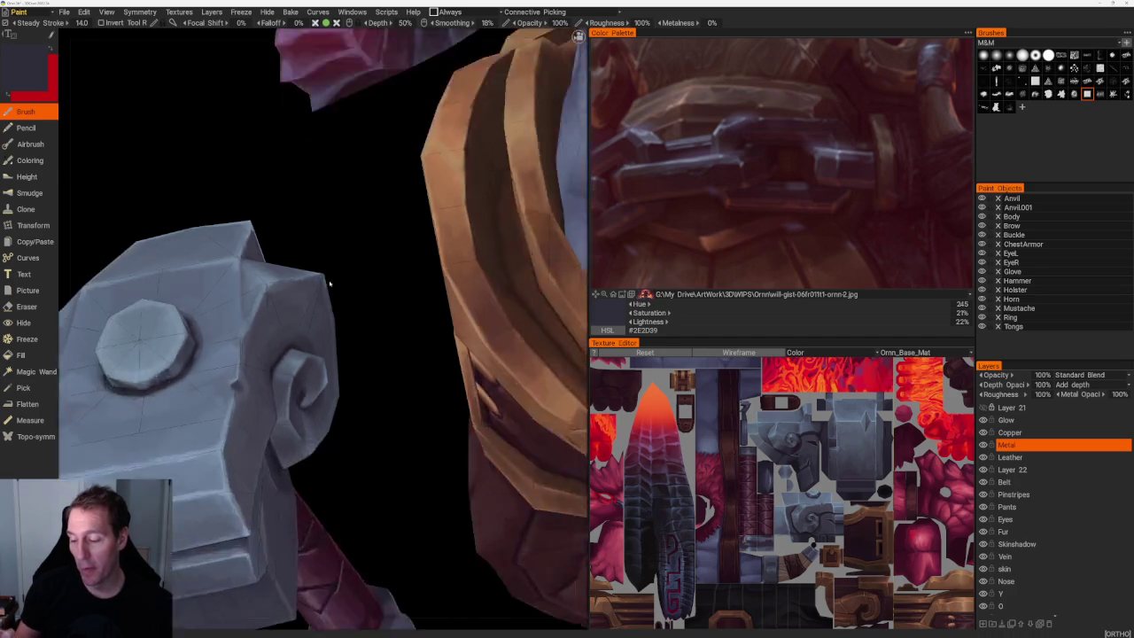
scroll(346, 379, "up", 5)
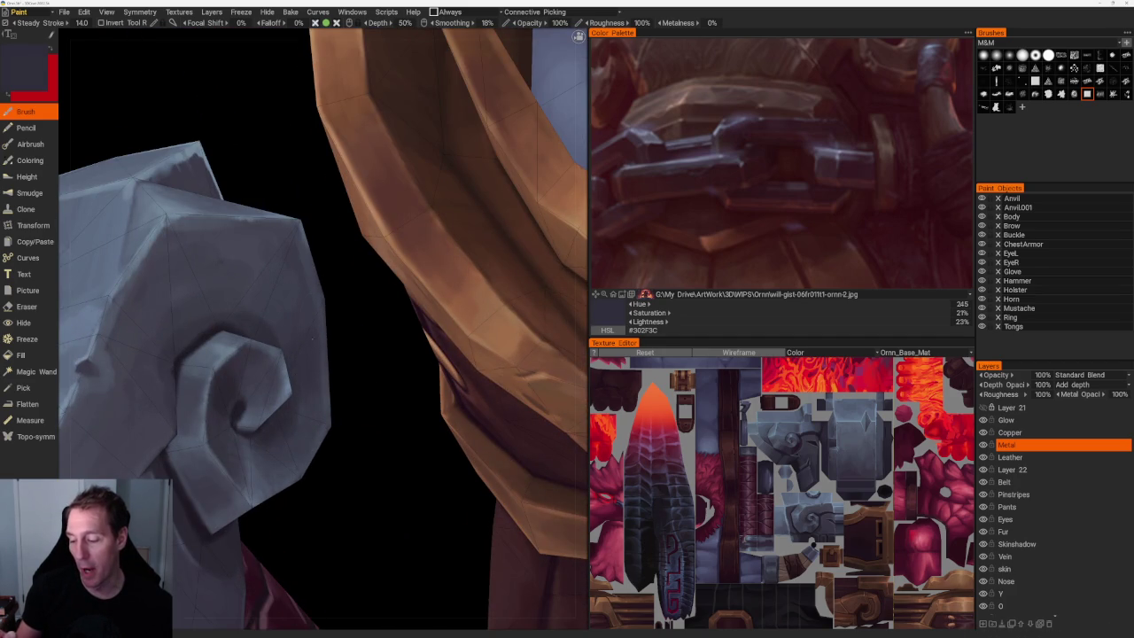
key("v")
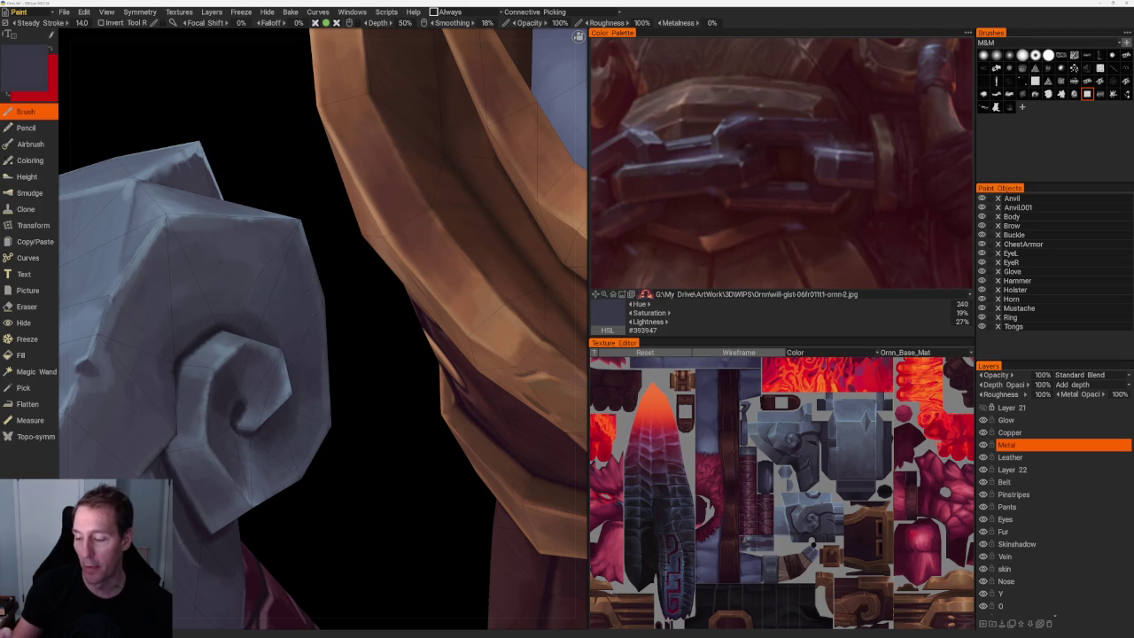
scroll(349, 504, "down", 5)
mouse_move(362, 182)
middle_mouse_down()
mouse_move(327, 203)
mouse_move(369, 168)
middle_mouse_up()
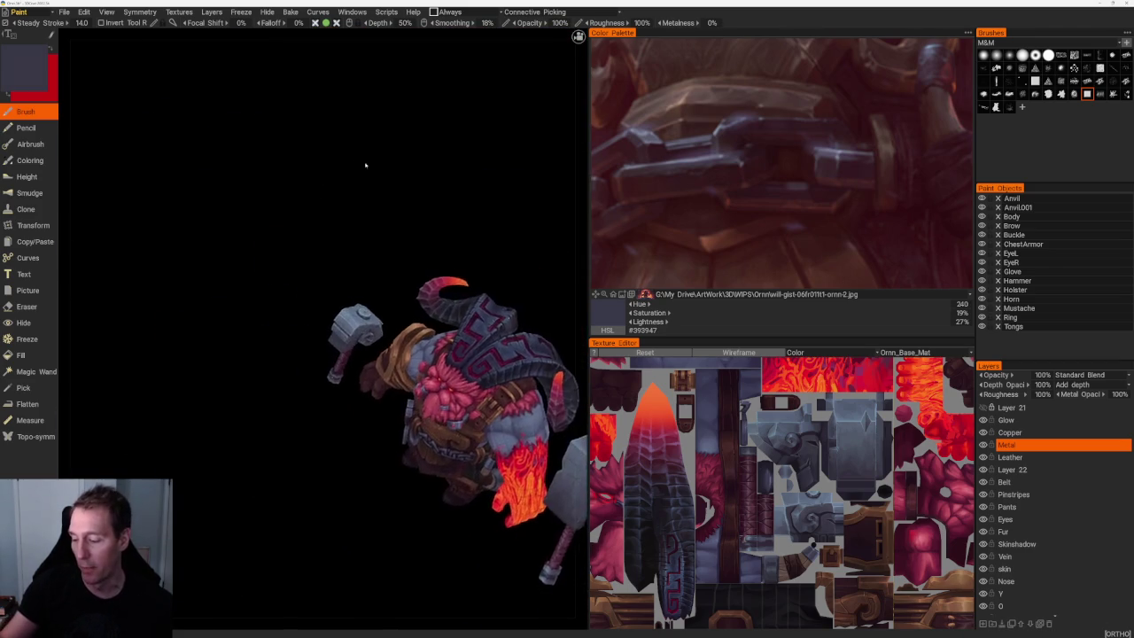
Sample a blue-grey and a lighter highlight grey from the hammer head's front face.
scroll(417, 392, "up", 5)
middle_click_drag(417, 393, 417, 329)
scroll(417, 329, "up", 2)
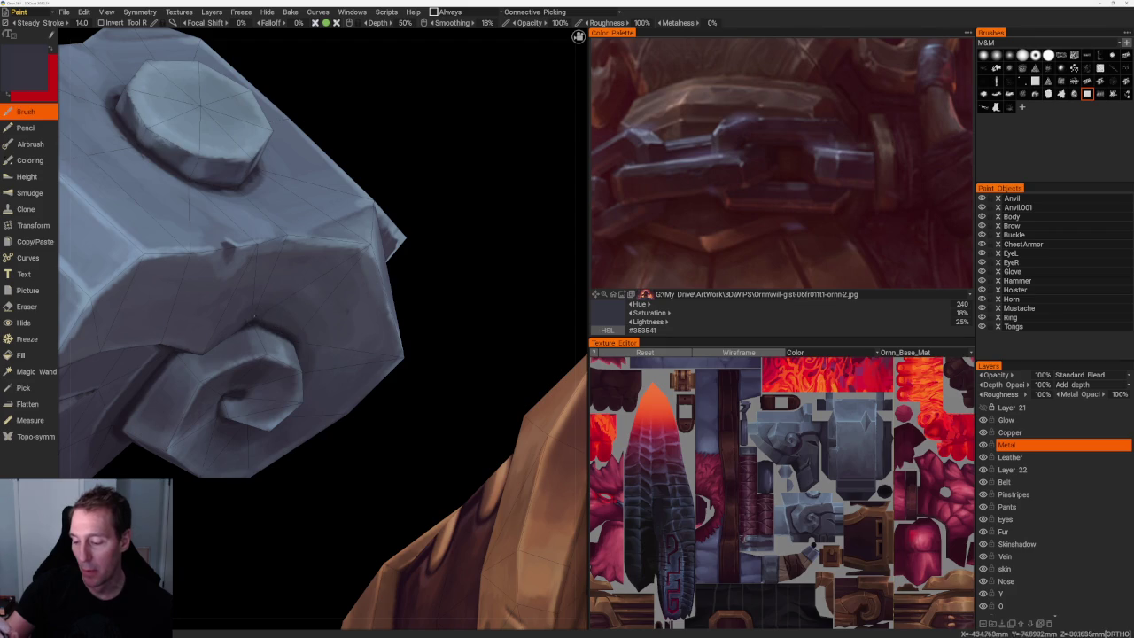
scroll(231, 160, "down", 5)
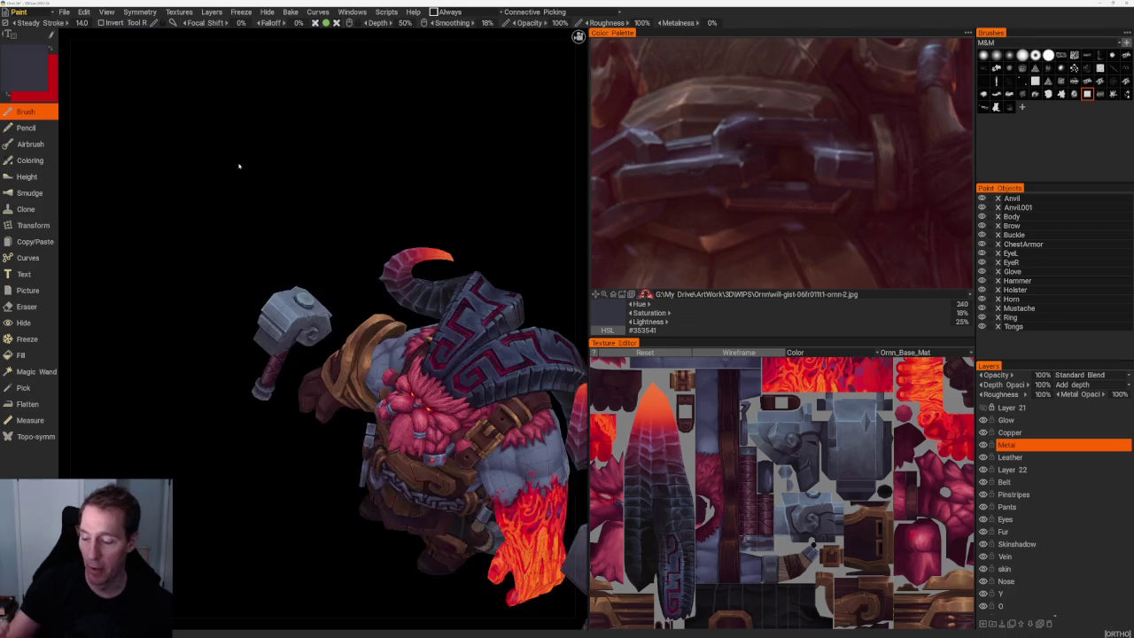
middle_click_drag(231, 159, 301, 210)
scroll(301, 210, "up", 5)
key("v")
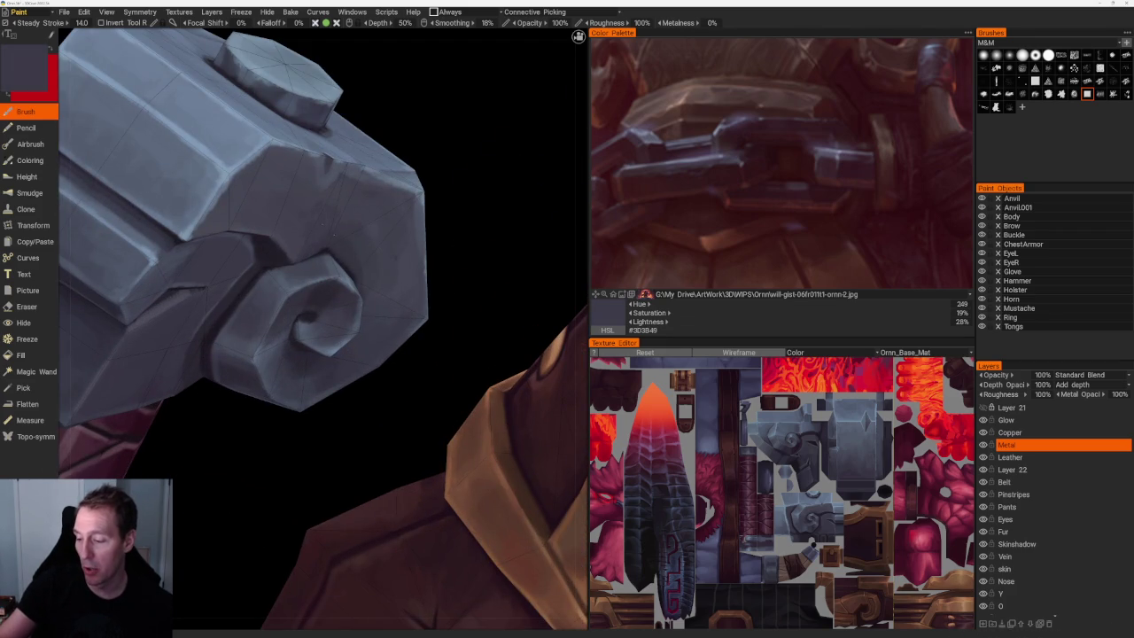
key("v")
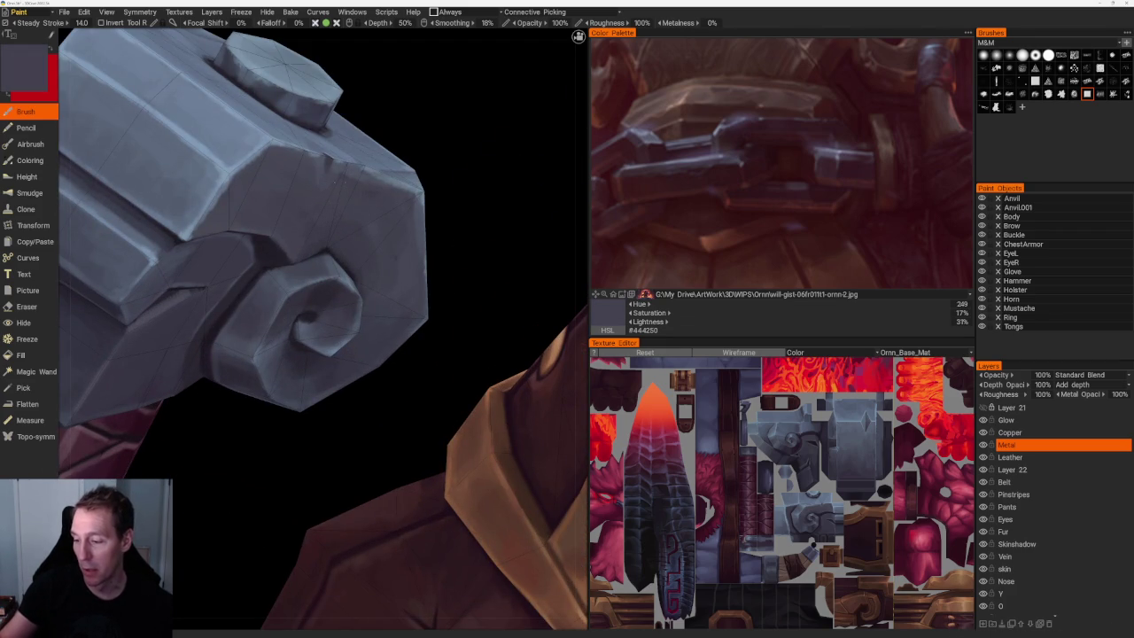
On the hammer's other side, brush darker shadows around the bolt and spiral.
scroll(367, 183, "down", 3)
scroll(316, 144, "down", 3)
scroll(324, 164, "up", 1)
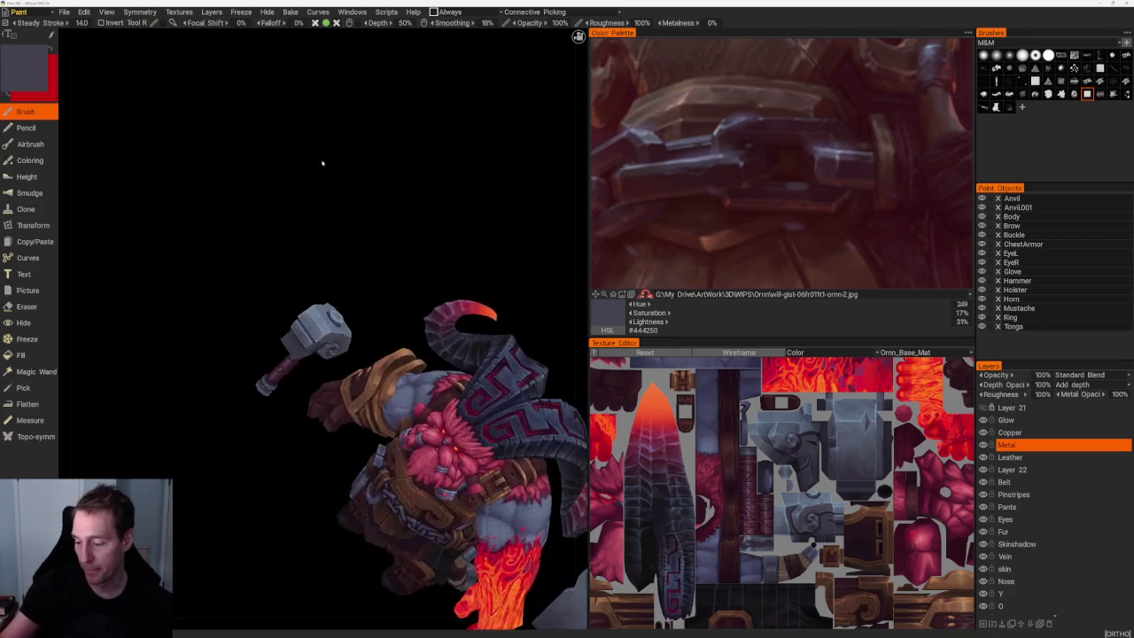
scroll(323, 164, "up", 5)
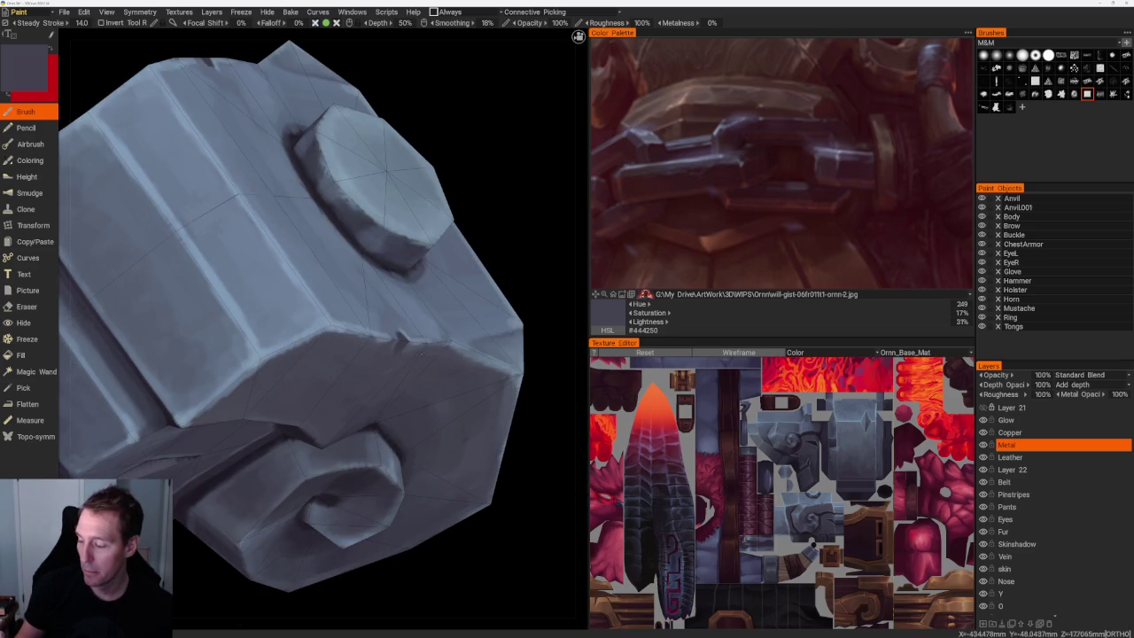
scroll(321, 230, "down", 5)
mouse_move(322, 230)
left_mouse_down()
mouse_move(261, 207)
mouse_move(298, 210)
left_mouse_up()
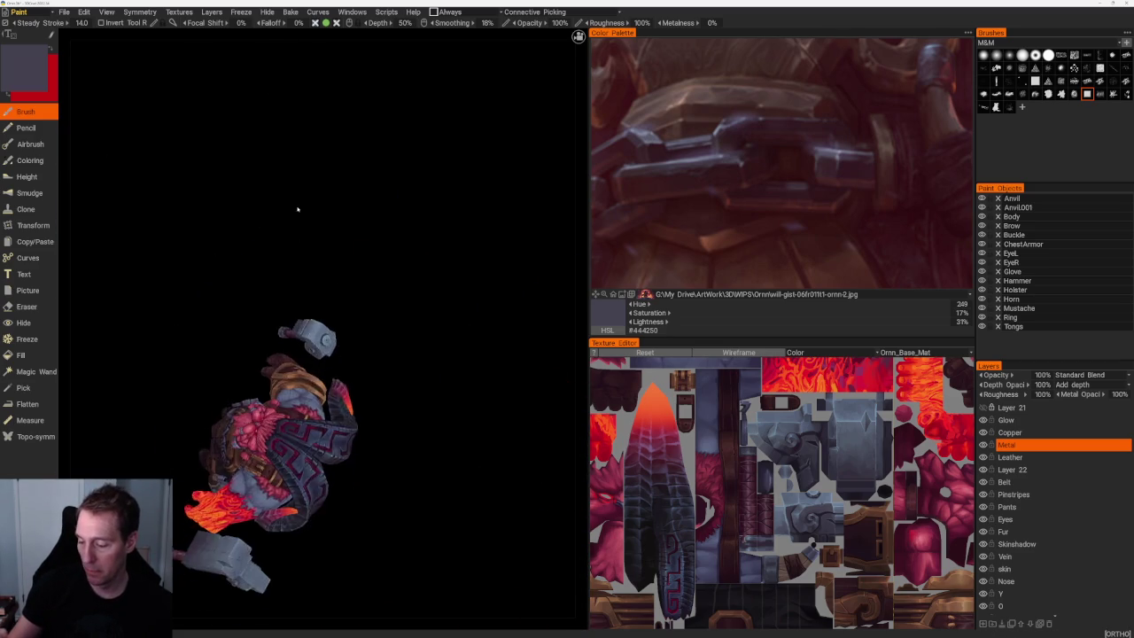
scroll(298, 210, "up", 5)
scroll(420, 256, "up", 5)
scroll(420, 256, "up", 1)
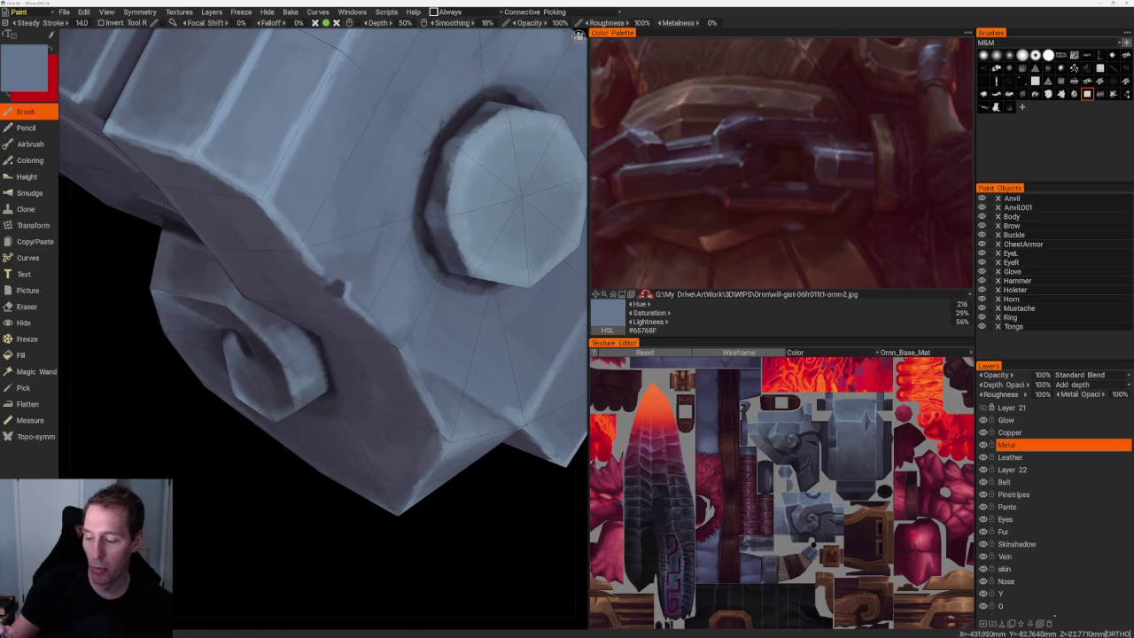
key("v")
scroll(260, 512, "up", 2)
scroll(260, 512, "up", 1)
key("v")
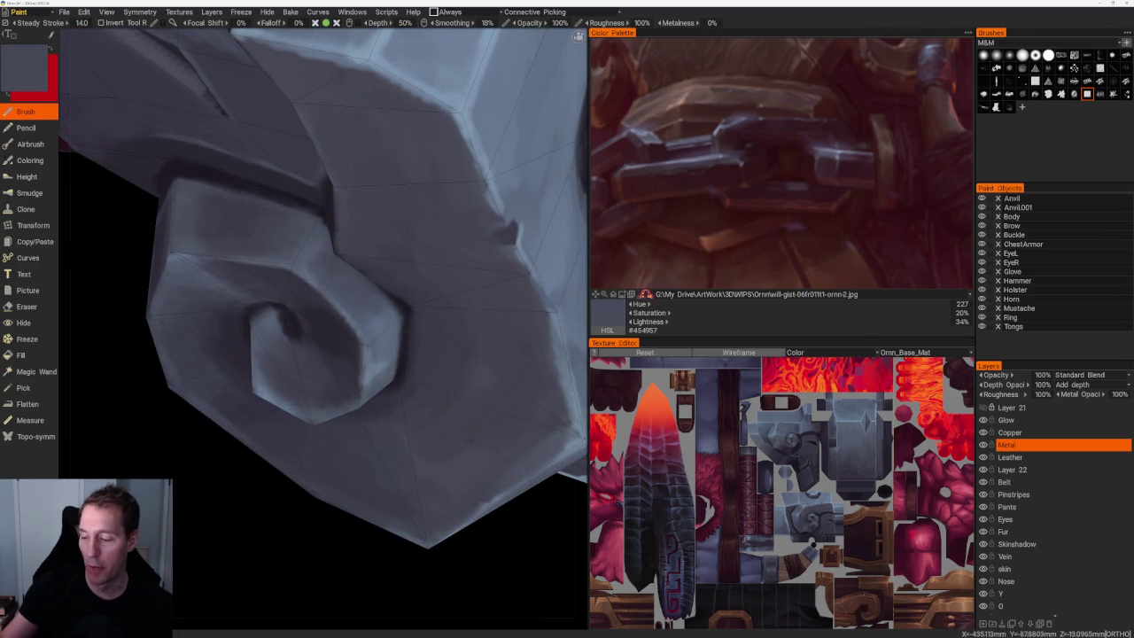
Deepen shadows on the hammer head's underside, ending with mid slate #4A4E5C active.
scroll(306, 150, "down", 5)
mouse_move(307, 150)
left_mouse_down()
mouse_move(505, 205)
mouse_move(488, 198)
mouse_move(471, 292)
mouse_move(516, 311)
mouse_move(510, 301)
left_mouse_up()
scroll(353, 359, "up", 3)
scroll(353, 360, "up", 2)
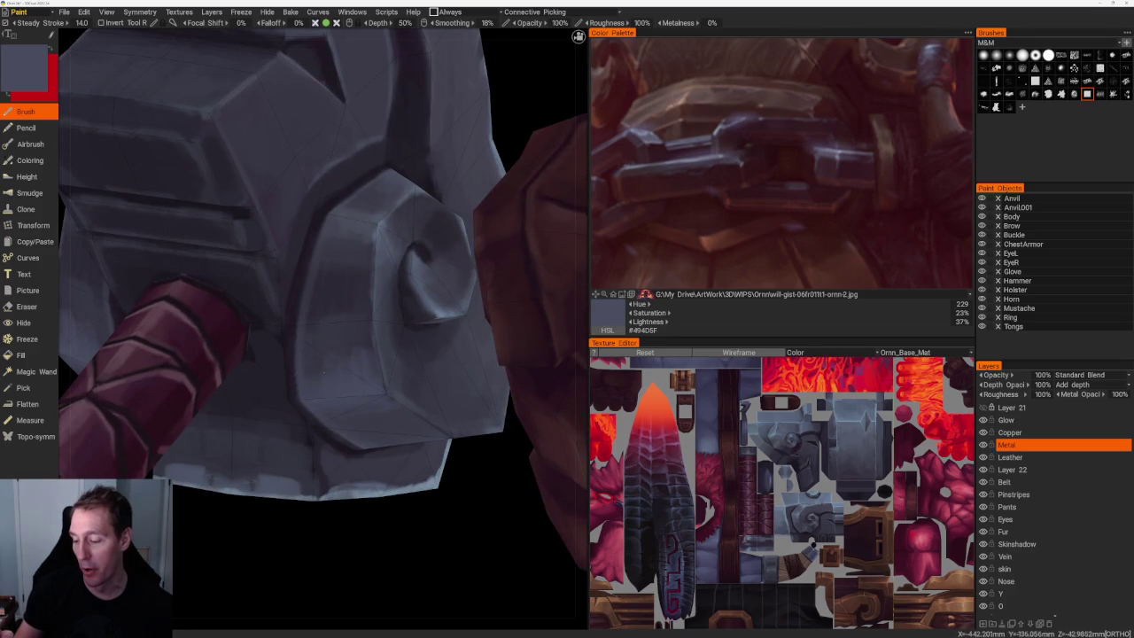
key("v")
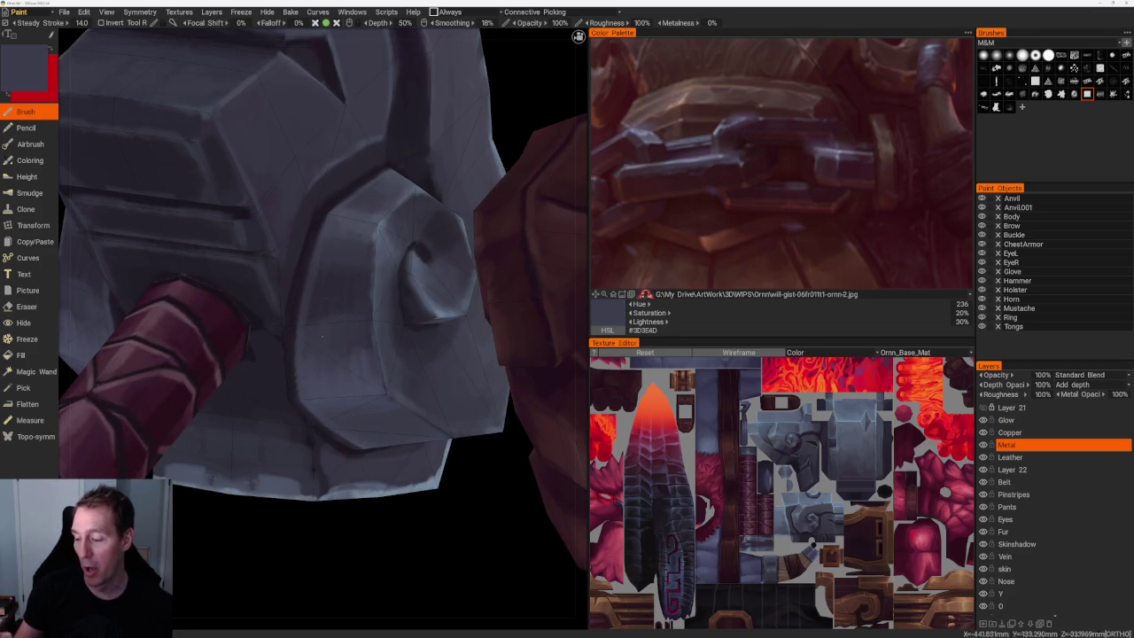
key("v")
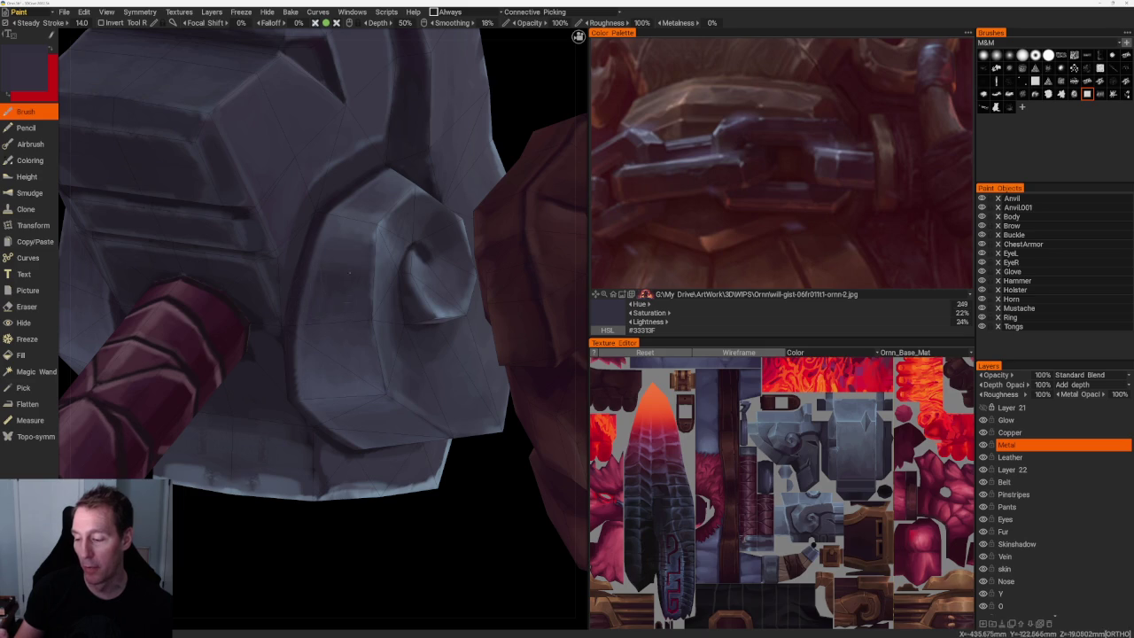
key("v")
key("v")
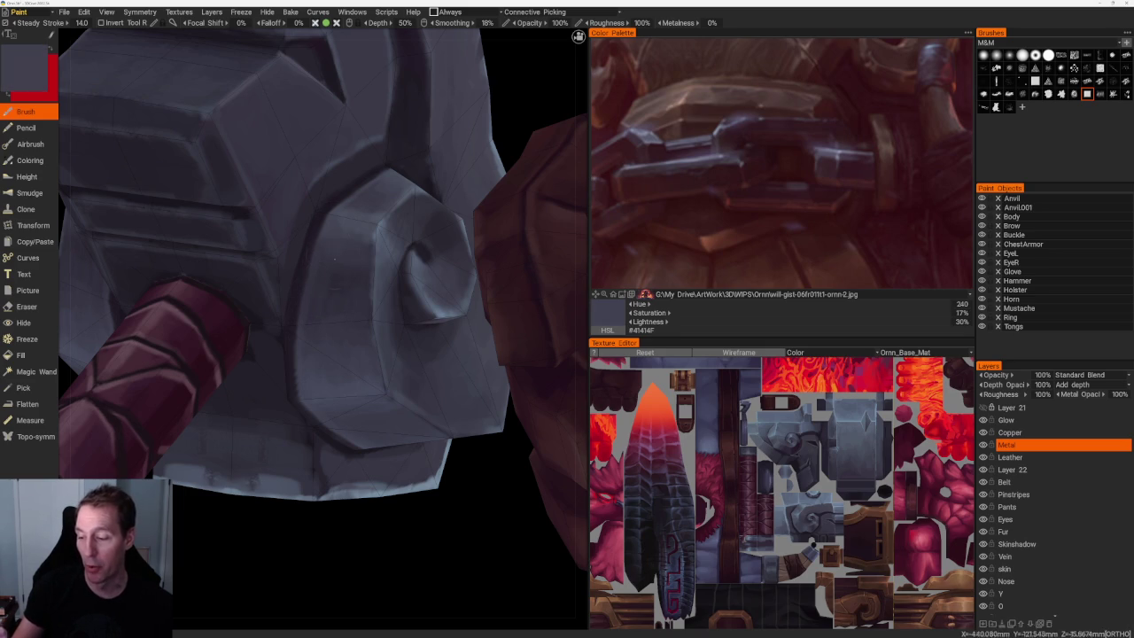
key("v")
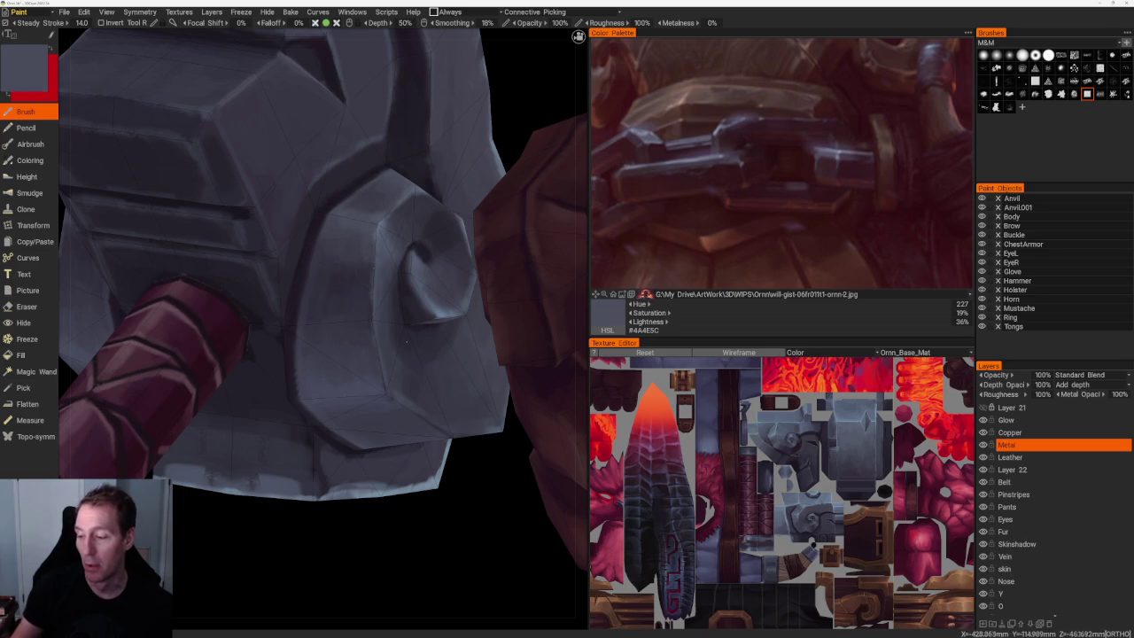
scroll(373, 265, "down", 5)
left_click_drag(332, 144, 354, 266)
Shade the spiral closely using its dark centre tone and a lighter blue-grey.
scroll(398, 431, "up", 5)
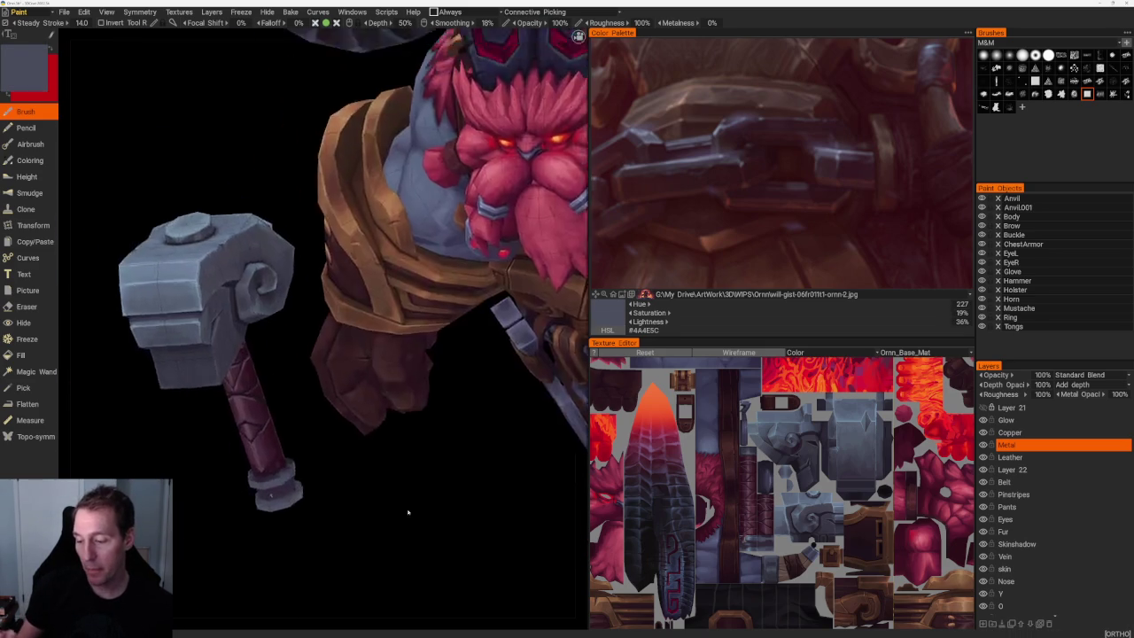
scroll(385, 492, "up", 5)
middle_click_drag(227, 355, 470, 498)
key("v")
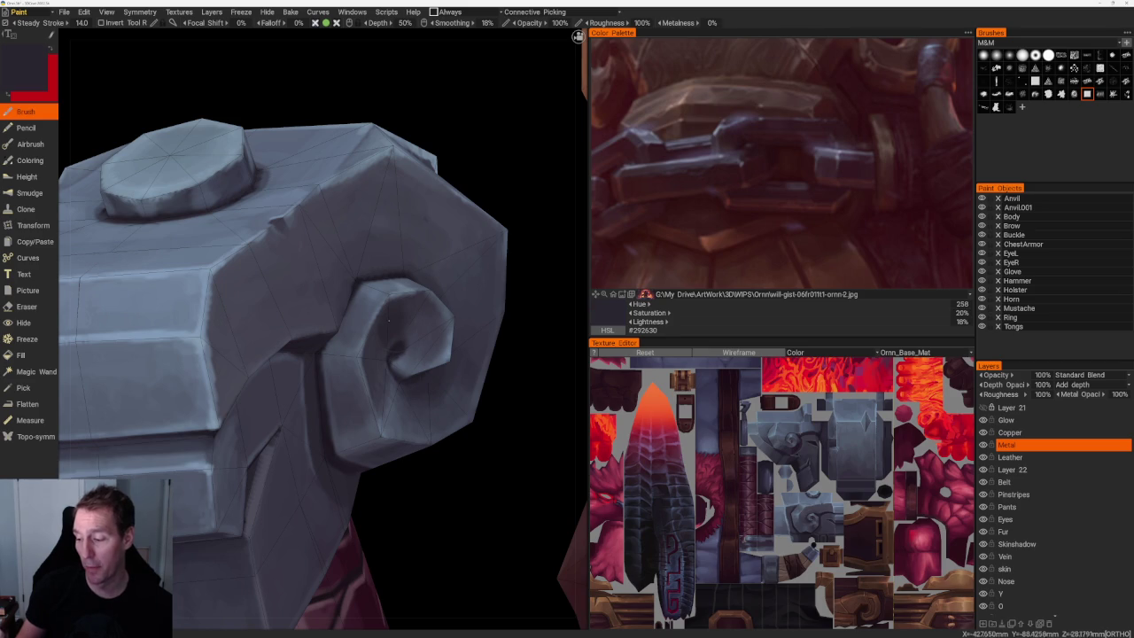
scroll(417, 485, "down", 5)
scroll(375, 413, "up", 2)
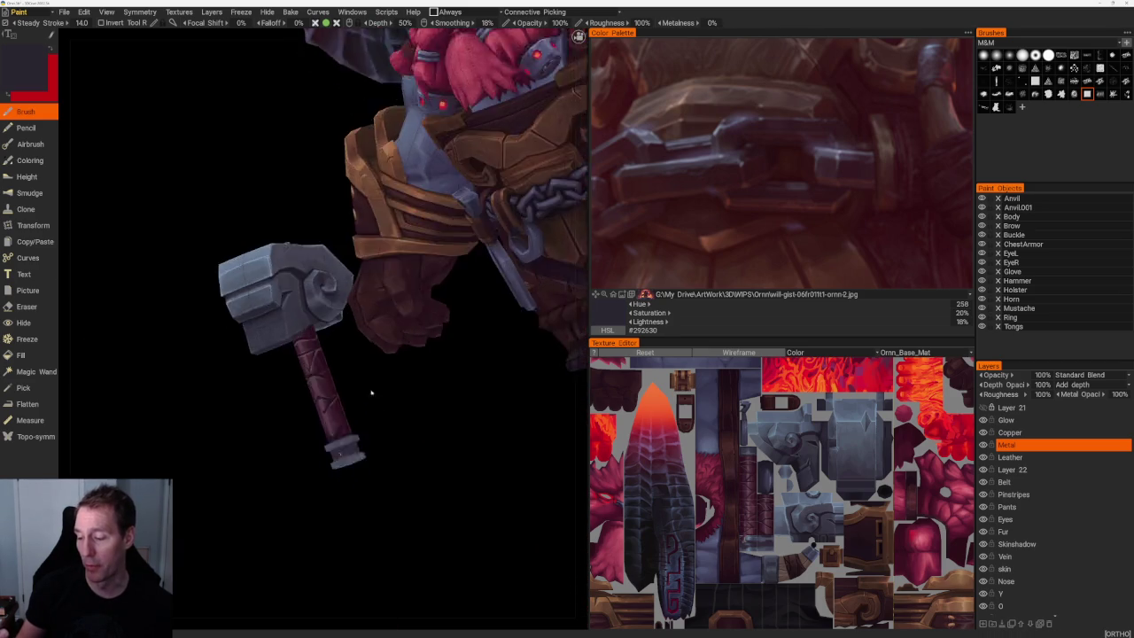
scroll(367, 316, "up", 3)
scroll(367, 316, "up", 2)
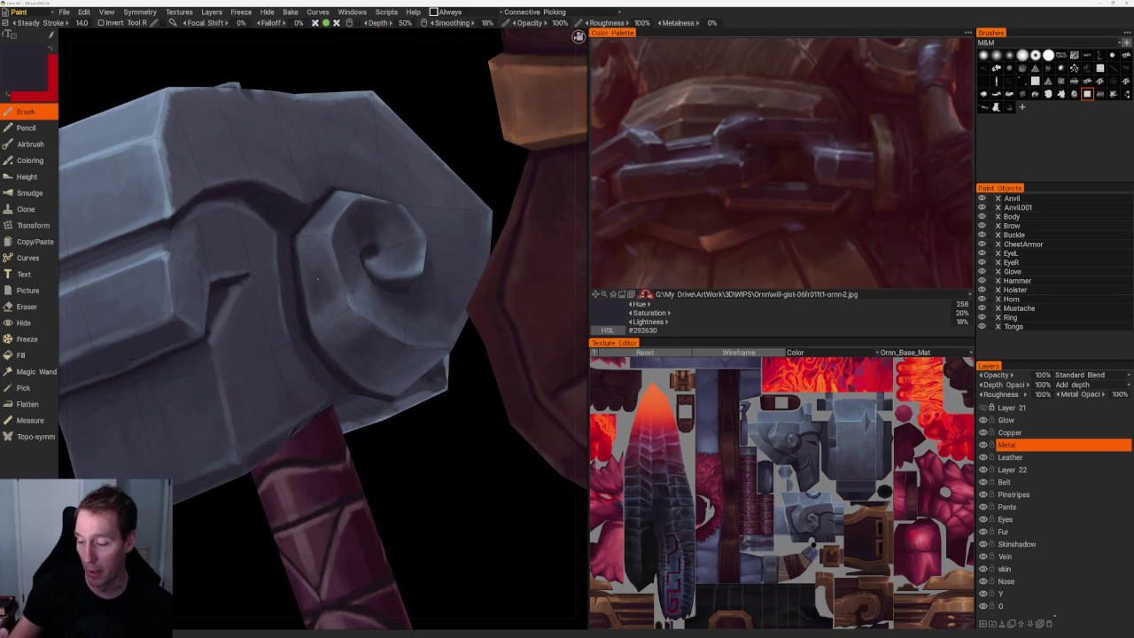
key("v")
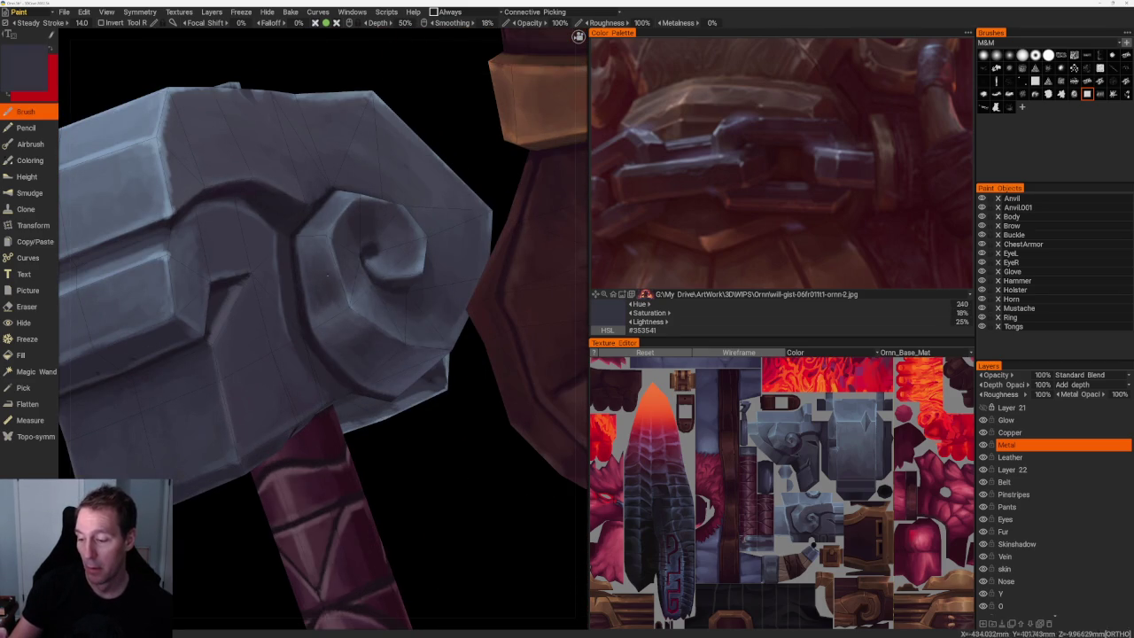
middle_click_drag(402, 374, 458, 426)
key("v")
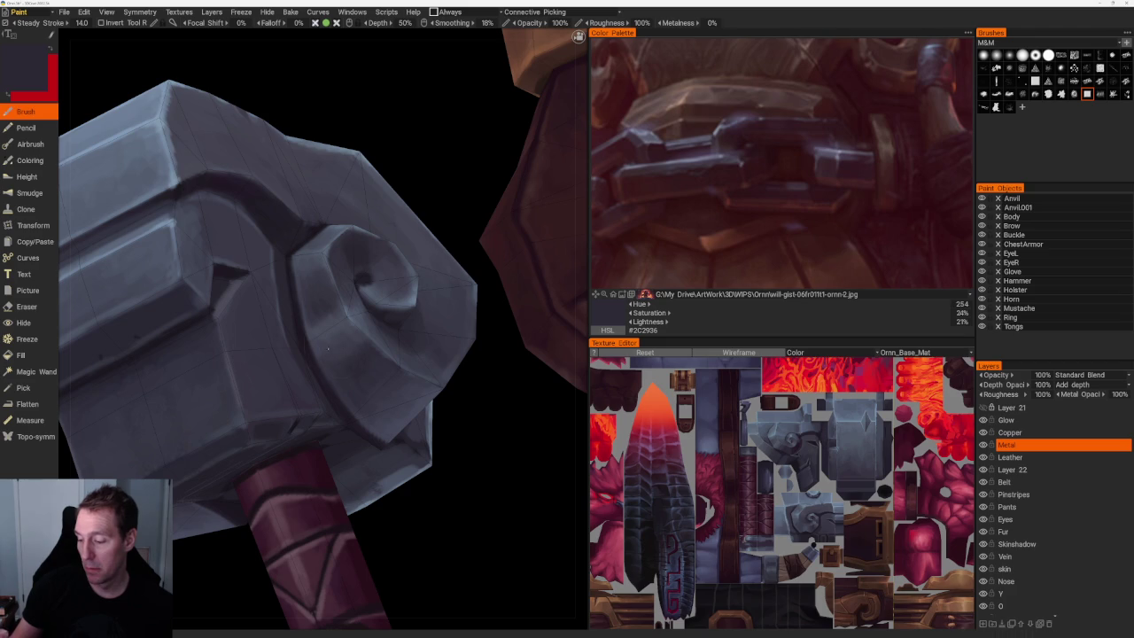
Soften the hammer head faces with alternating greys, ending on dark slate #373744.
scroll(445, 435, "down", 5)
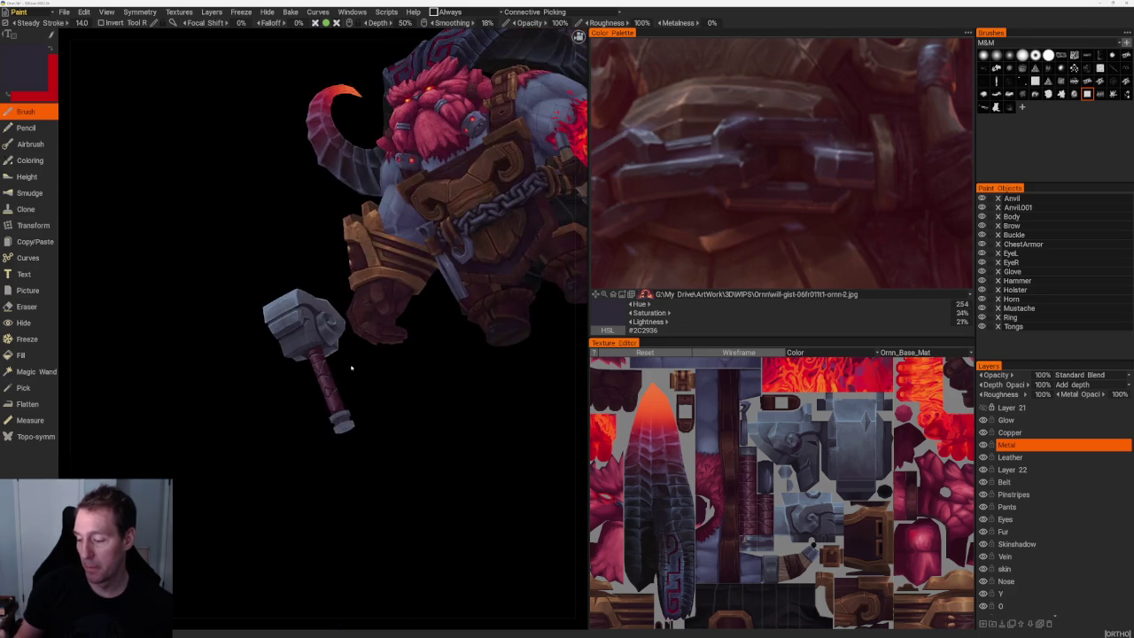
scroll(392, 431, "up", 6)
key("v")
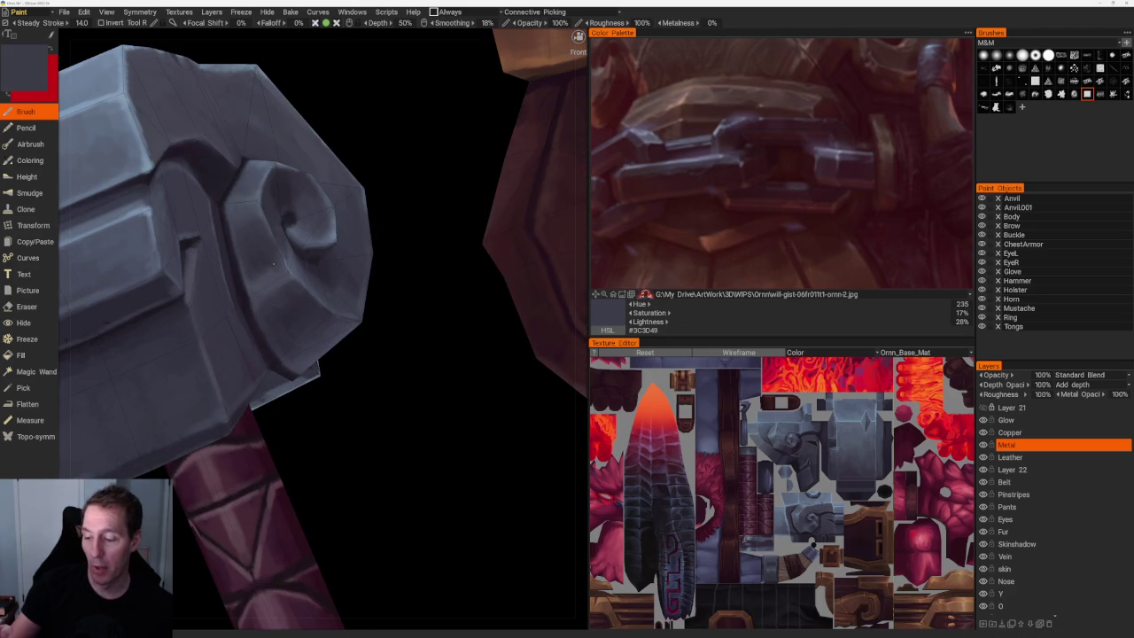
key("v")
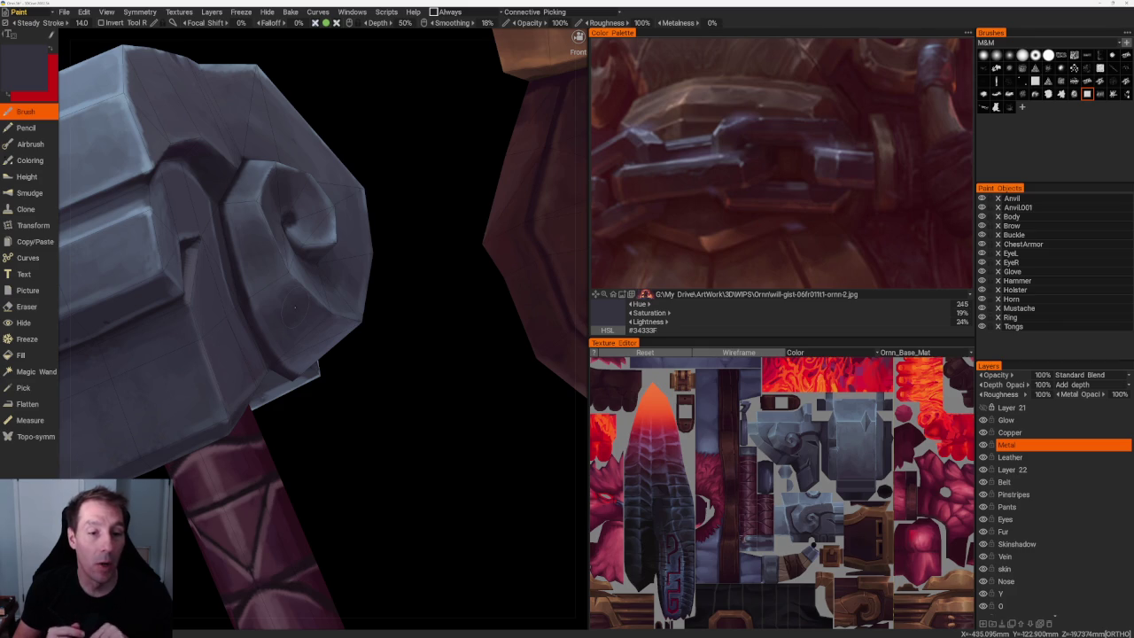
mouse_move(389, 423)
left_mouse_down()
mouse_move(400, 420)
mouse_move(315, 344)
left_mouse_up()
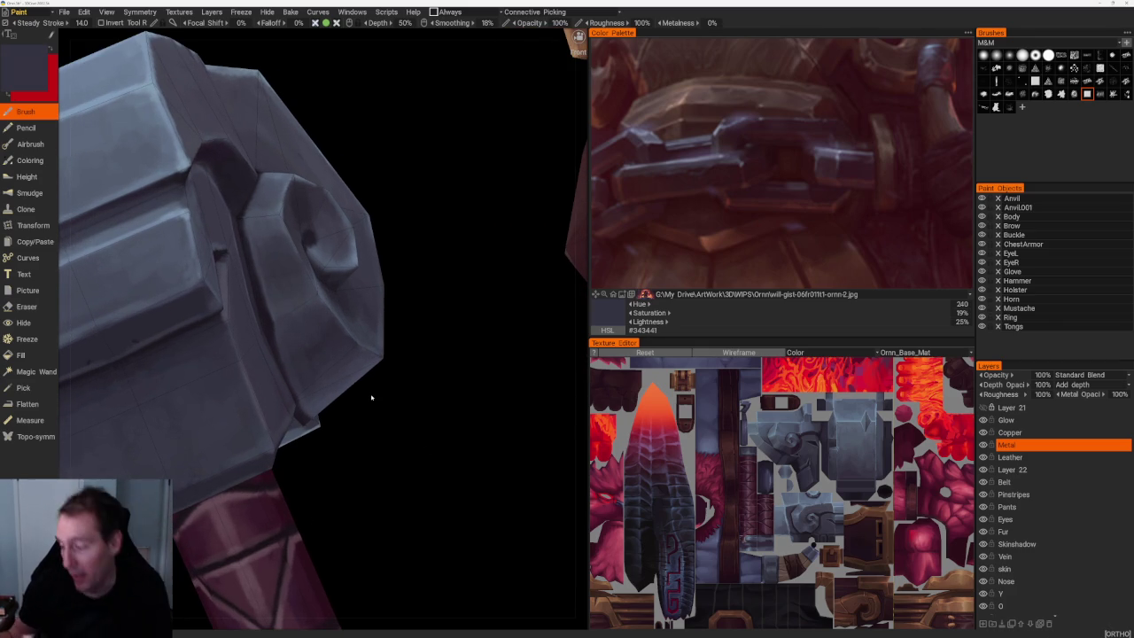
key("v")
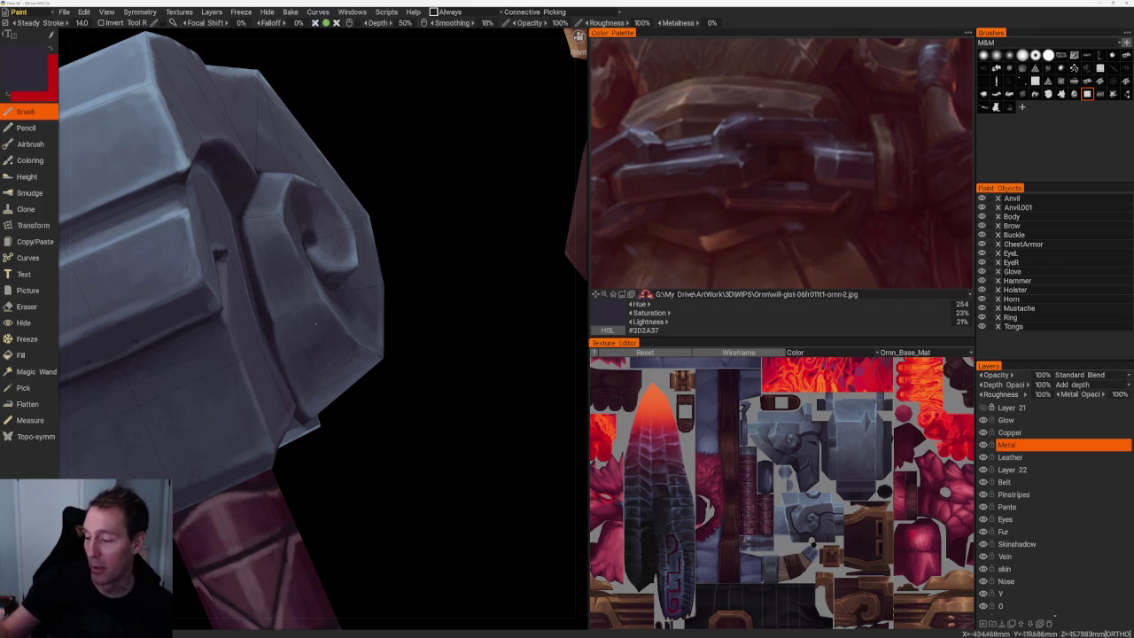
scroll(372, 281, "down", 5)
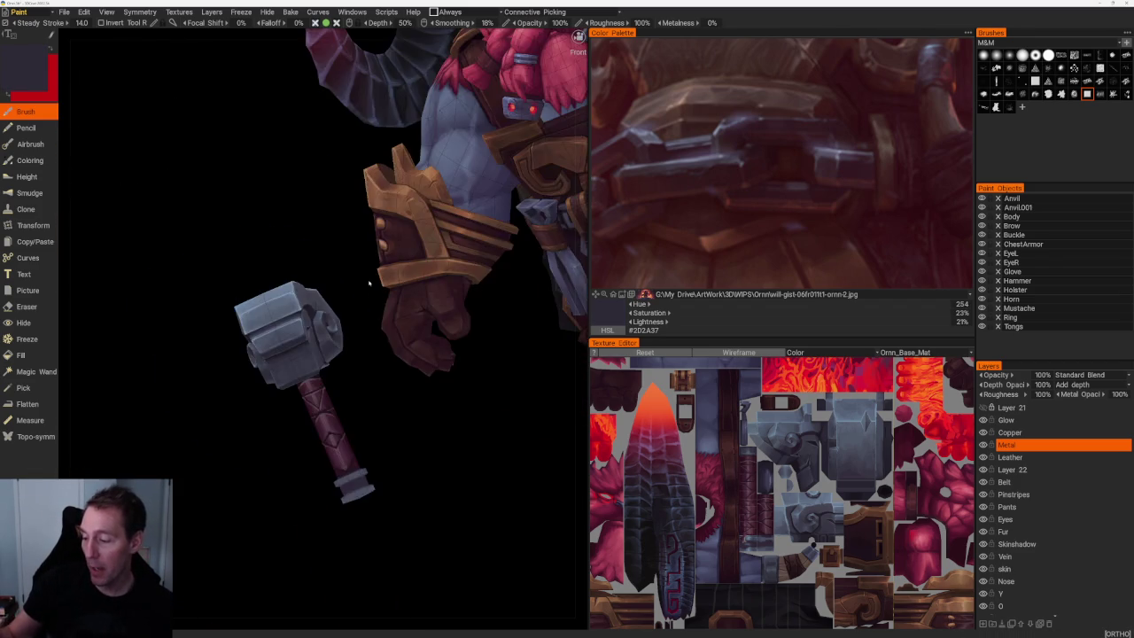
scroll(425, 425, "up", 5)
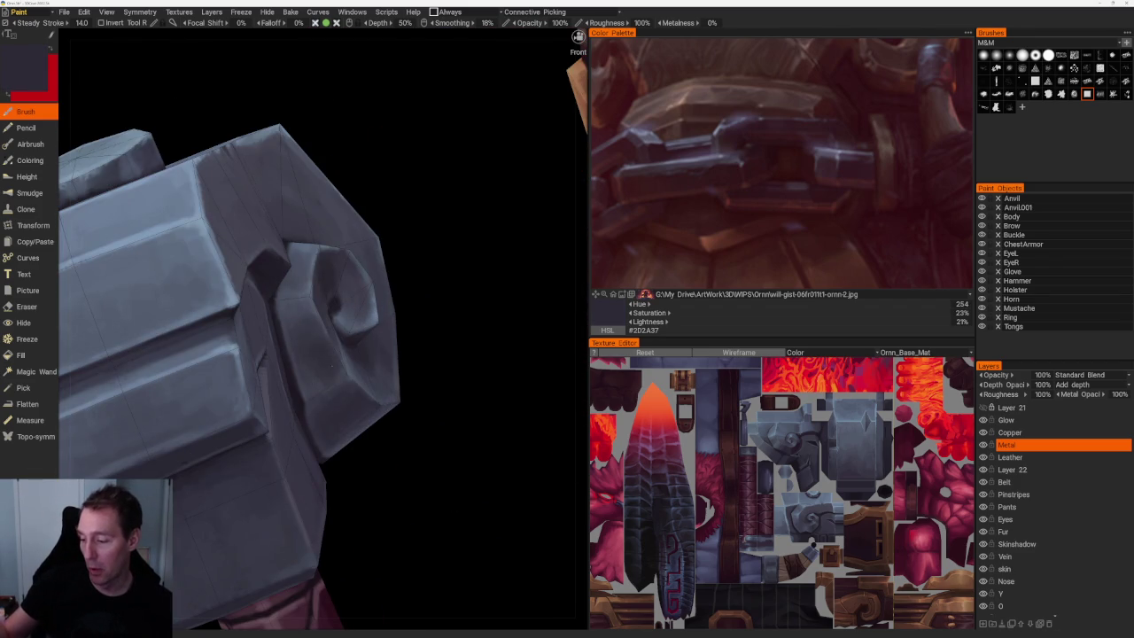
key("v")
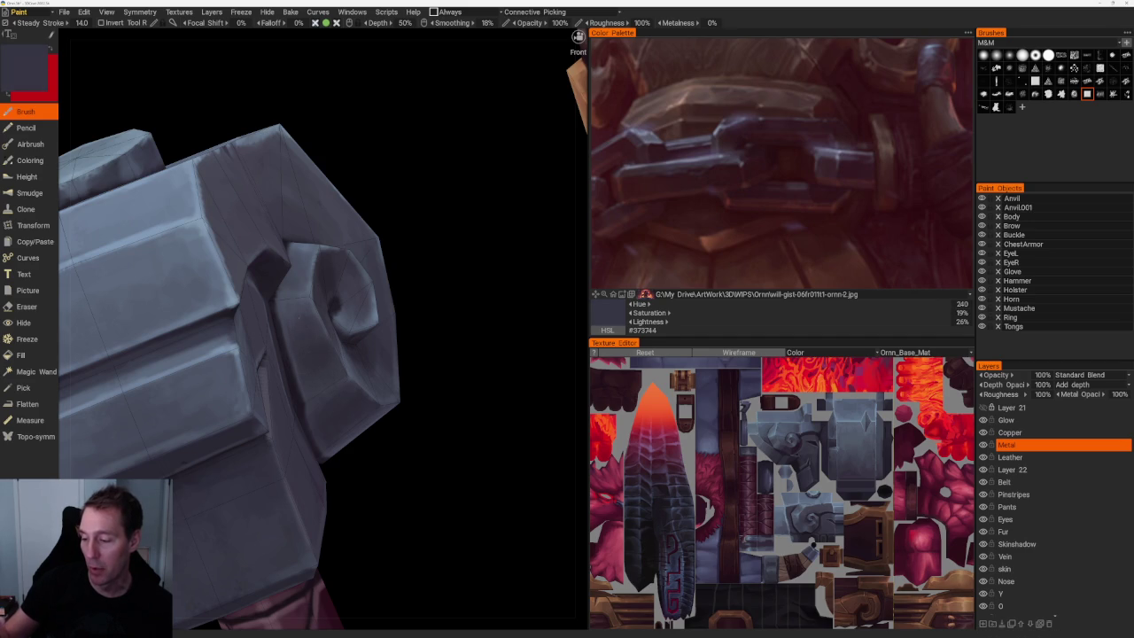
Brush a darker shading stroke onto the spiral ornament.
scroll(405, 430, "down", 5)
left_click_drag(296, 261, 327, 293)
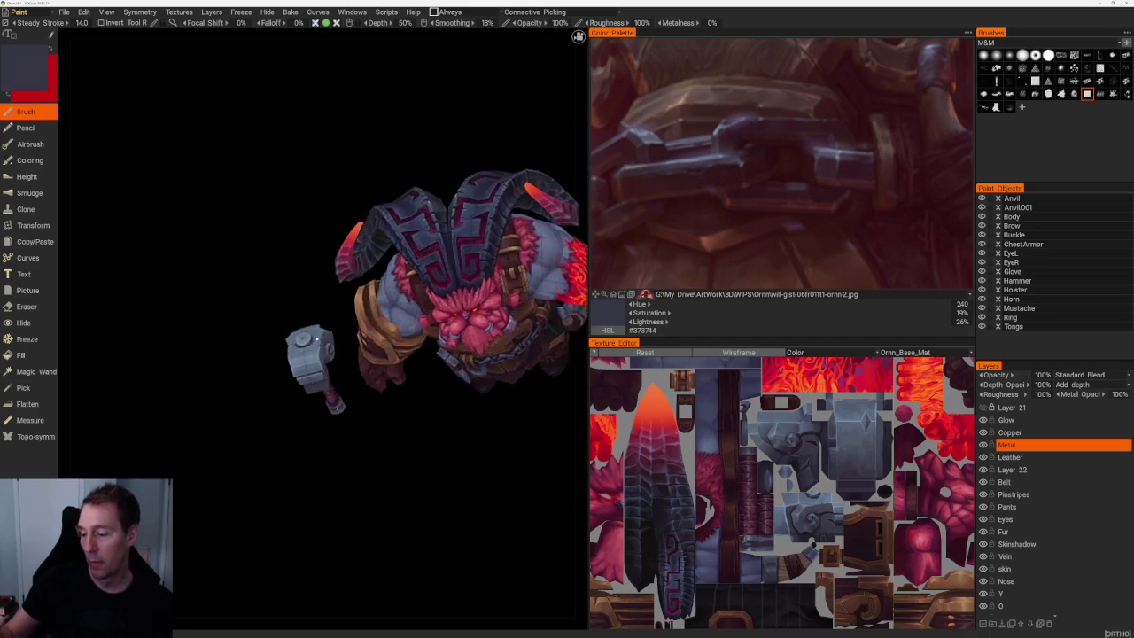
scroll(436, 545, "up", 5)
scroll(436, 545, "up", 3)
left_click_drag(436, 545, 451, 392)
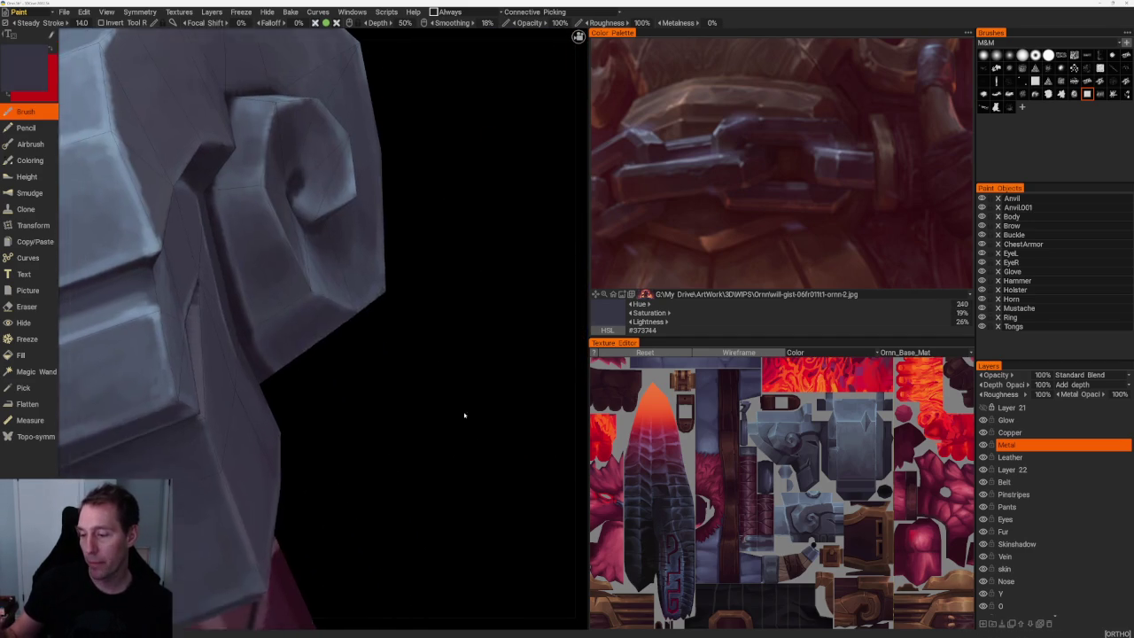
left_click_drag(276, 160, 254, 213)
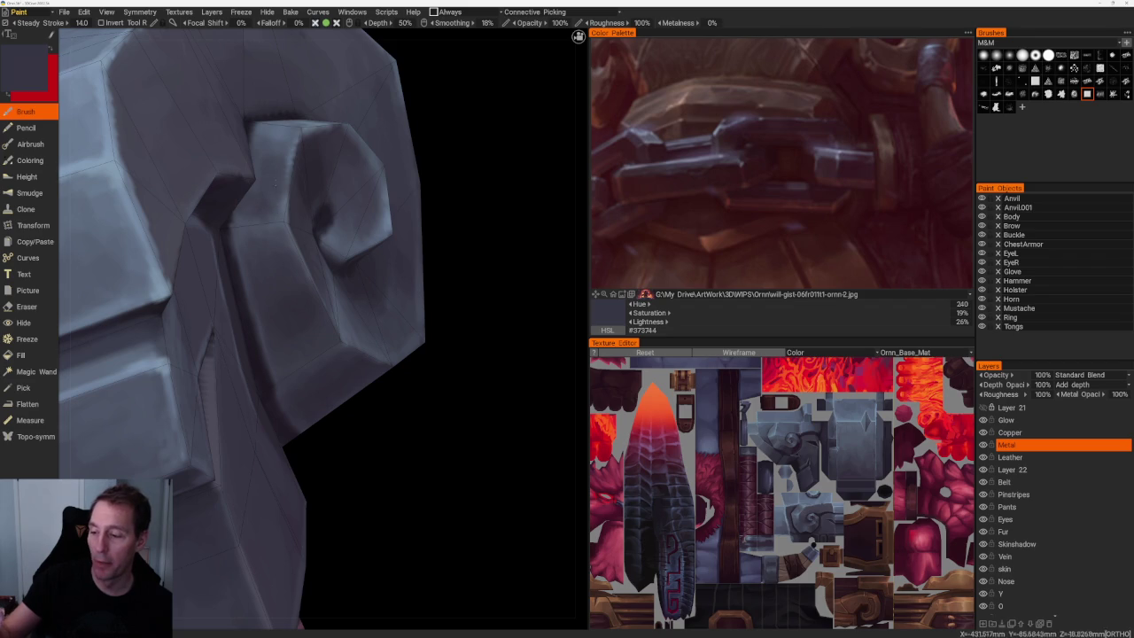
Sample progressively paler blue-greys from the hammer, settling on #58667C.
key("v")
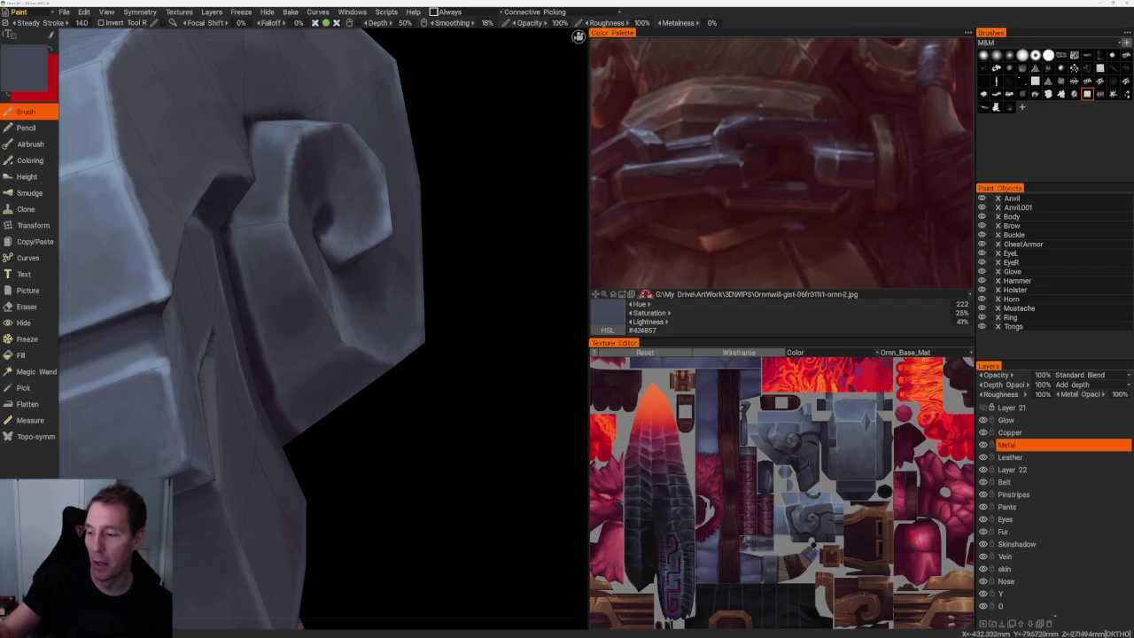
key("v")
scroll(367, 339, "down", 3)
scroll(490, 532, "up", 3)
scroll(490, 532, "up", 1)
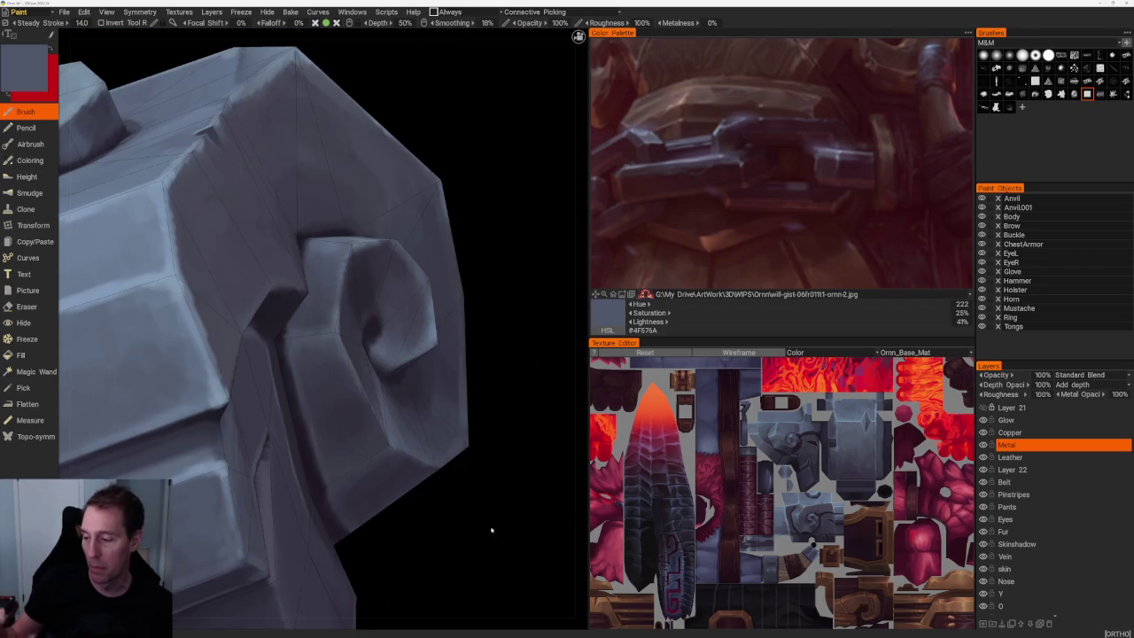
key("v")
mouse_move(443, 461)
left_mouse_down()
mouse_move(405, 408)
mouse_move(418, 552)
mouse_move(413, 460)
mouse_move(431, 418)
mouse_move(309, 511)
left_mouse_up()
scroll(405, 408, "down", 5)
scroll(309, 518, "up", 2)
Orbit and zoom around the character to see both hammers from above and the front.
scroll(311, 524, "up", 2)
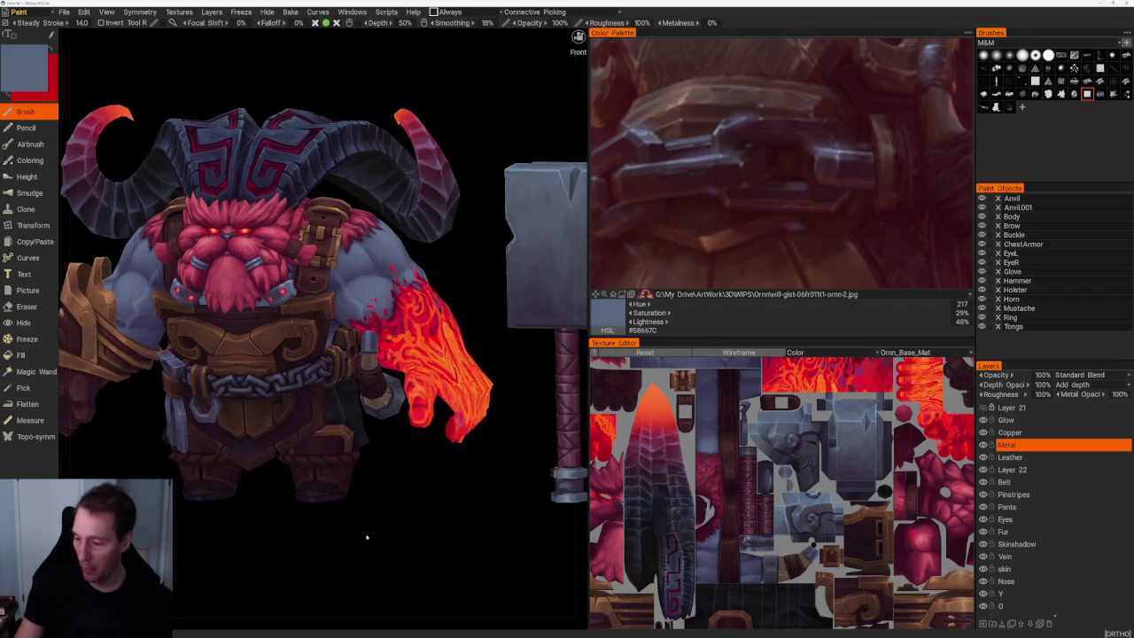
scroll(369, 538, "down", 3)
mouse_move(387, 471)
left_mouse_down()
mouse_move(380, 497)
mouse_move(435, 514)
left_mouse_up()
scroll(398, 549, "up", 3)
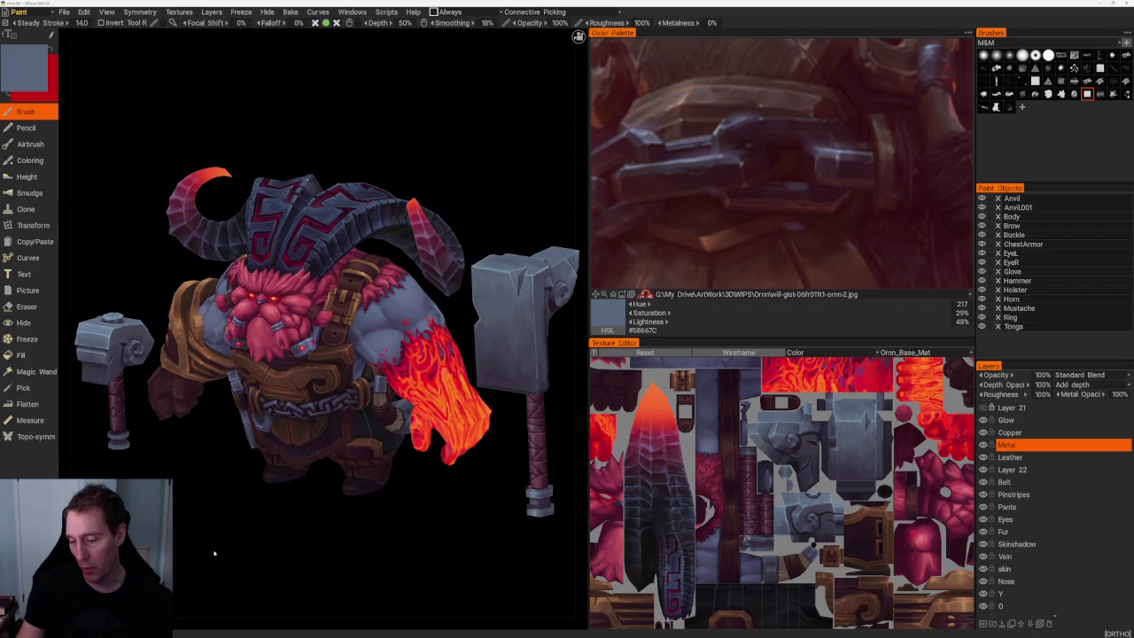
scroll(217, 548, "down", 2)
mouse_move(238, 537)
left_mouse_down()
mouse_move(222, 544)
mouse_move(354, 537)
left_mouse_up()
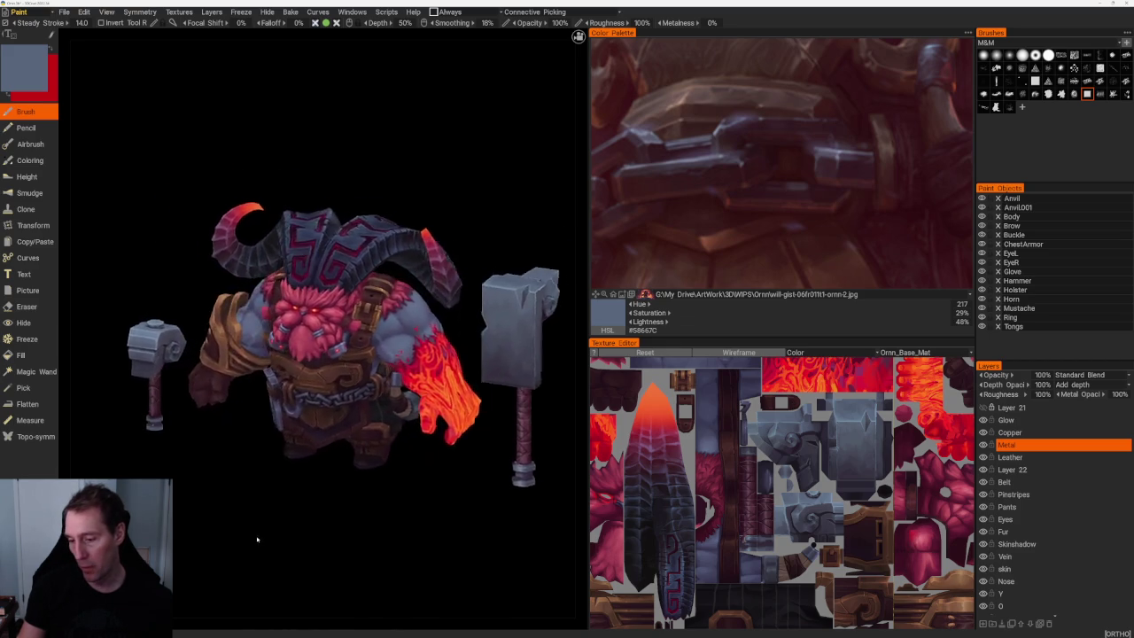
scroll(398, 603, "up", 2)
left_click_drag(424, 634, 494, 551)
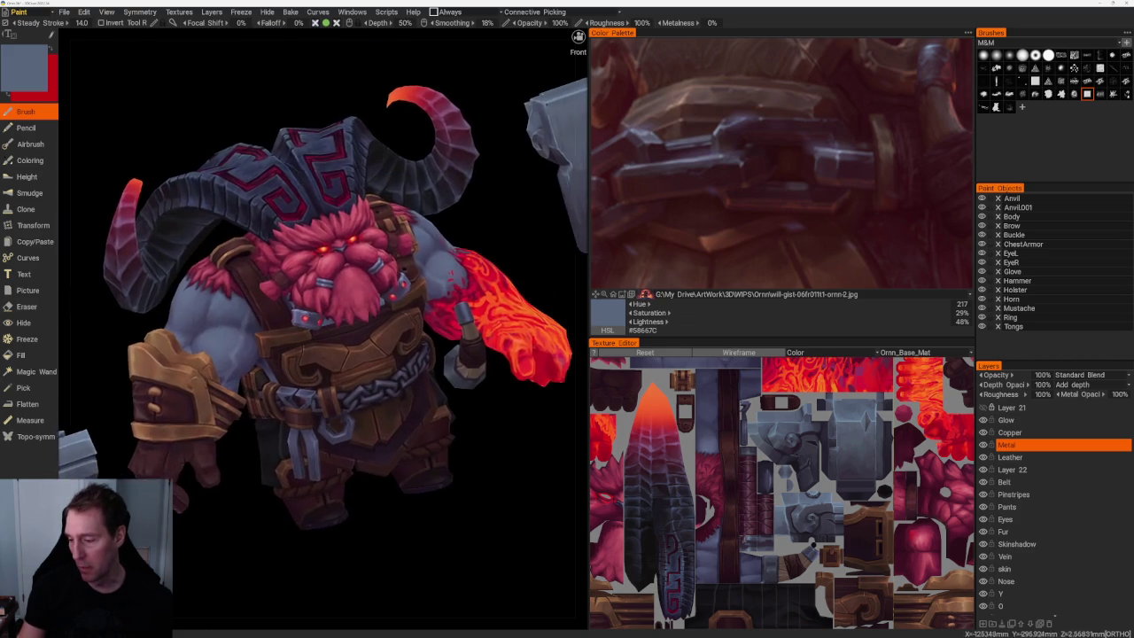
scroll(495, 551, "down", 2)
scroll(494, 532, "down", 2)
left_click_drag(493, 532, 488, 519)
Rotate to a straight-on front view and zoom in close on the chest chain.
scroll(489, 520, "up", 6)
scroll(247, 442, "up", 2)
scroll(247, 442, "down", 1)
scroll(248, 442, "down", 8)
scroll(250, 441, "up", 2)
left_click_drag(254, 437, 258, 460)
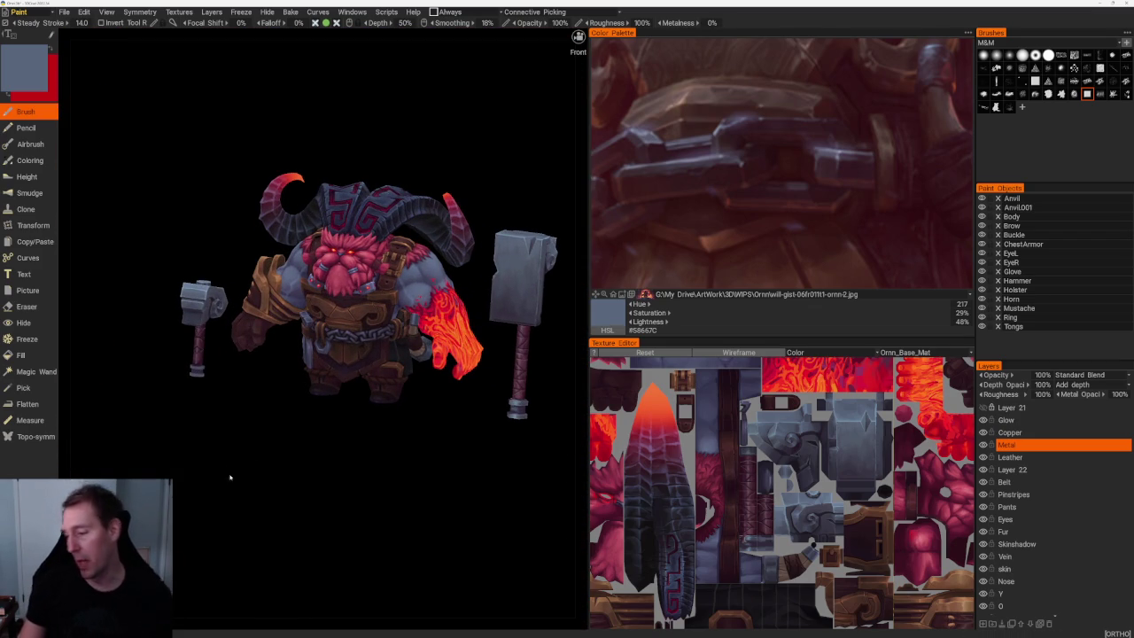
left_click_drag(233, 468, 293, 501)
scroll(332, 541, "up", 5)
scroll(332, 542, "up", 5)
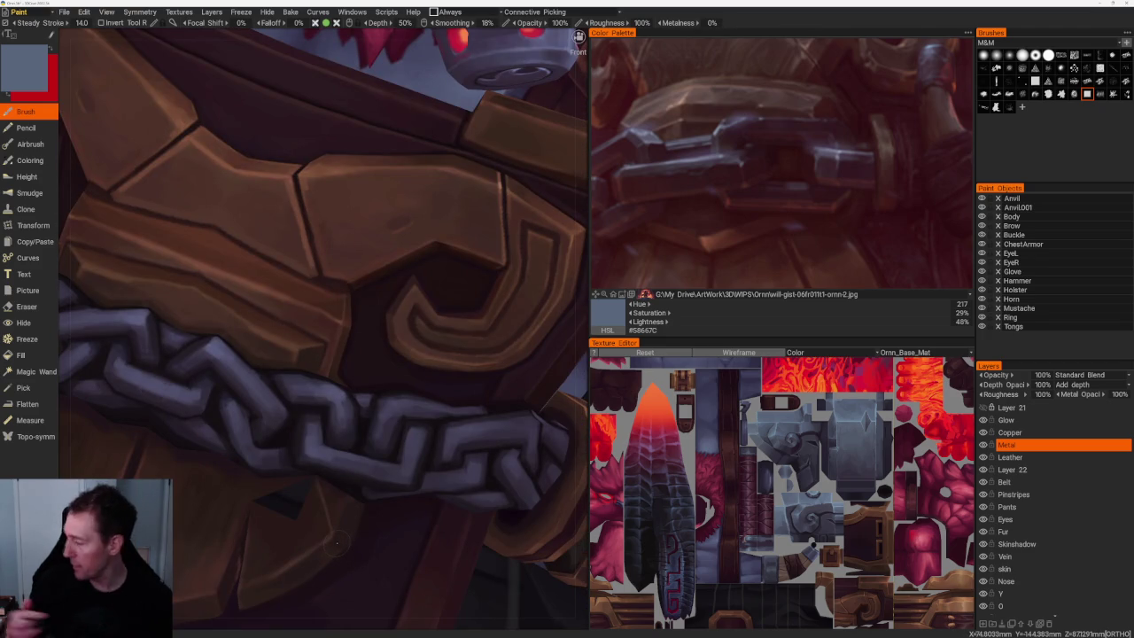
Touch up the chain links with sampled dark purples, greys and near-black purple #151015.
key("v")
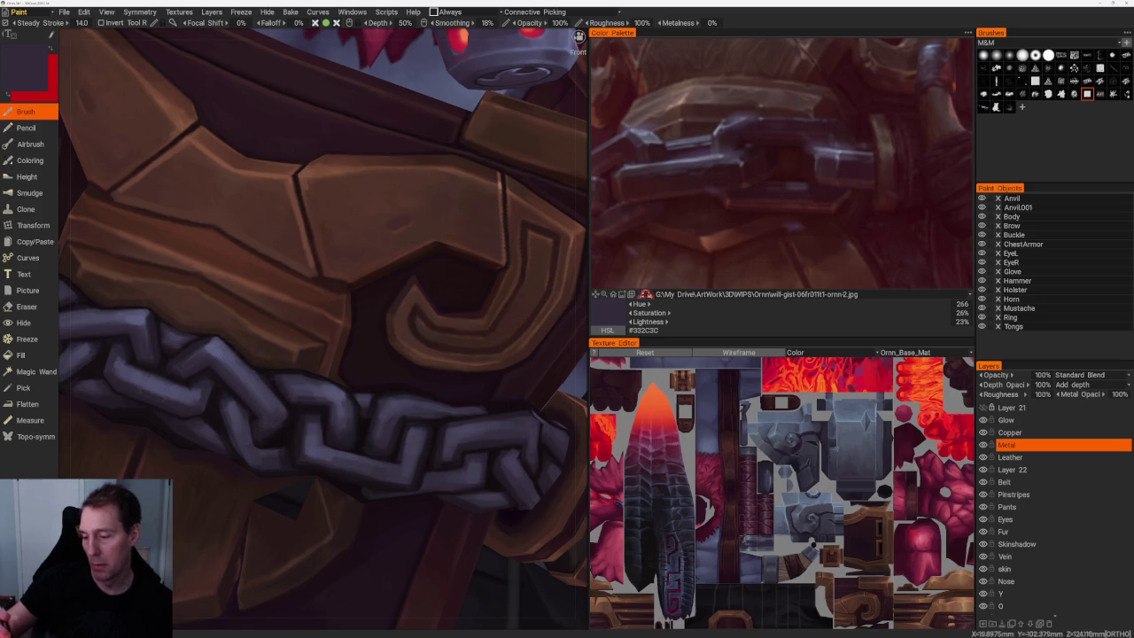
key("v")
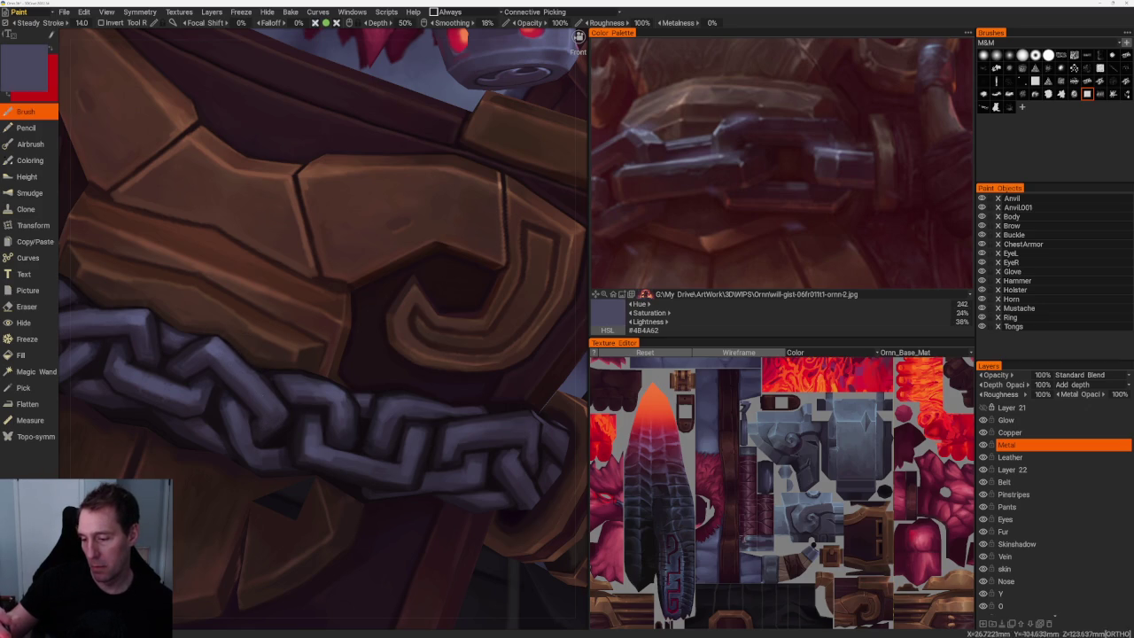
key("Home")
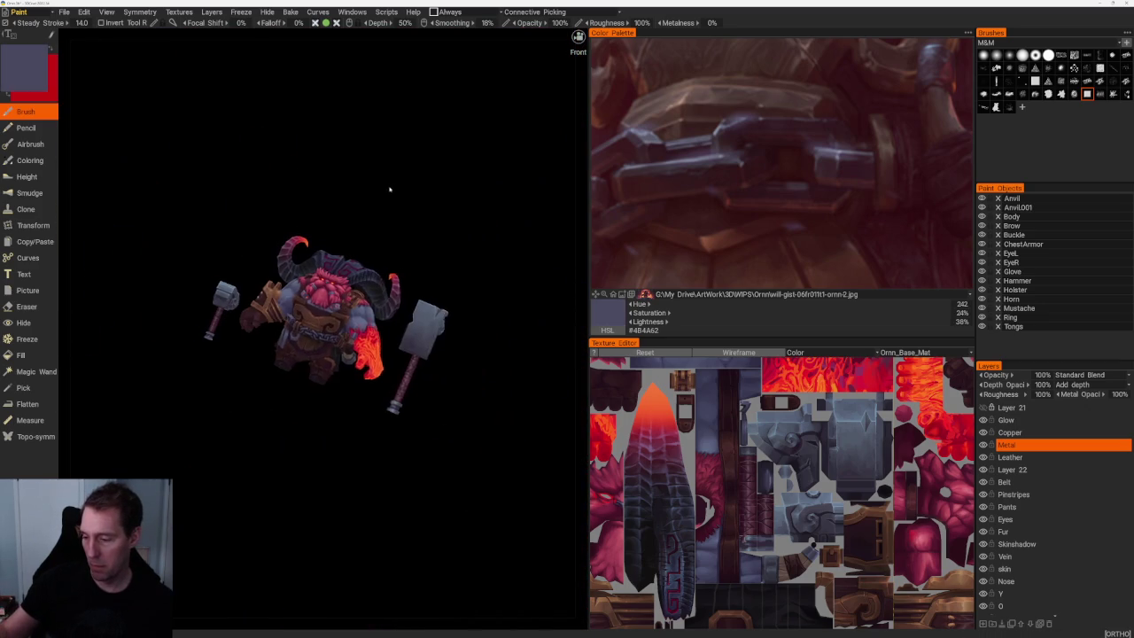
key("v")
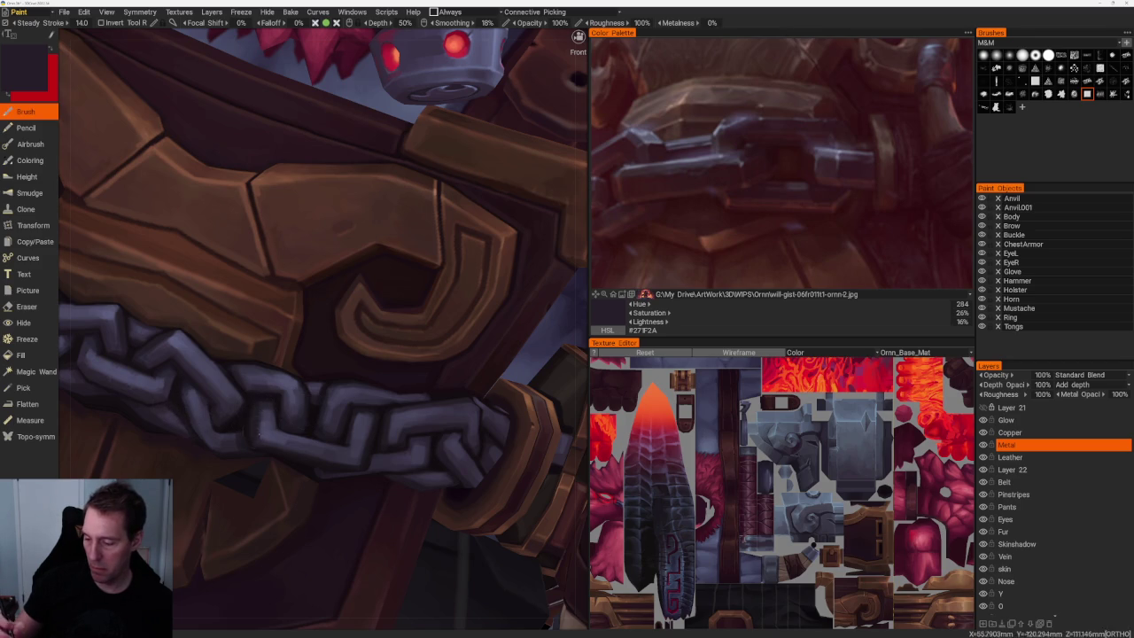
key("v")
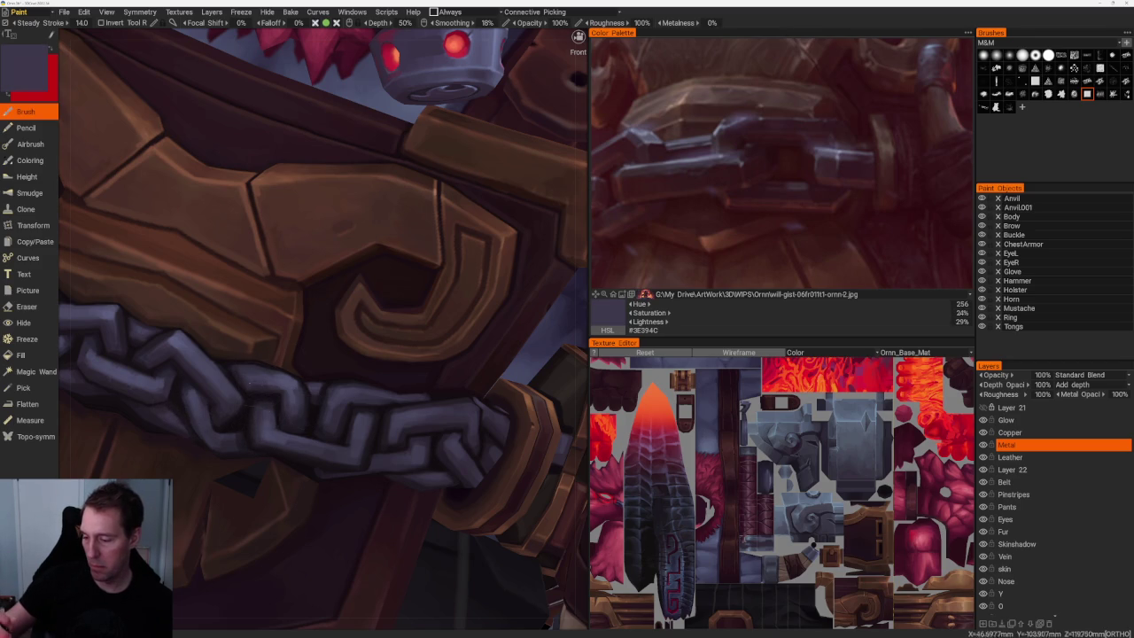
key("v")
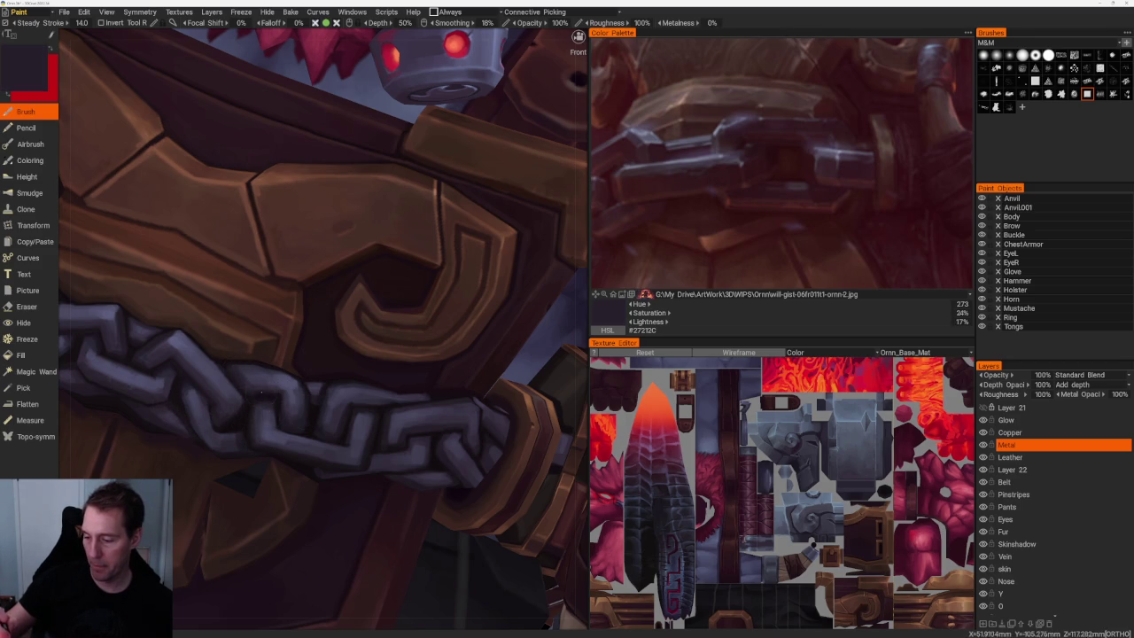
key("v")
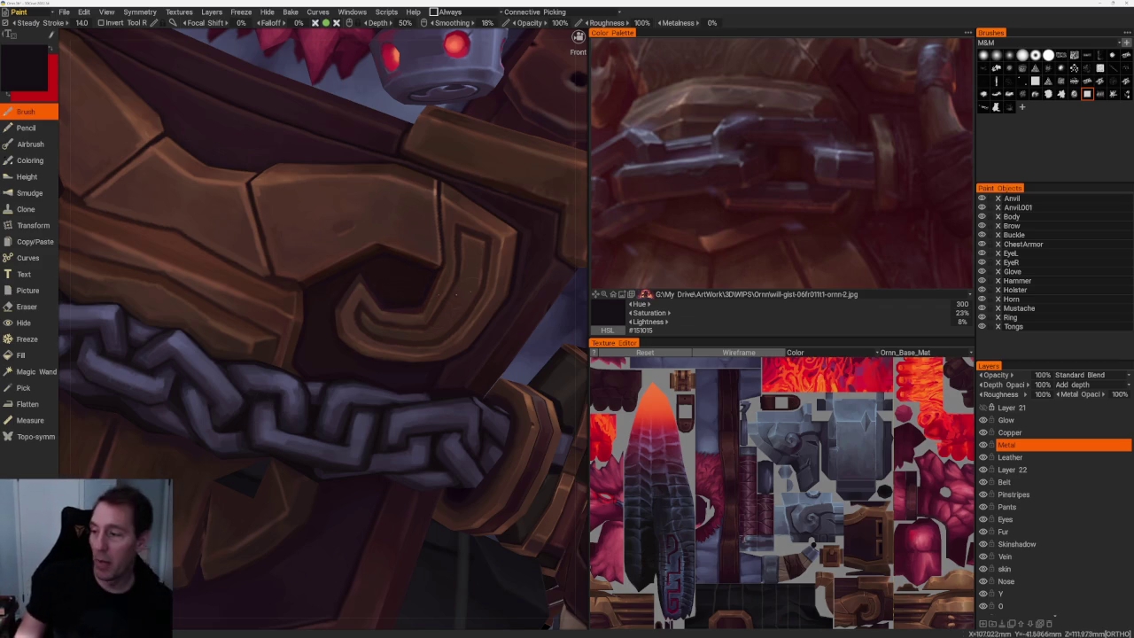
Zoom out to show the full character and open the File menu to save.
scroll(307, 198, "down", 10)
mouse_move(306, 198)
left_mouse_down()
mouse_move(373, 228)
mouse_move(415, 151)
mouse_move(392, 186)
left_mouse_up()
scroll(372, 227, "up", 3)
scroll(392, 185, "up", 3)
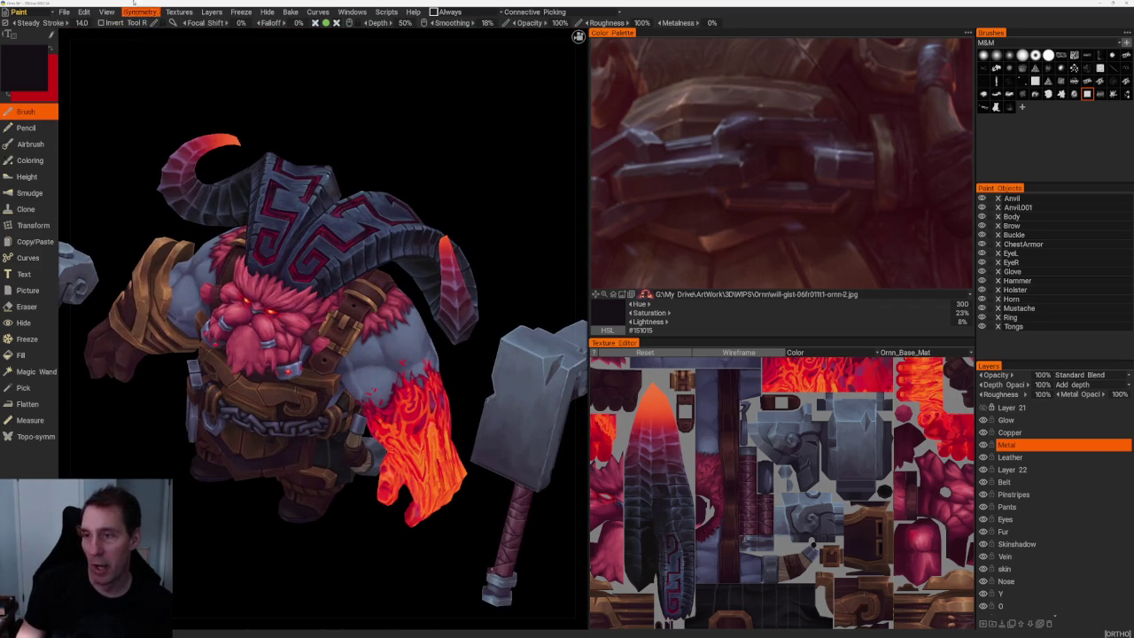
left_click(64, 12)
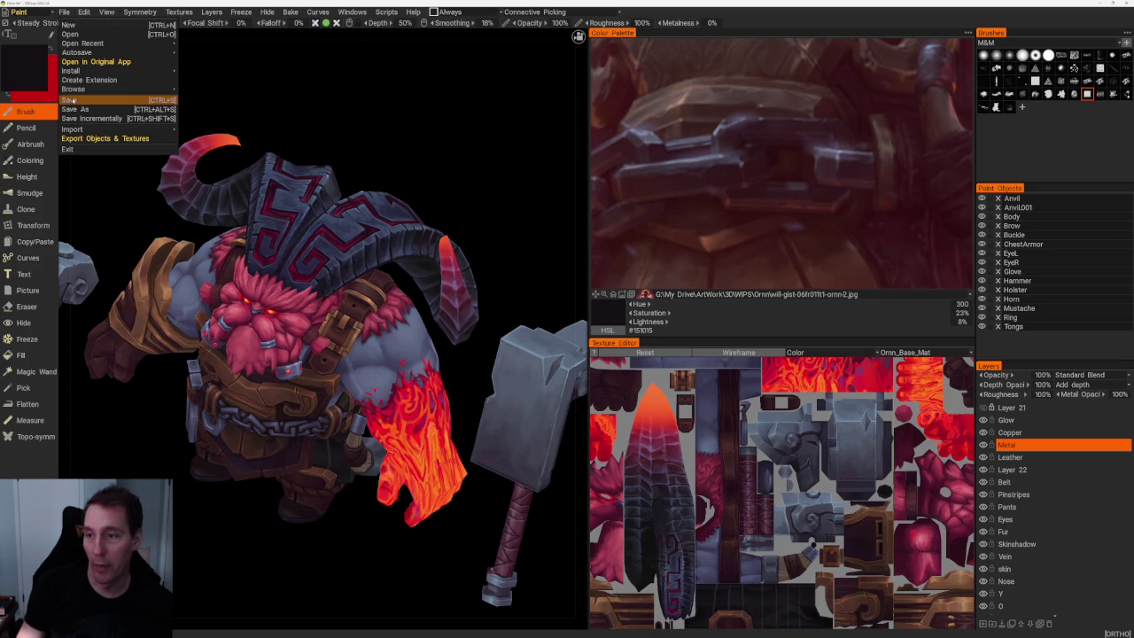